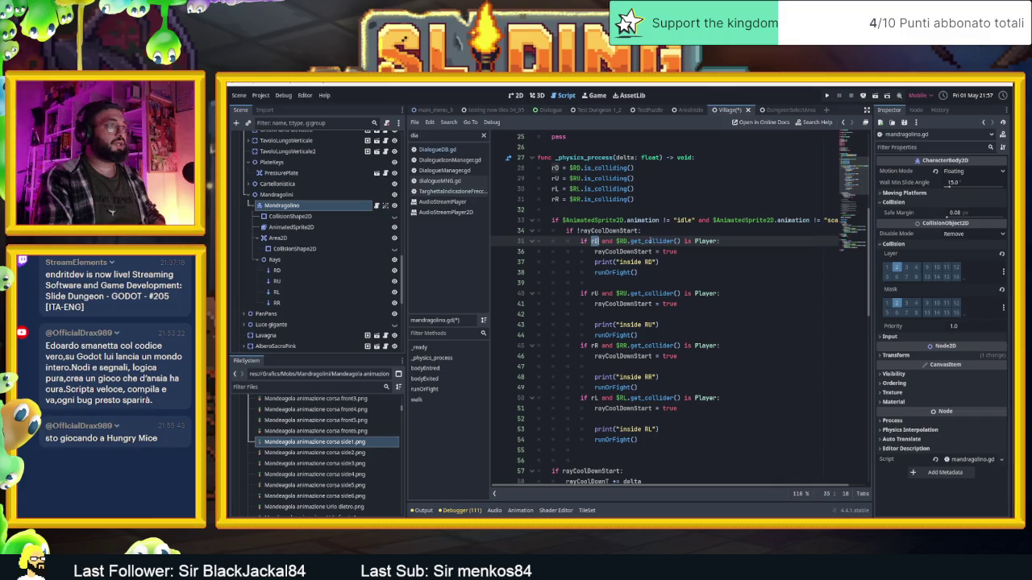
Append ' and' after 'is Player' in the rD collision check on line 35
click(718, 241)
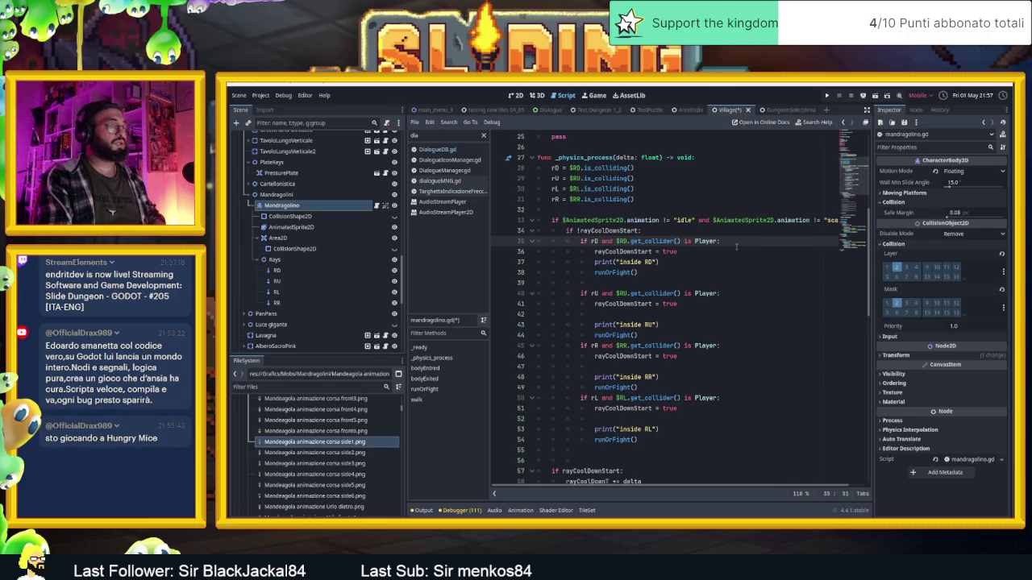
click(730, 243)
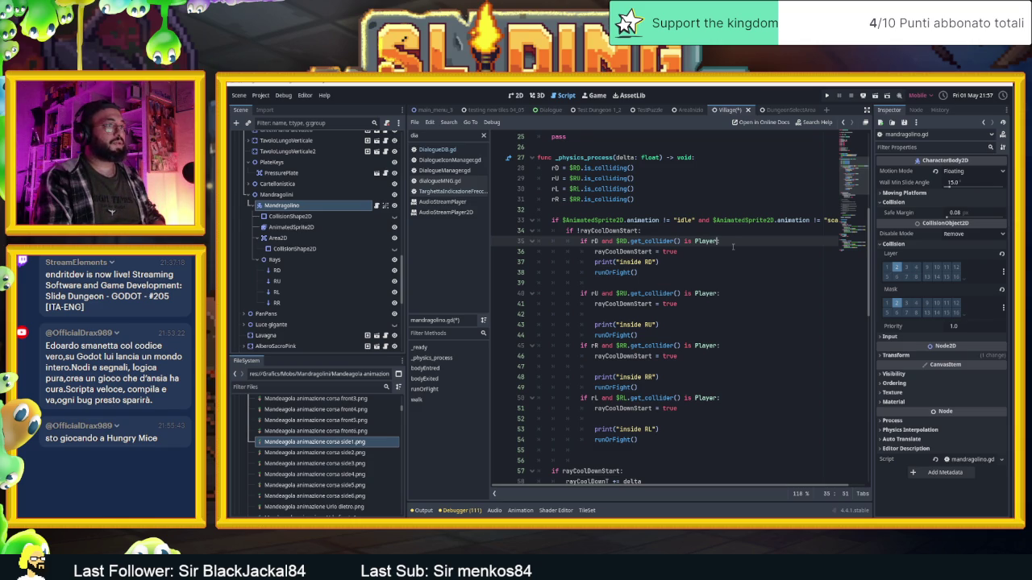
text(and)
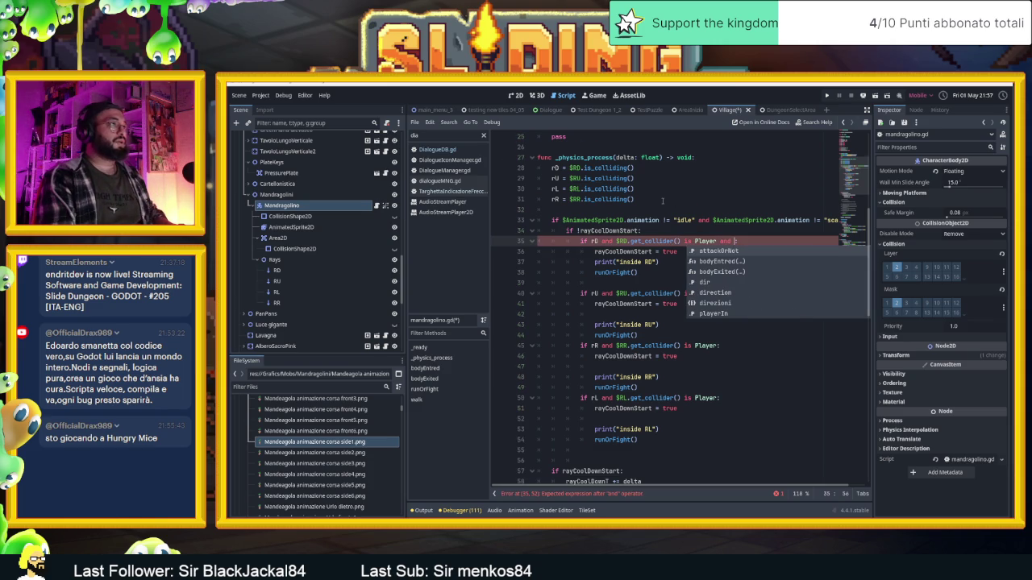
Check the variables above, then add direzioni.keys()[dir] to the line 35 condition
scroll(703, 226, up, 4)
scroll(703, 226, up, 3)
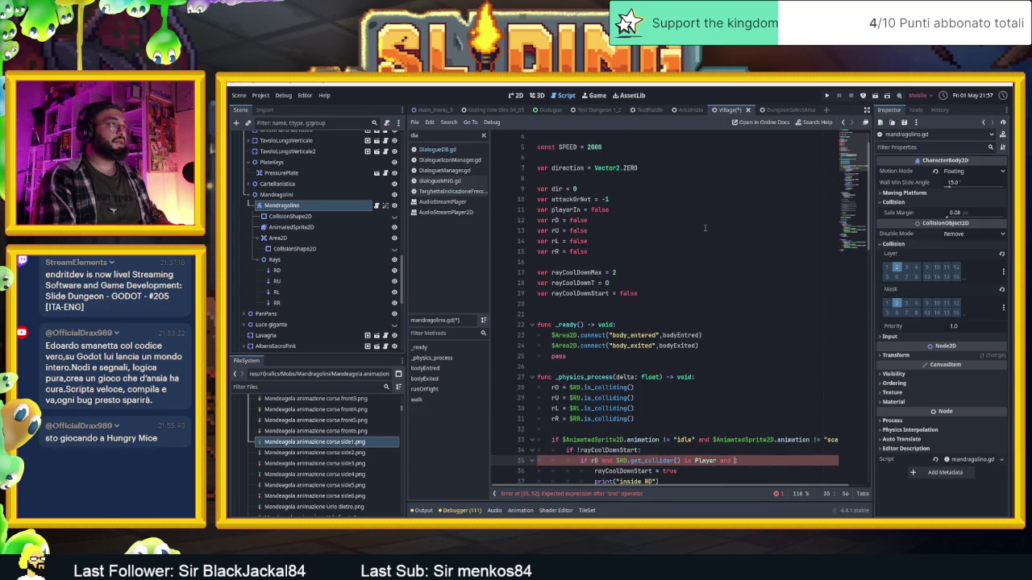
scroll(704, 228, up, 1)
scroll(704, 228, down, 5)
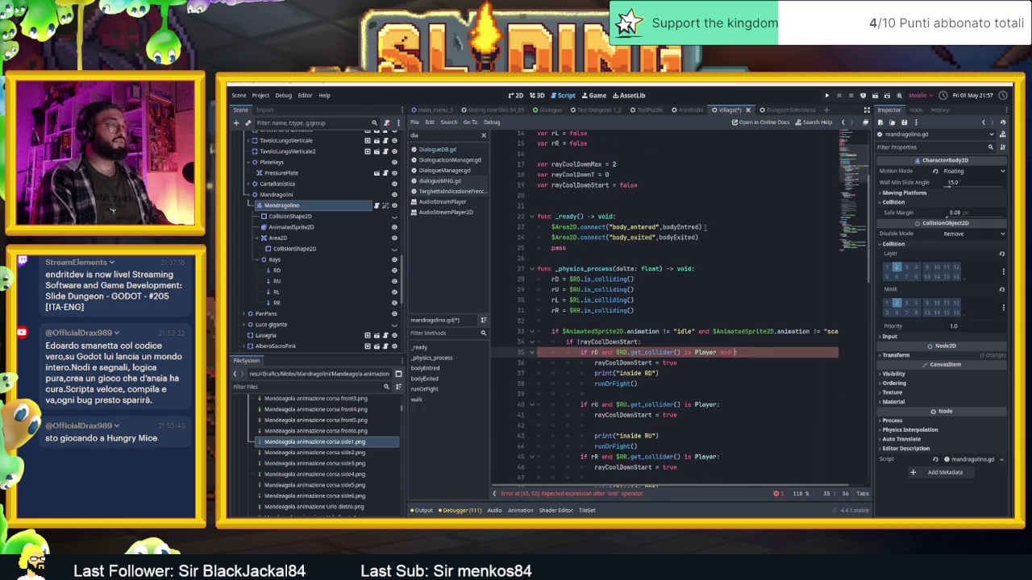
text(dire)
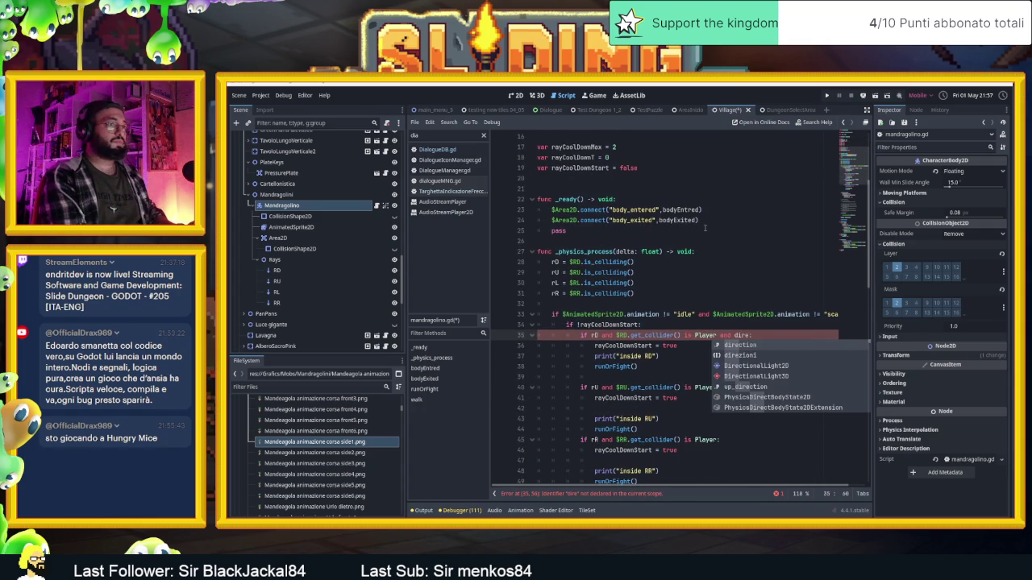
text(zioni.)
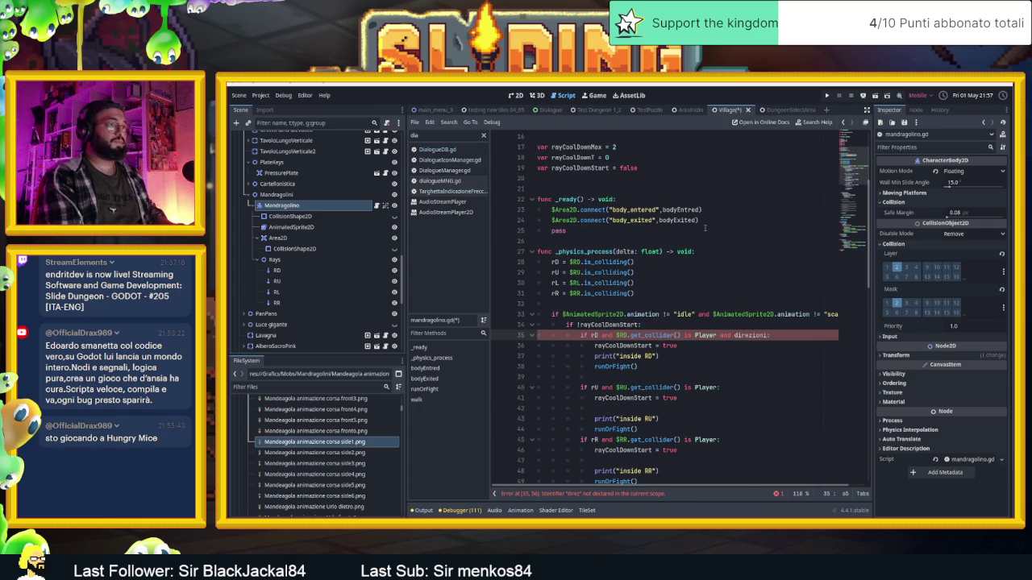
text(keys())
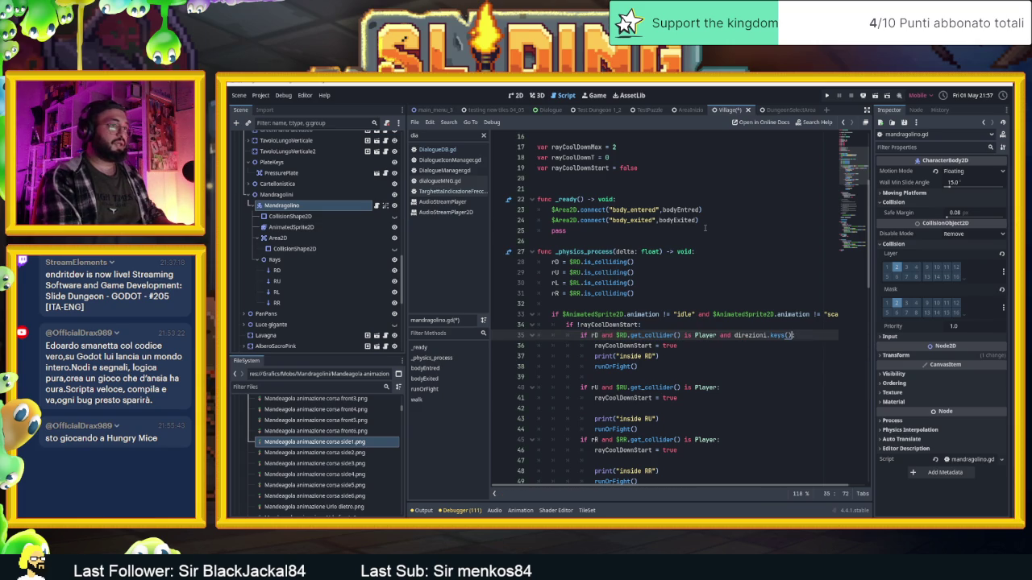
text([)
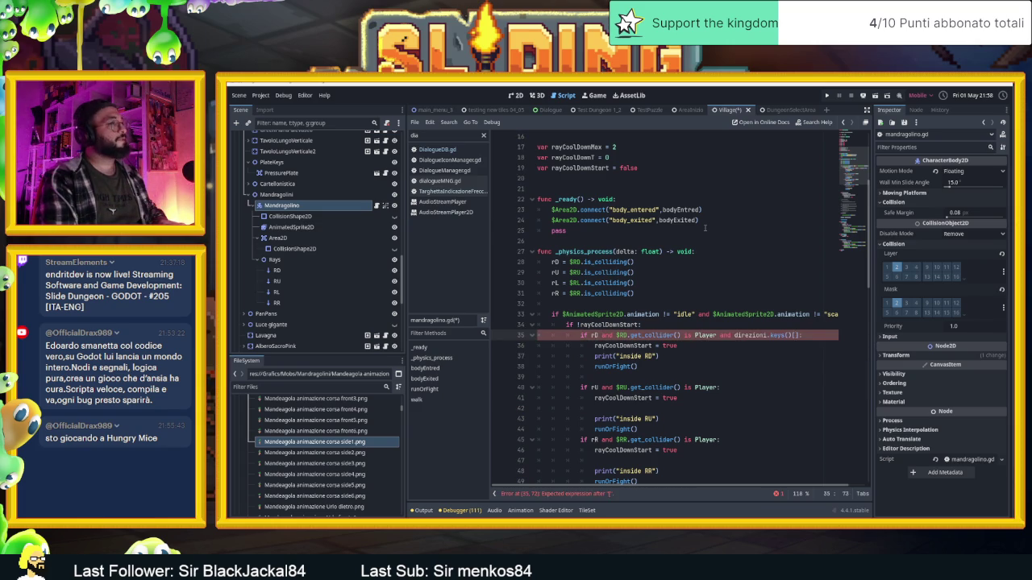
text(dir)
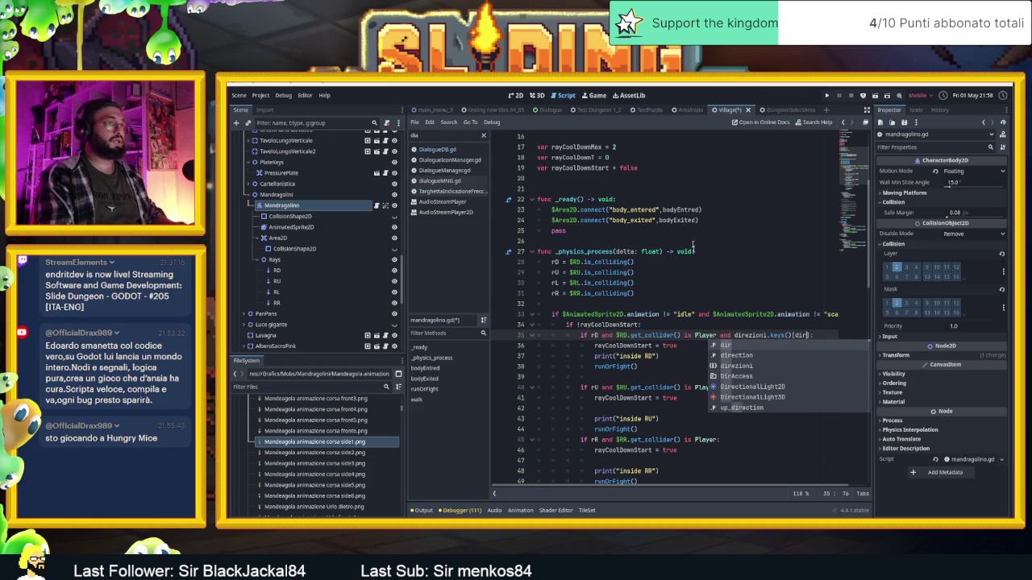
key(Escape)
key(Up)
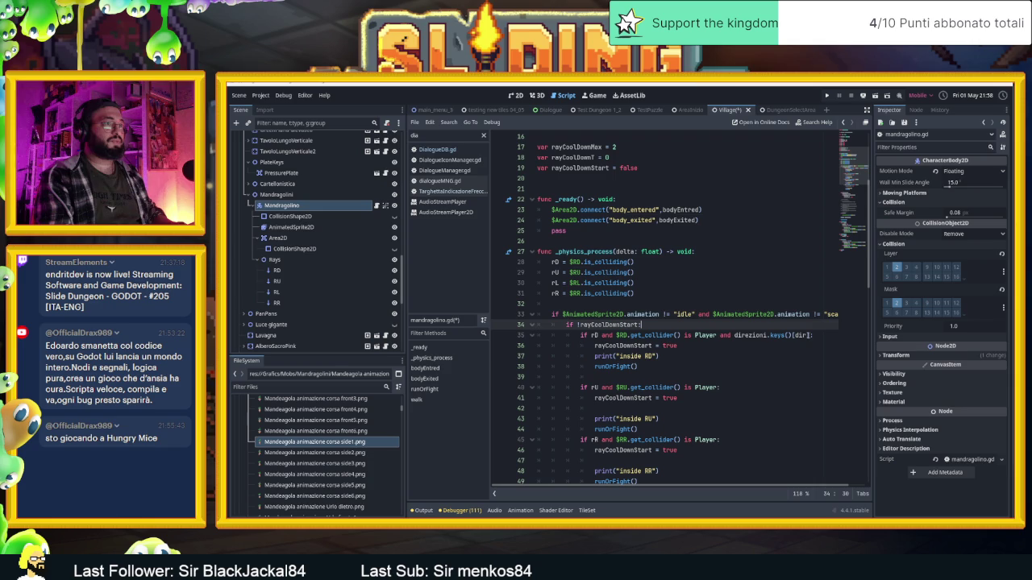
click(813, 336)
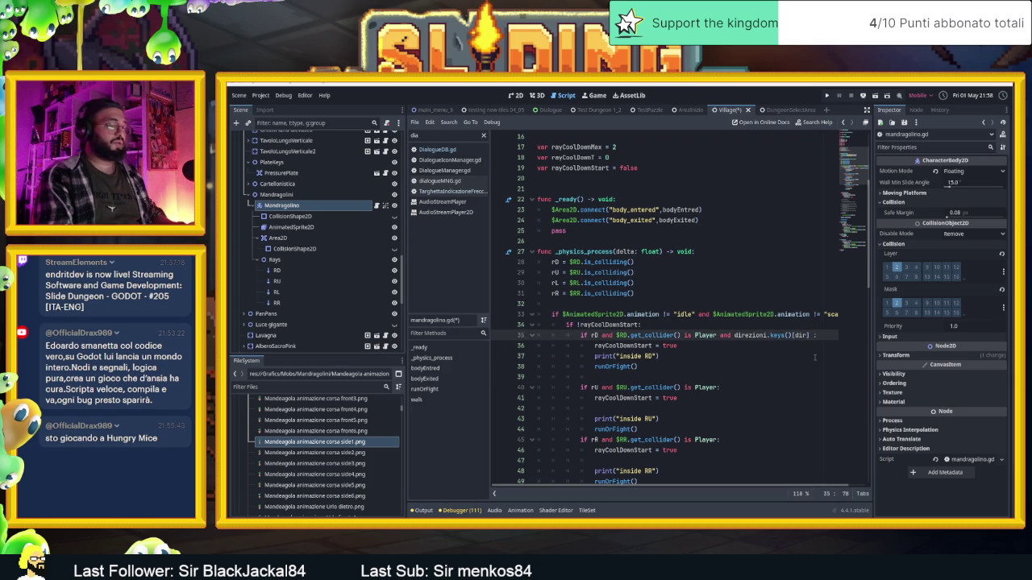
Finish the clause with == "down" and copy the new direction condition
text(==)
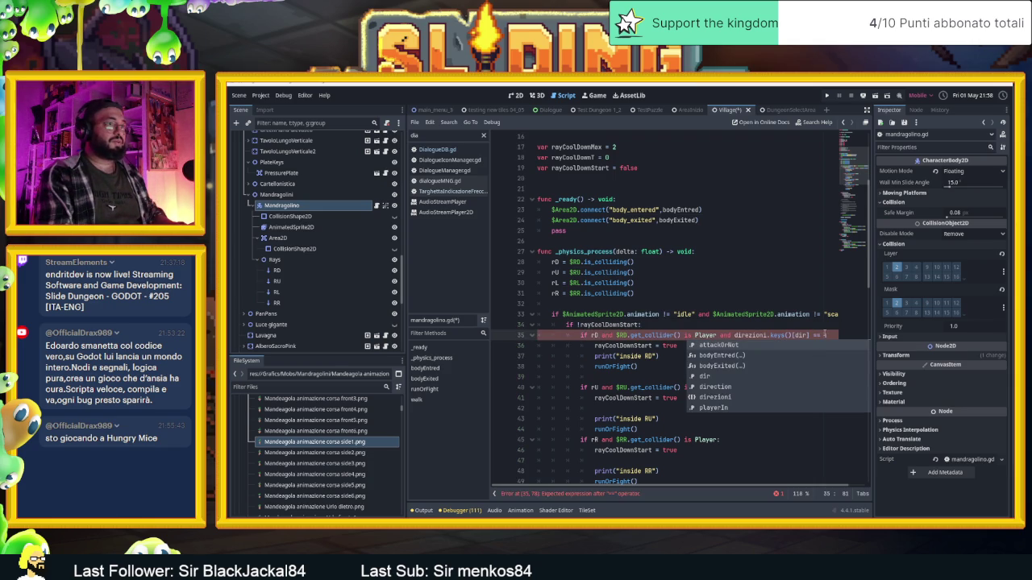
key(Escape)
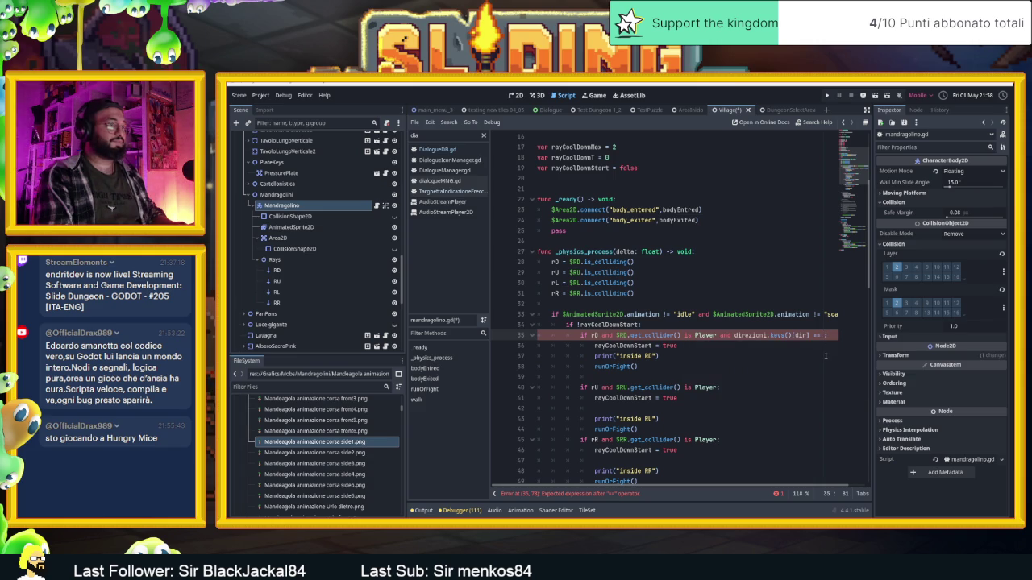
text("dd)
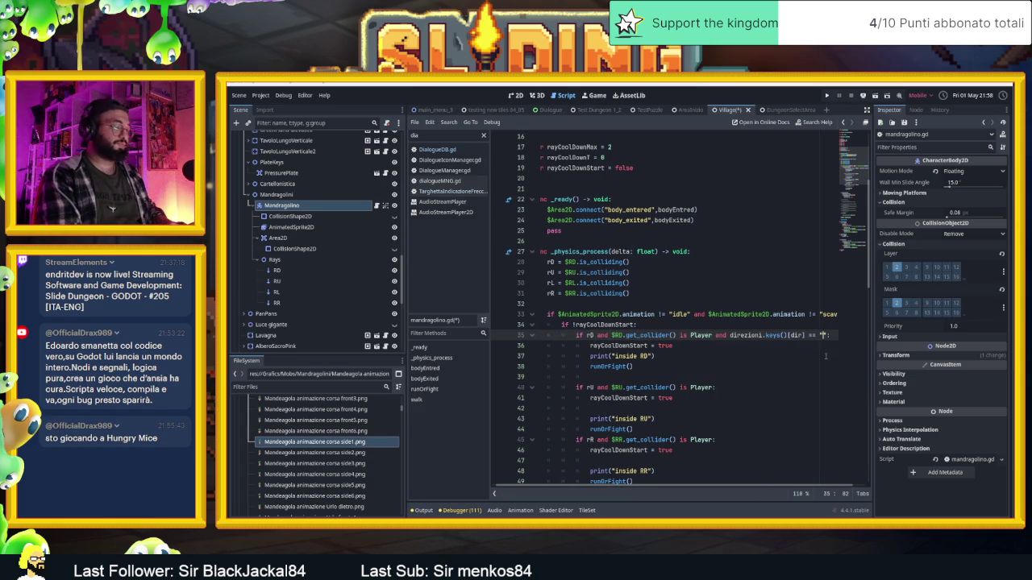
text(wn)
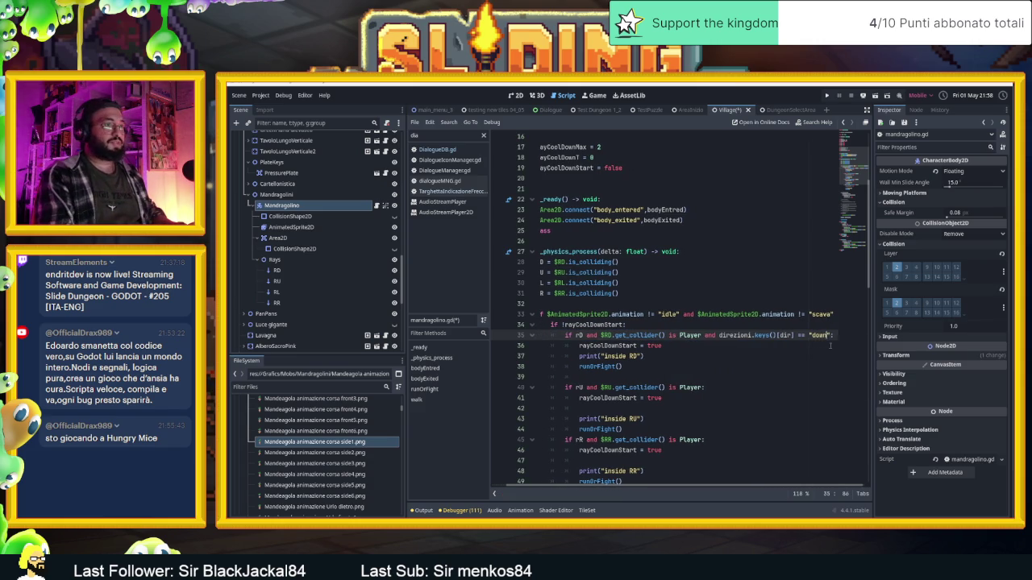
drag(833, 335, 703, 335)
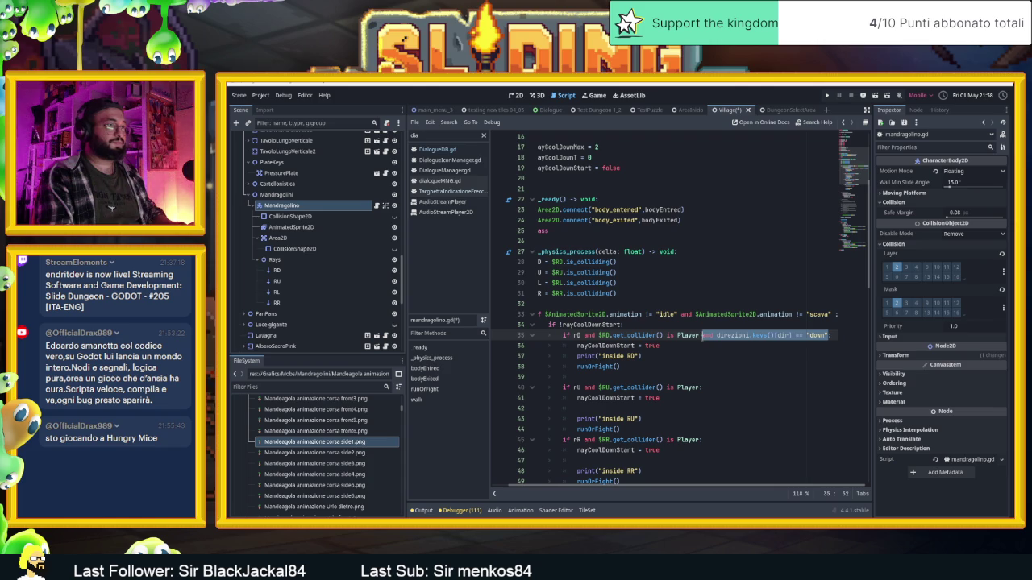
key(ctrl+c)
click(701, 388)
Paste the direction condition into lines 40 and 45, changing "down" to "up" and "right"
key(ctrl+v)
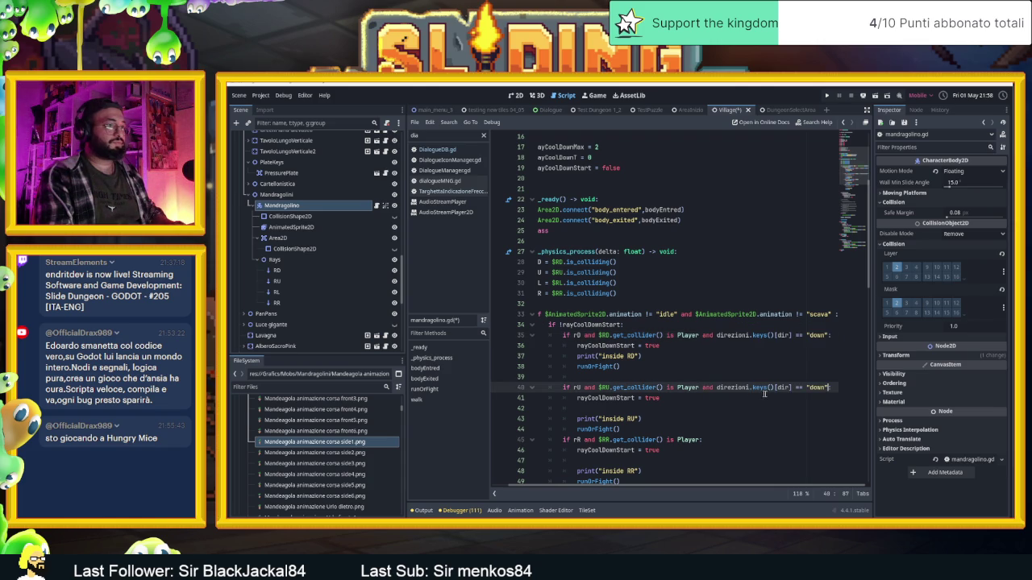
double_click(822, 388)
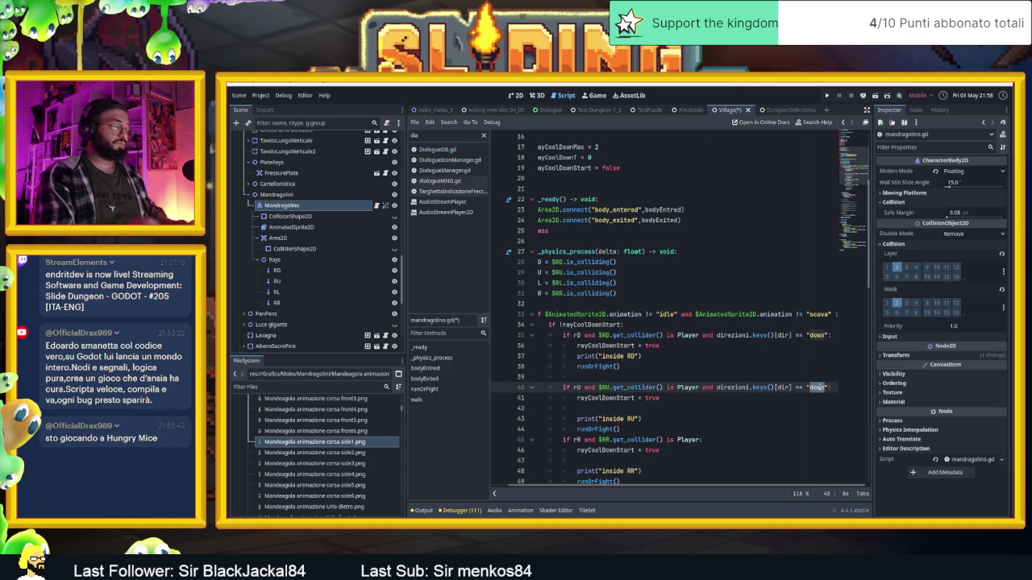
text(up)
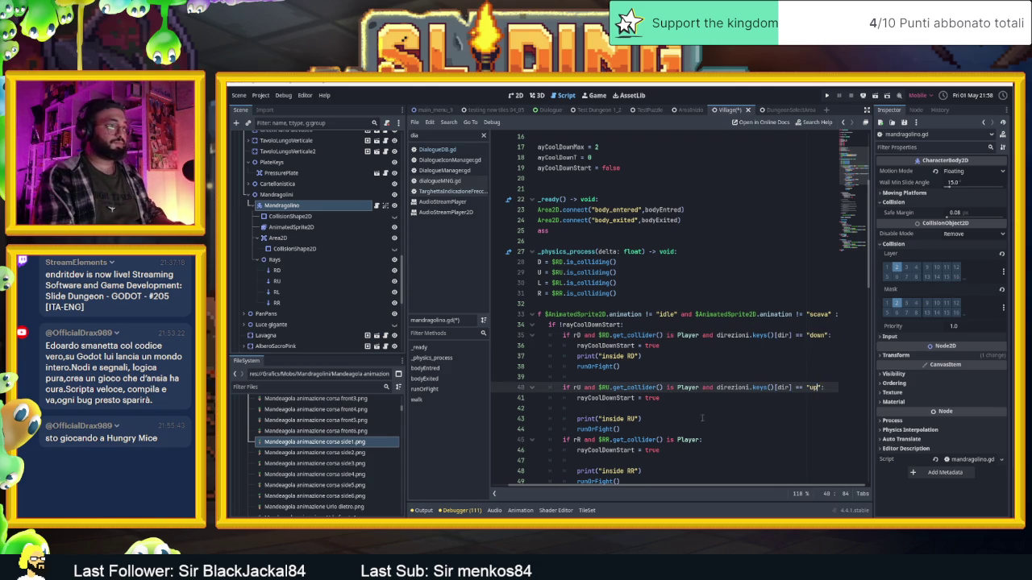
click(700, 440)
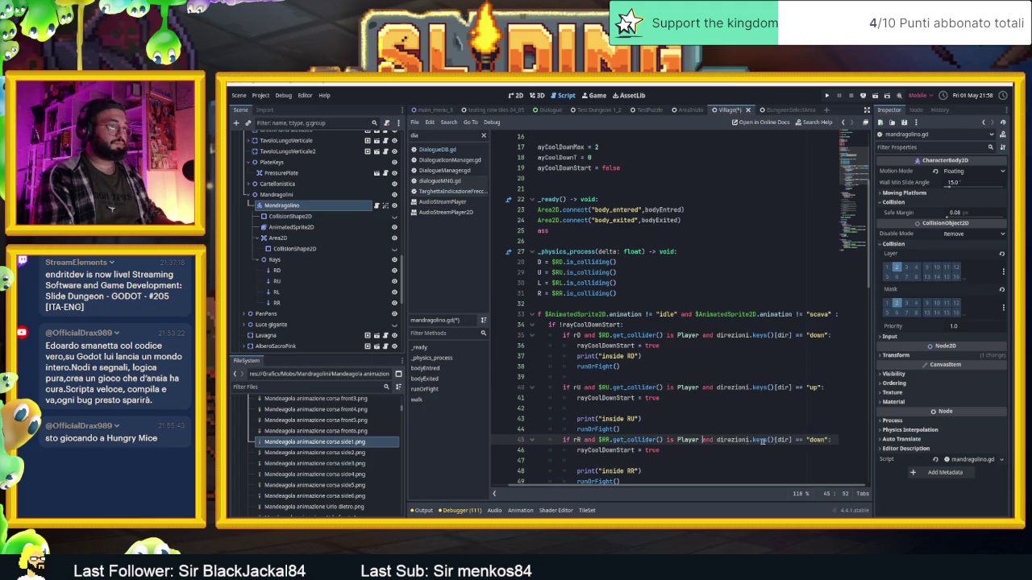
double_click(817, 439)
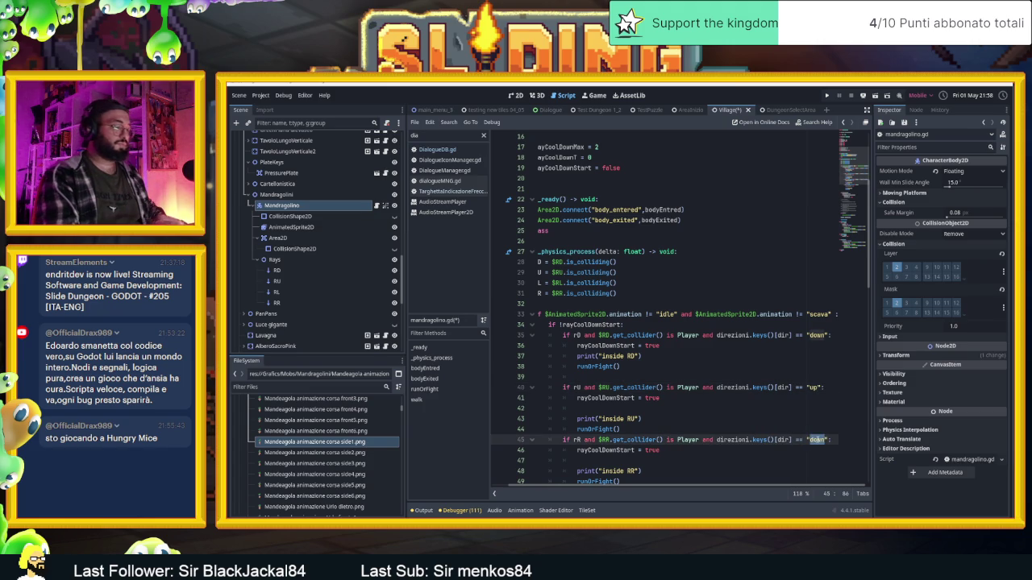
text(right)
Add the "left" direction condition on line 50 and delete the empty line 52
scroll(810, 436, down, 3)
click(701, 397)
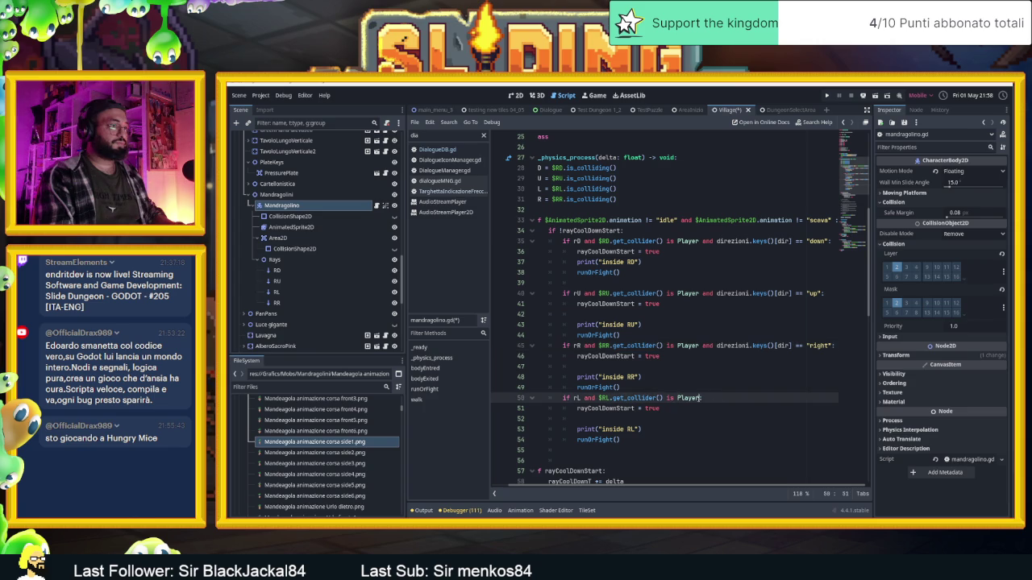
key(ctrl+v)
click(817, 398)
double_click(817, 398)
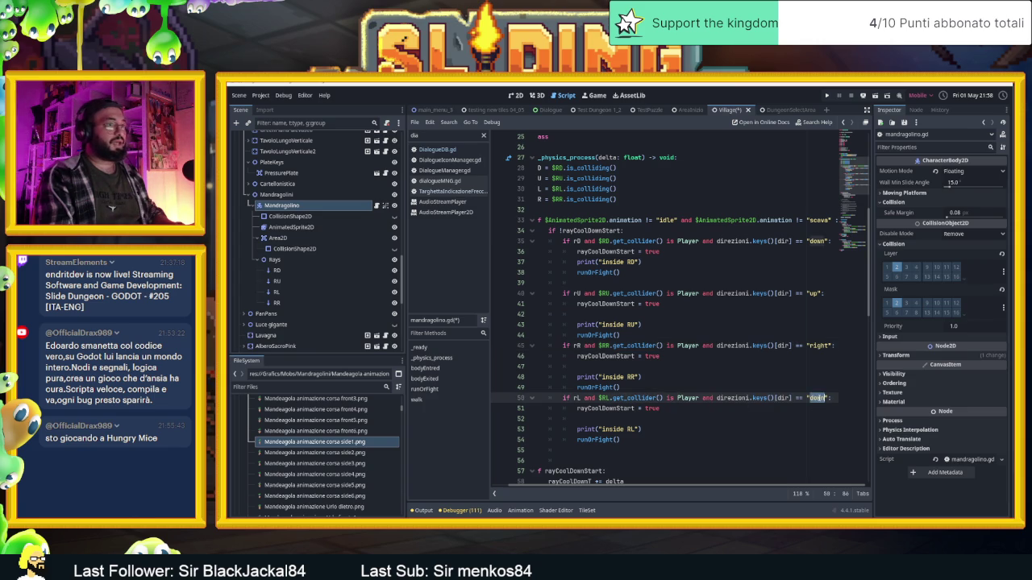
text(left)
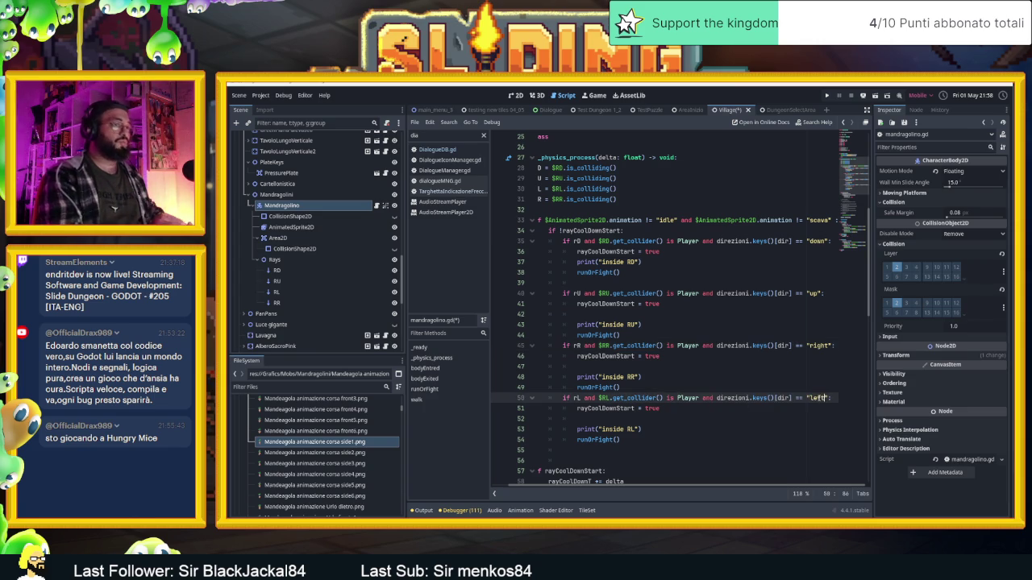
click(705, 420)
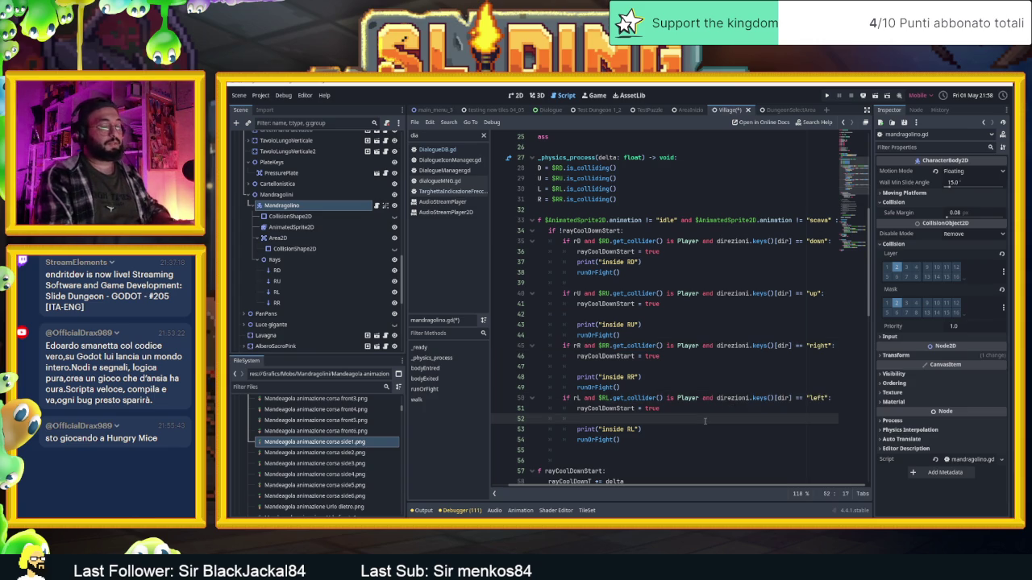
key(Home)
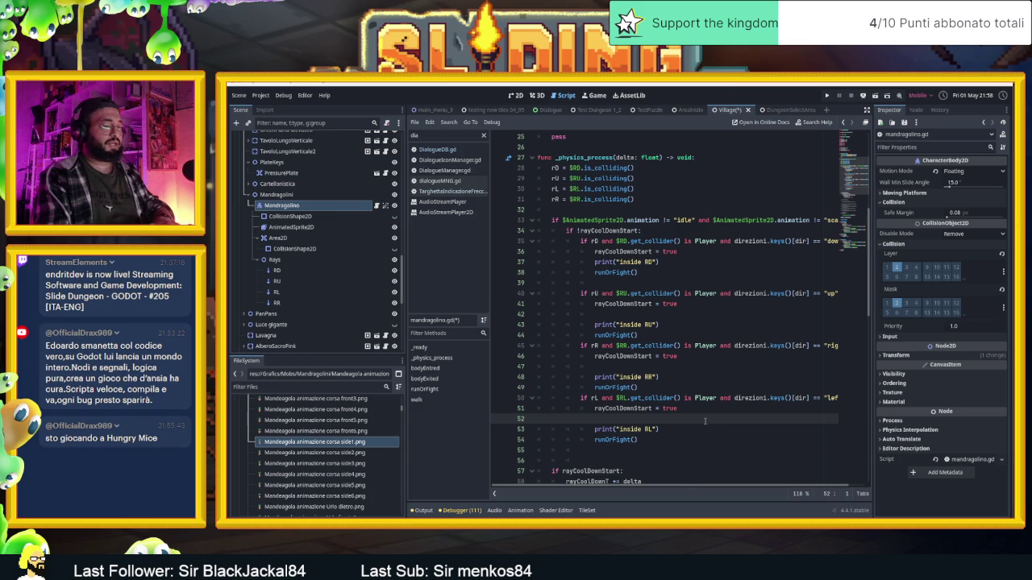
key(BackSpace)
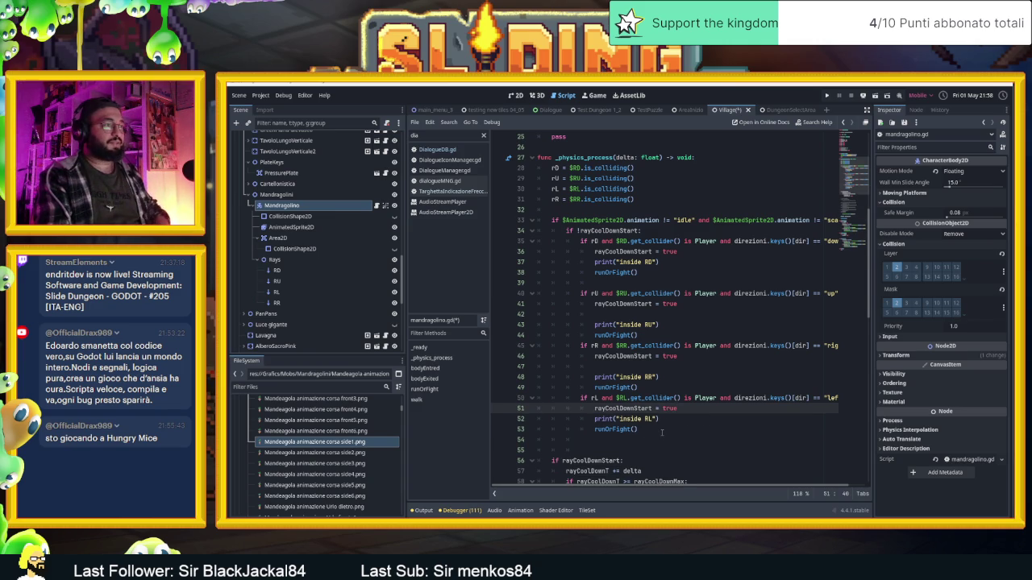
Scroll through the four ray checks and back up to the top of _physics_process
scroll(661, 434, down, 1)
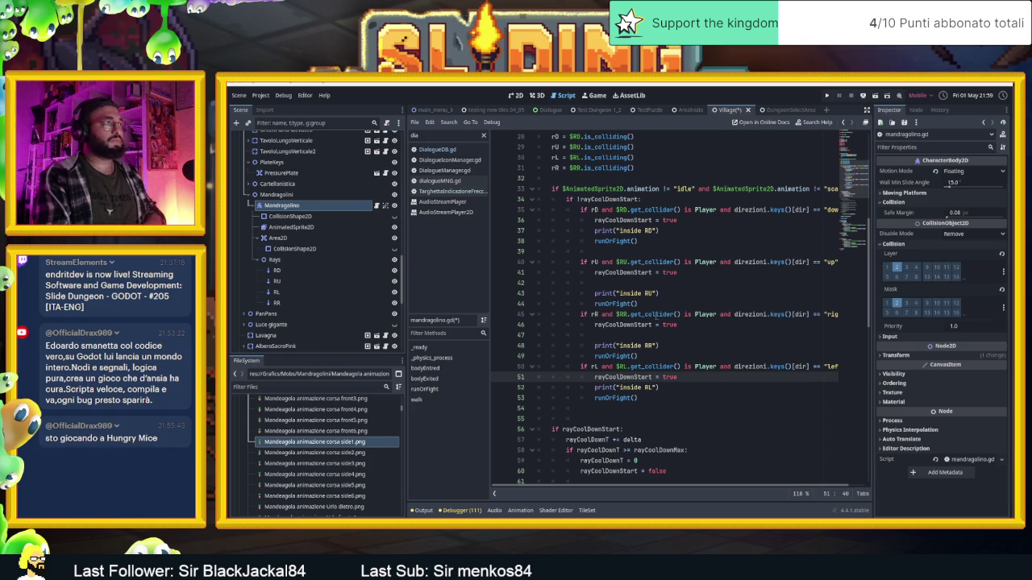
scroll(681, 272, down, 15)
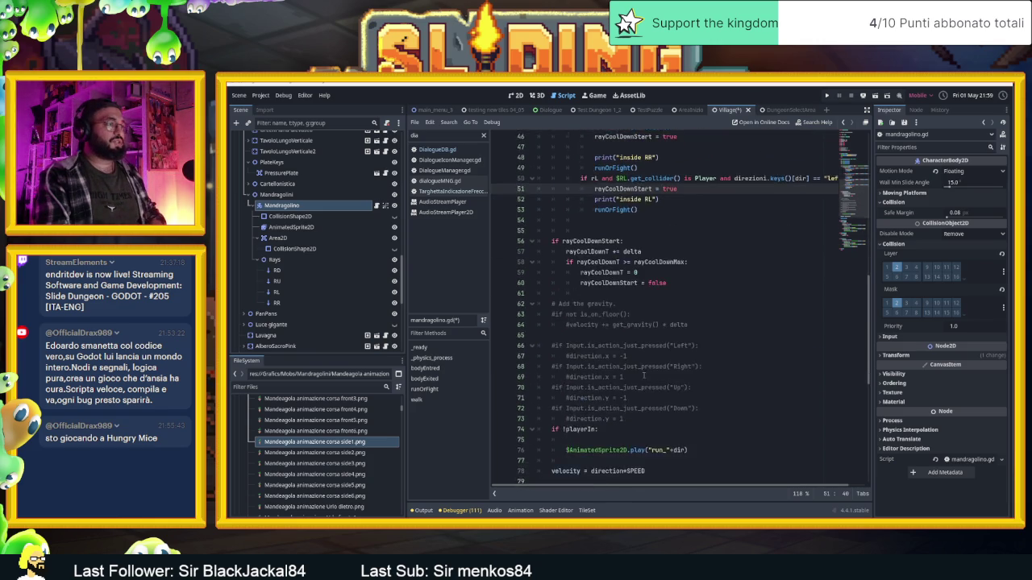
scroll(700, 380, down, 2)
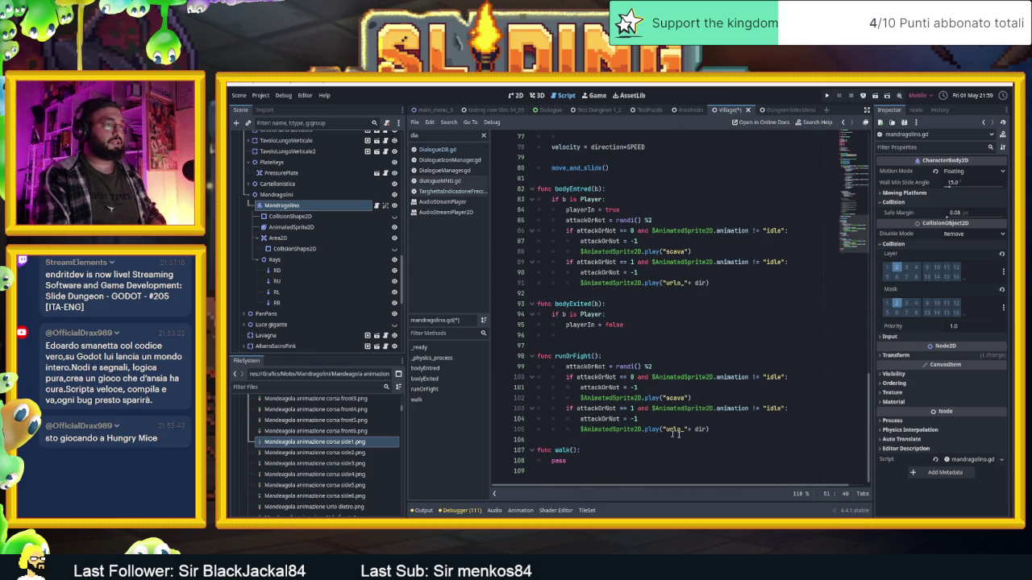
scroll(760, 416, up, 5)
scroll(760, 416, up, 11)
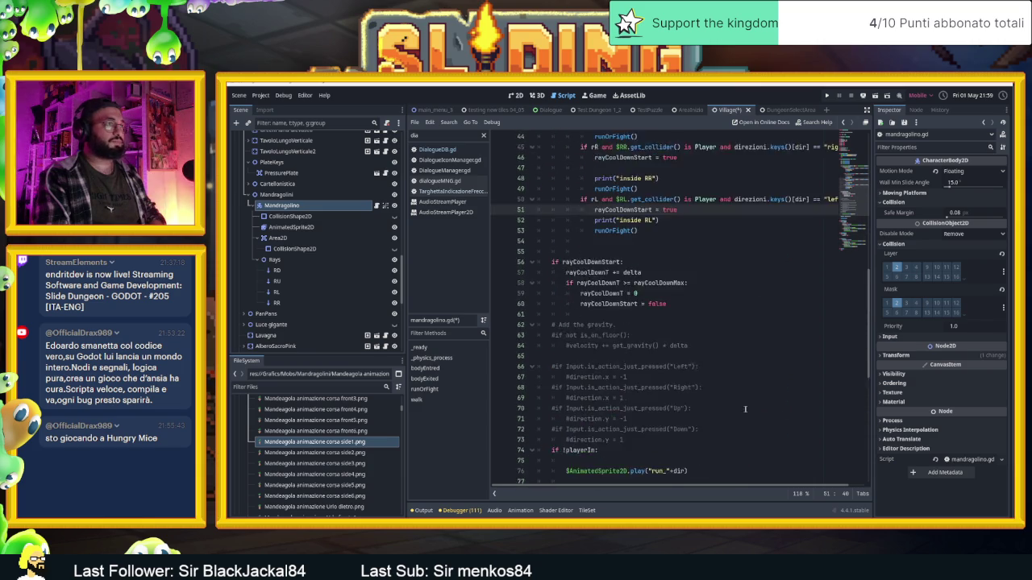
scroll(721, 368, up, 1)
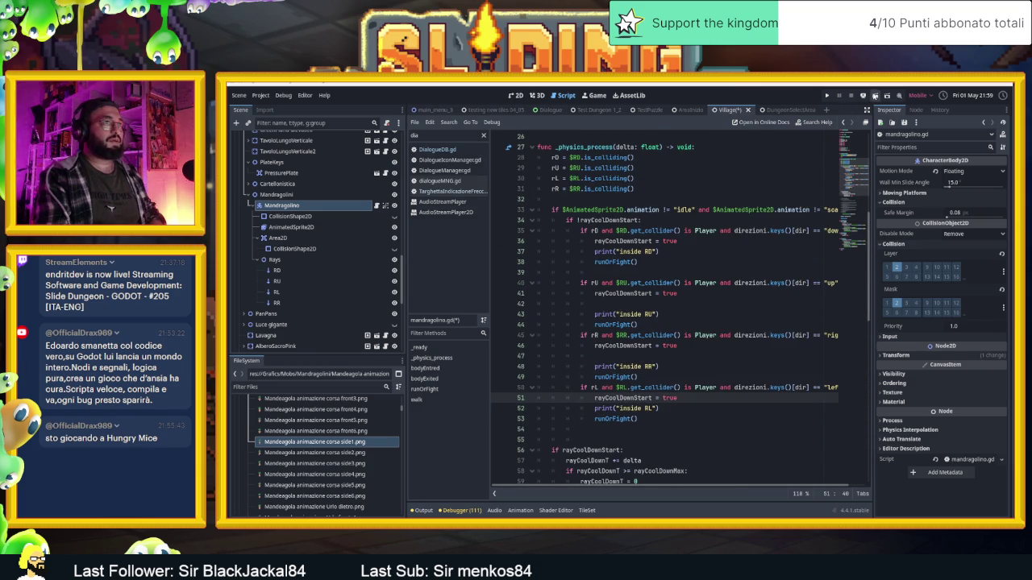
Save and run the game, then stop it after the null-instance is_colliding error on line 28
key(ctrl+s)
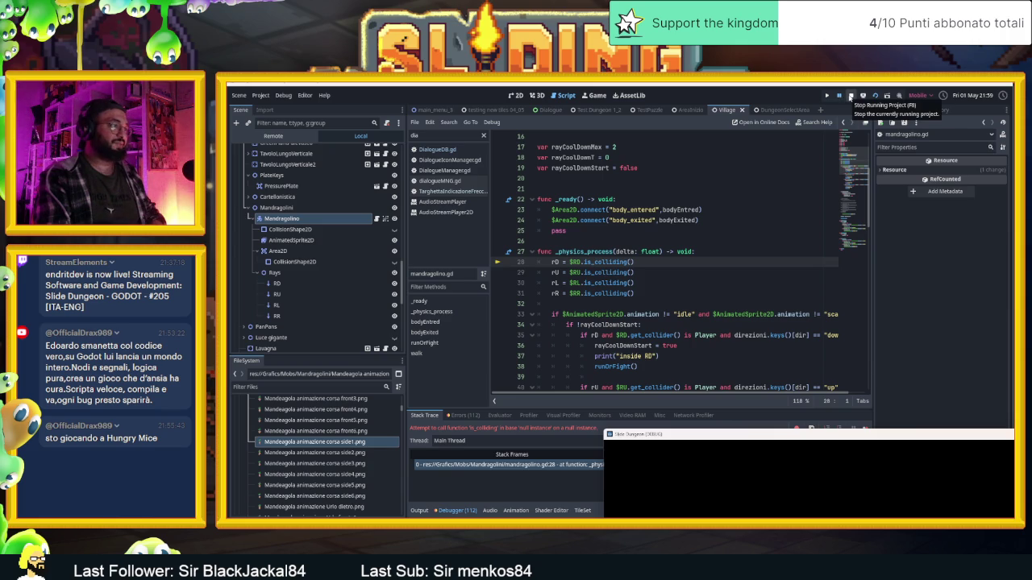
click(850, 96)
click(716, 250)
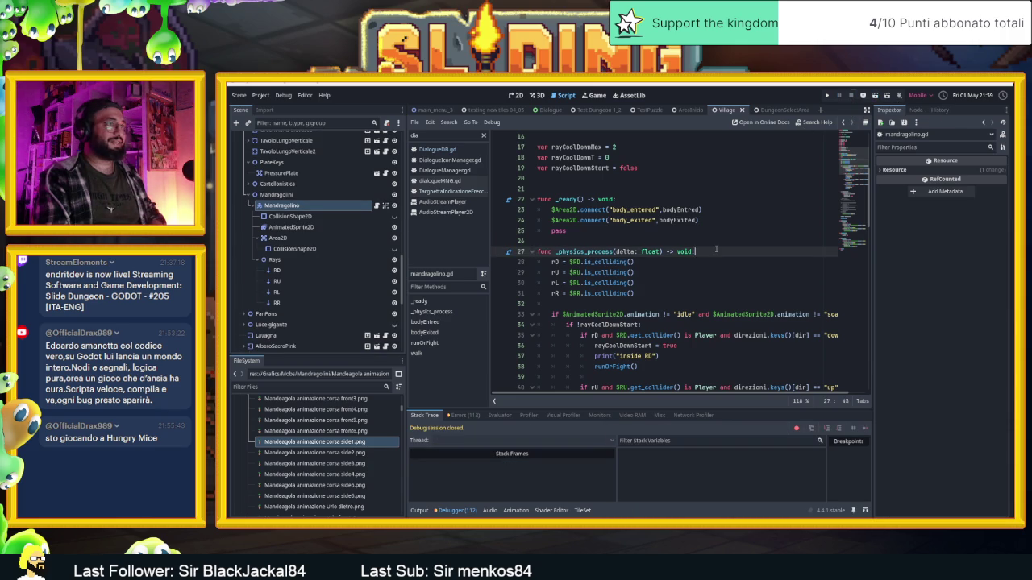
Add a blank line under the header and change the rD ray path to $Rays/RD
key(Return)
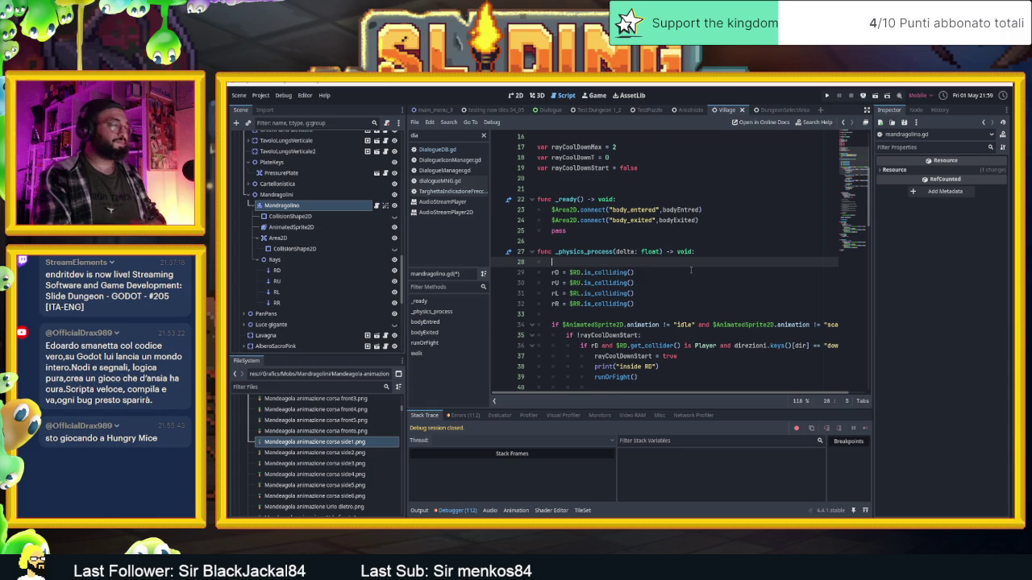
key(BackSpace)
key(BackSpace)
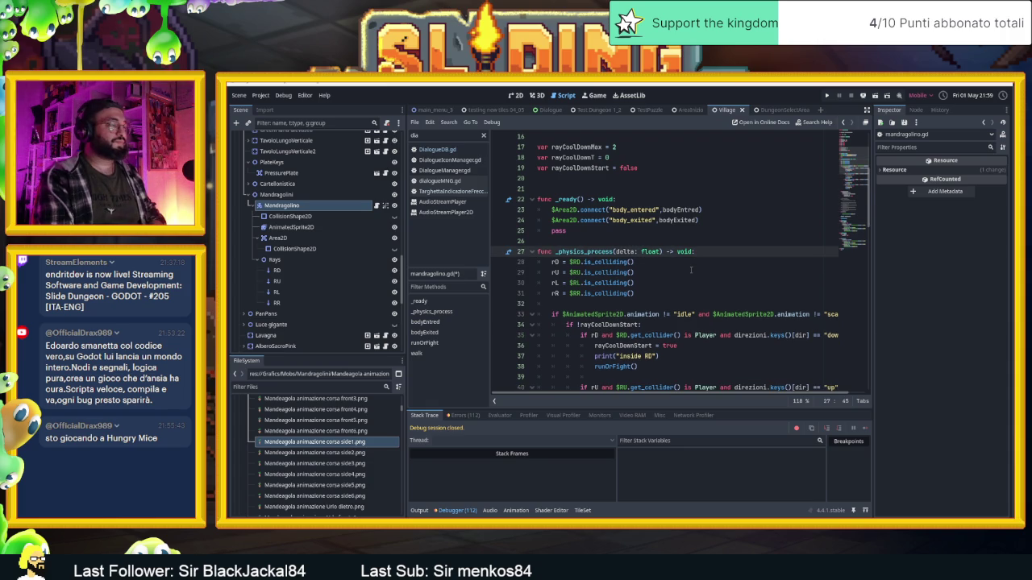
key(Return)
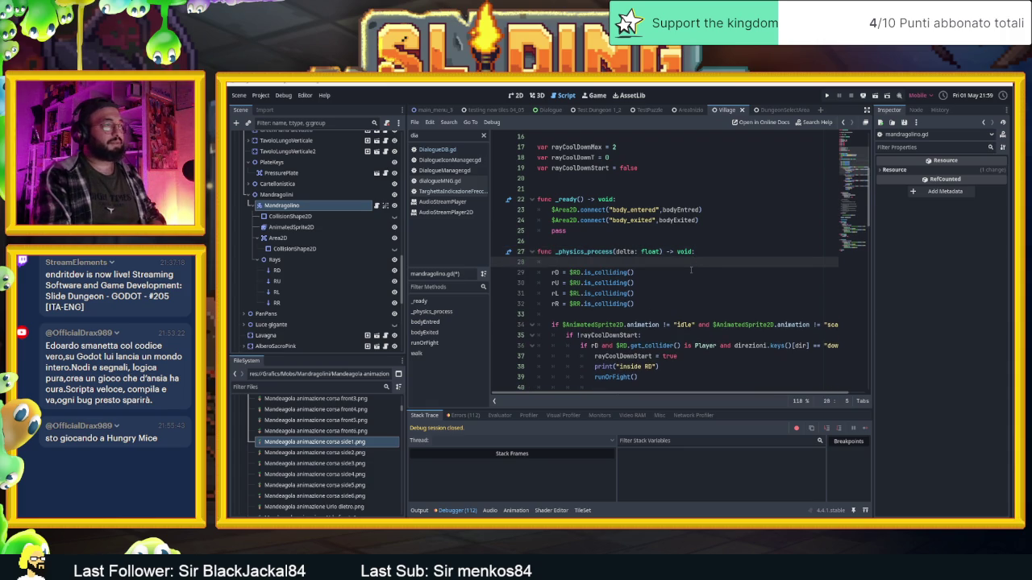
click(575, 272)
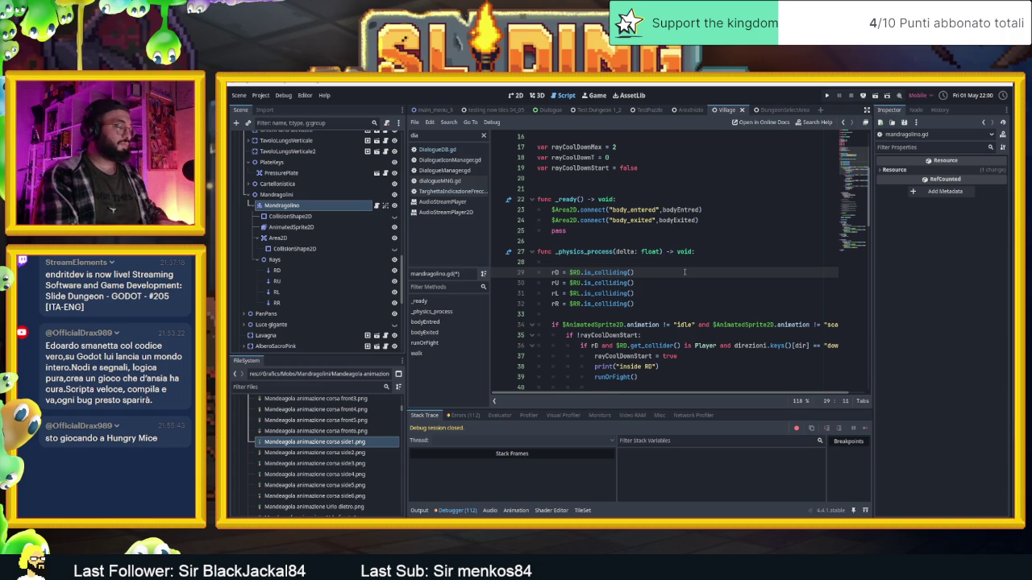
text(ra)
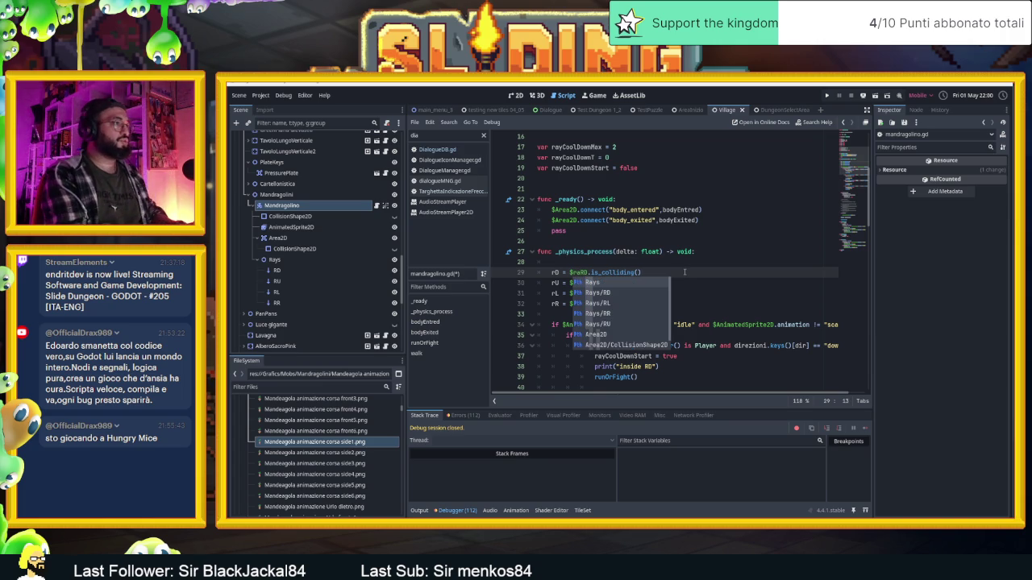
key(Tab)
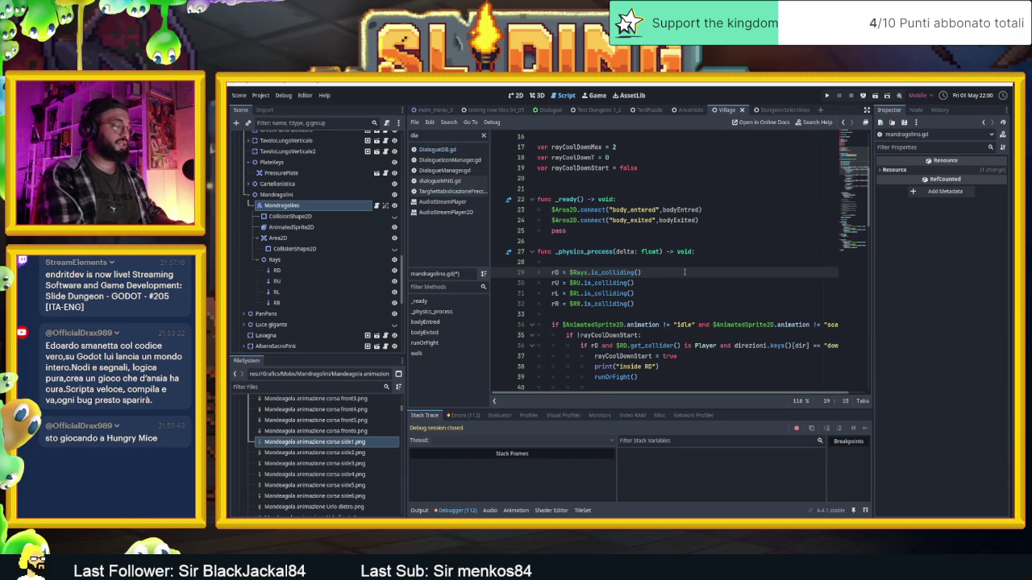
text(/R)
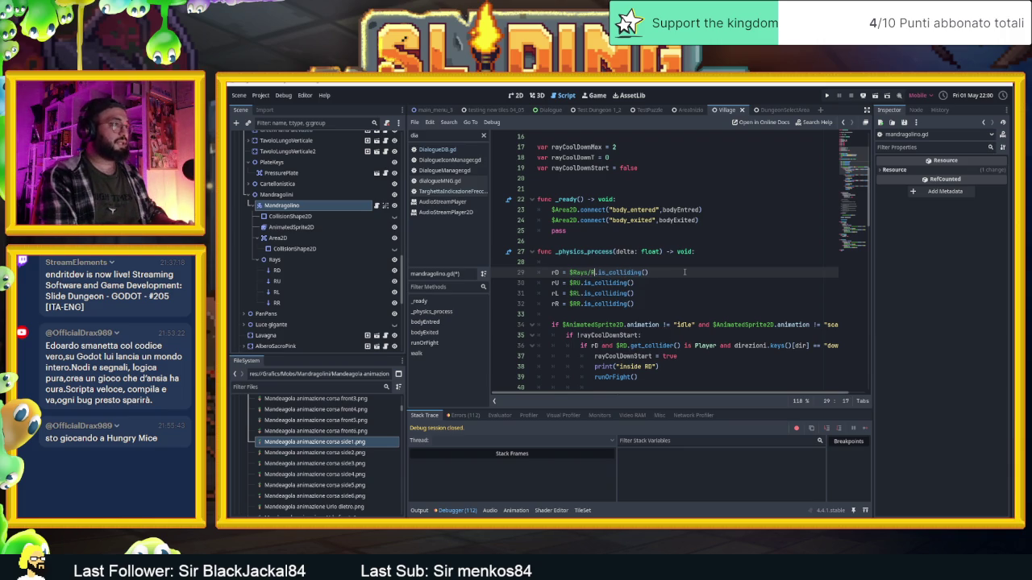
text(D)
key(Escape)
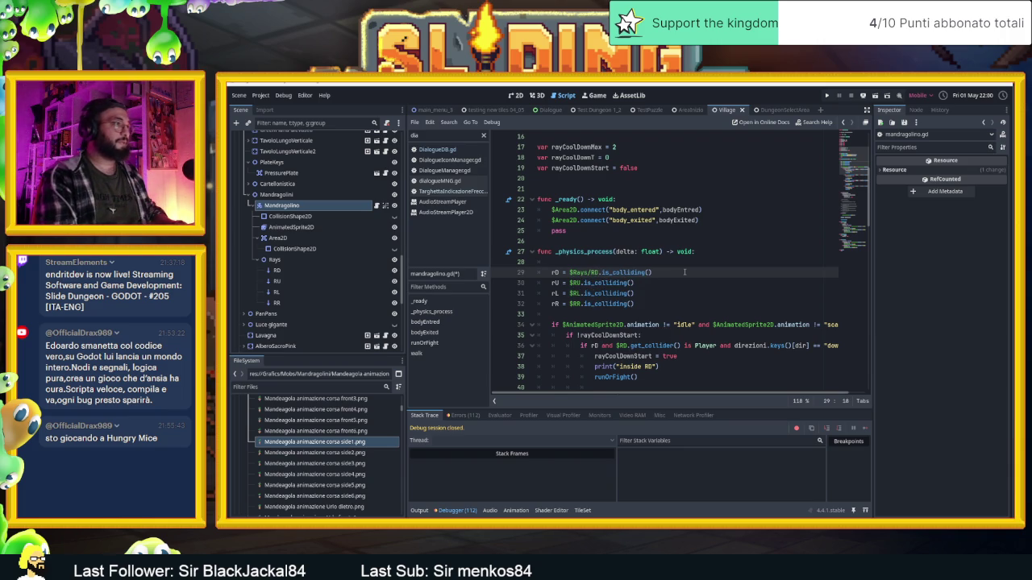
Prefix the RU, RL and RR ray paths with Rays/ and save the script
drag(590, 272, 569, 272)
click(569, 283)
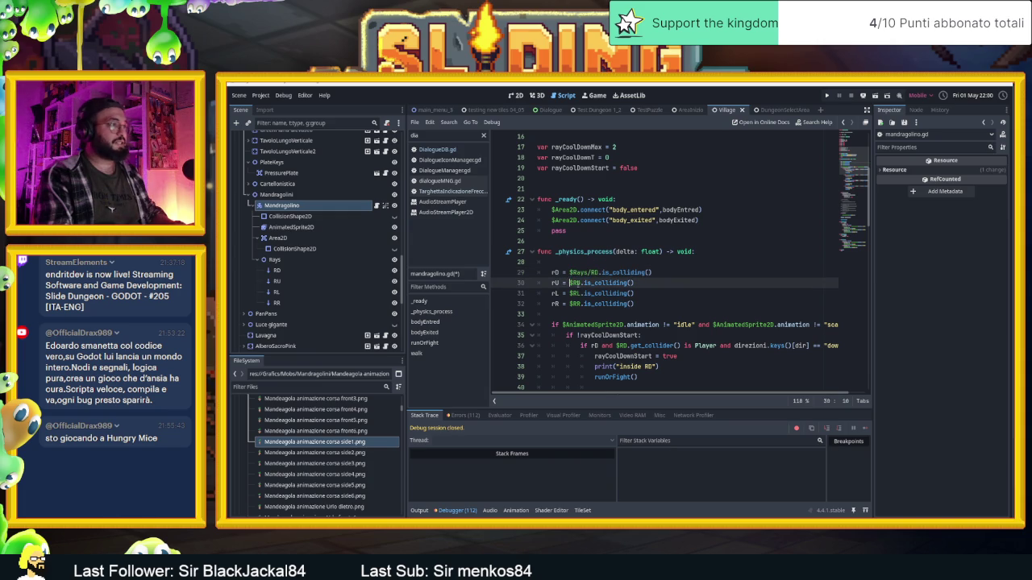
text($Rays/)
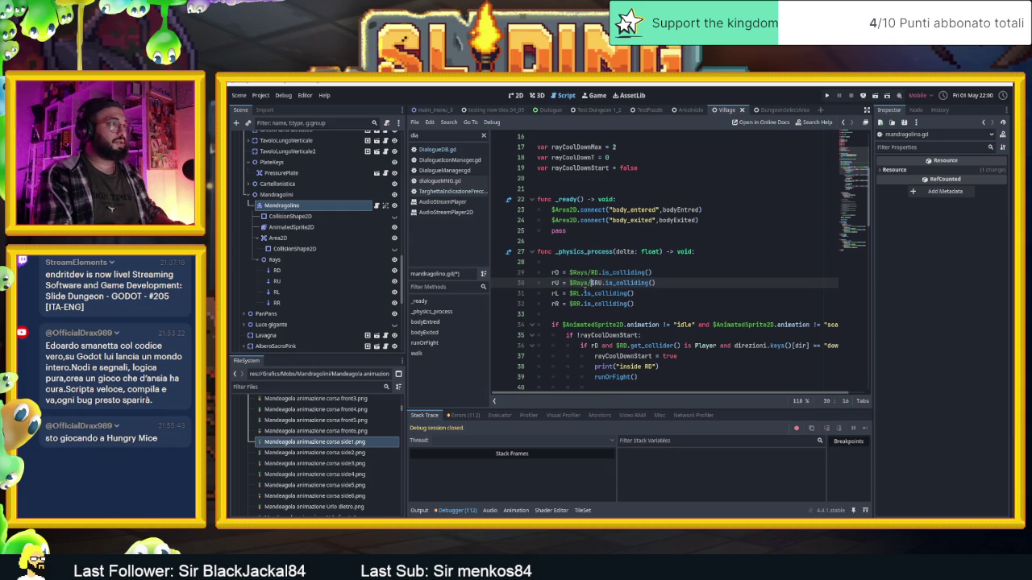
key(BackSpace)
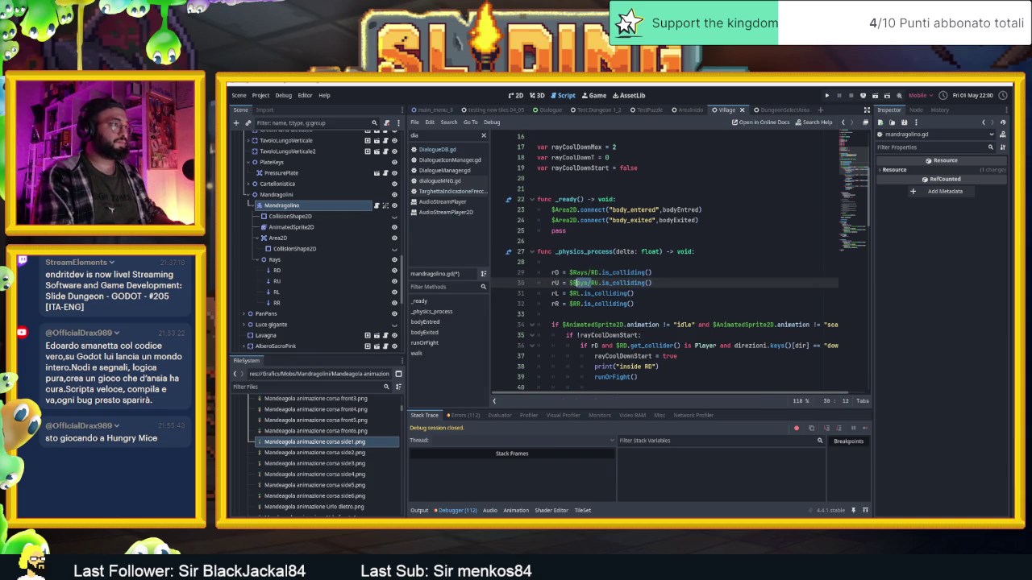
drag(591, 283, 571, 283)
key(ctrl+c)
click(571, 294)
key(ctrl+v)
click(571, 303)
key(ctrl+v)
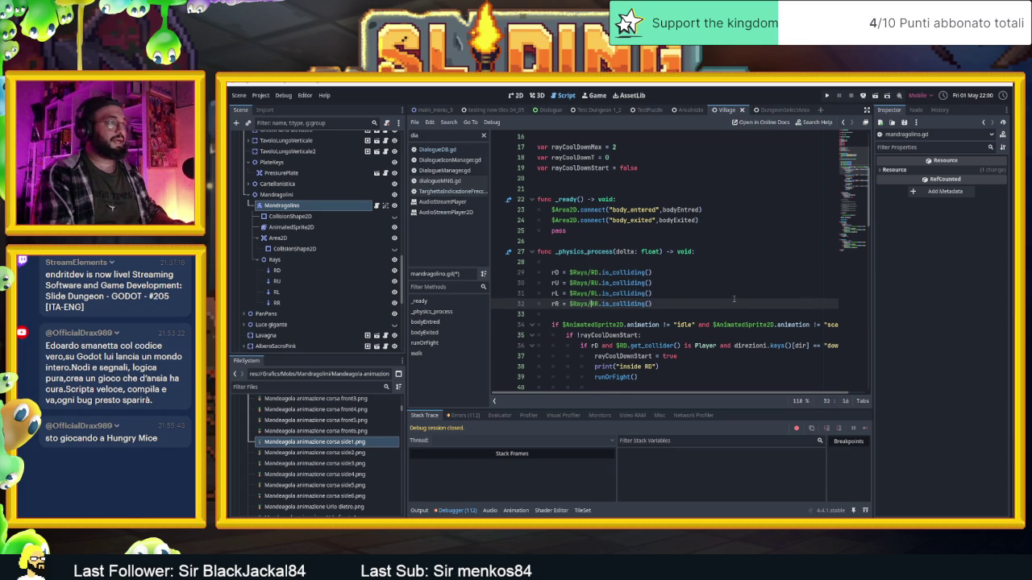
scroll(722, 302, down, 1)
key(ctrl+s)
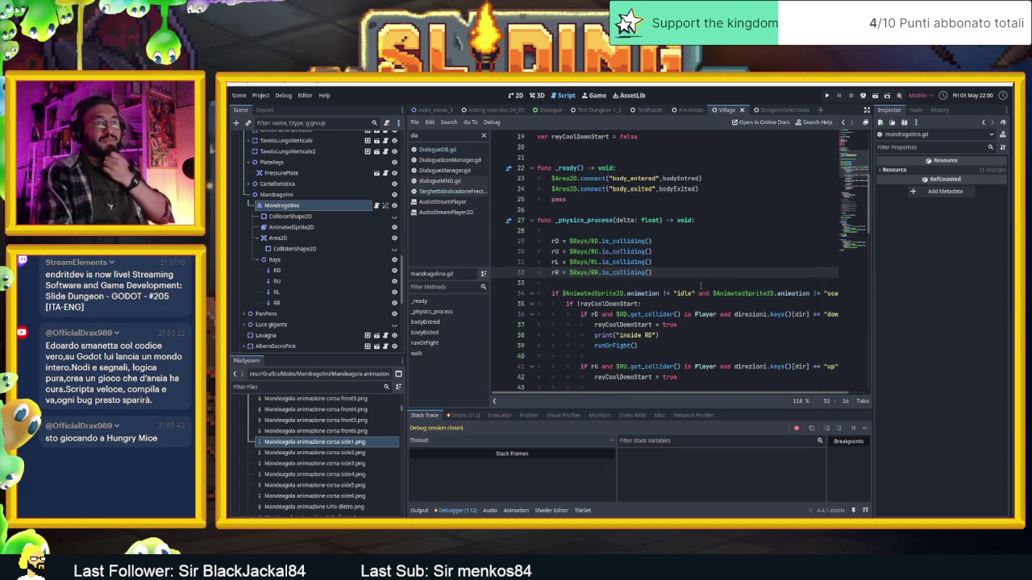
Insert Rays/ into the RD, RU, RR and RL collider checks on lines 36, 41, 46, 51
scroll(700, 286, down, 1)
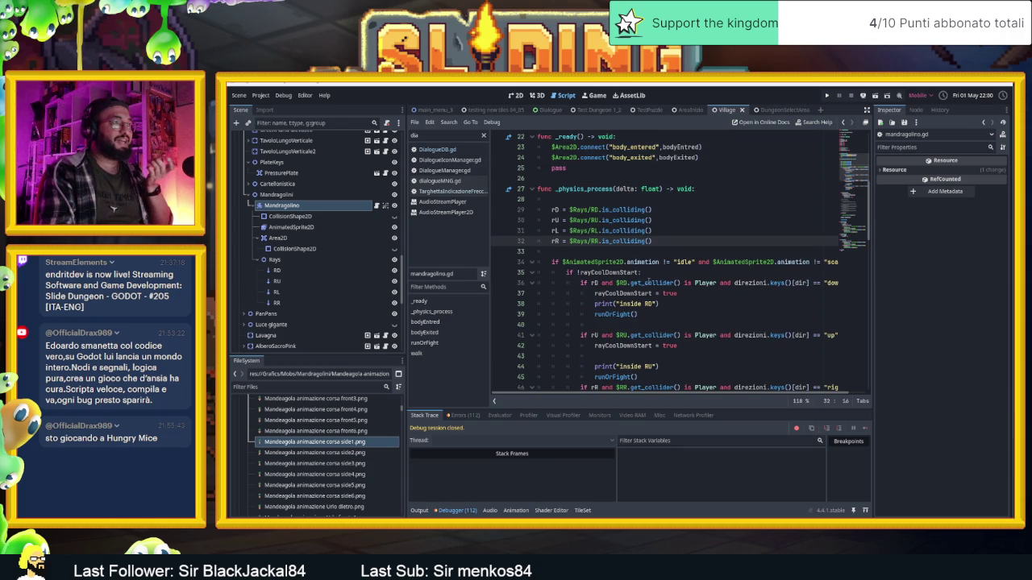
click(621, 283)
text(Rays/)
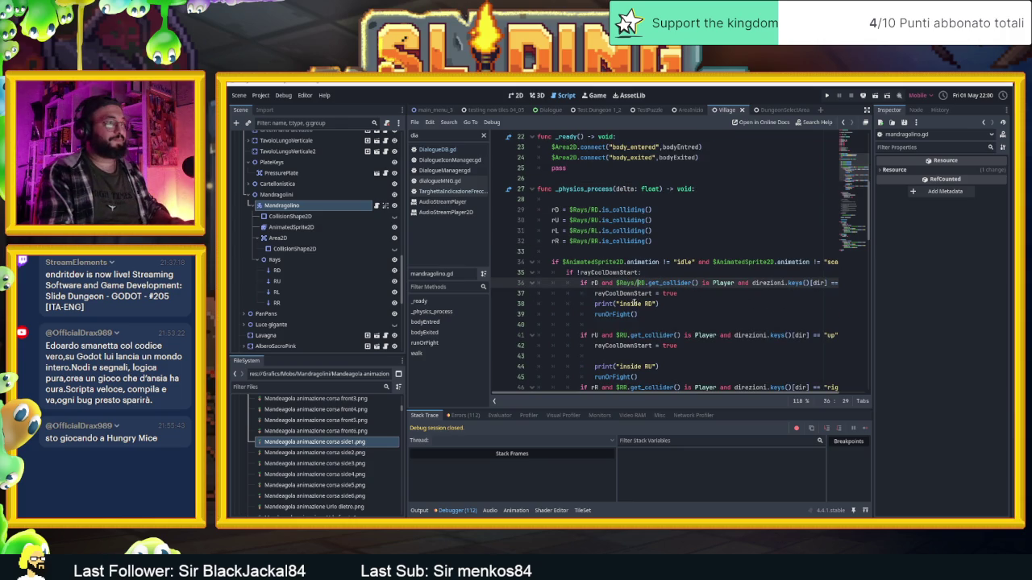
click(616, 334)
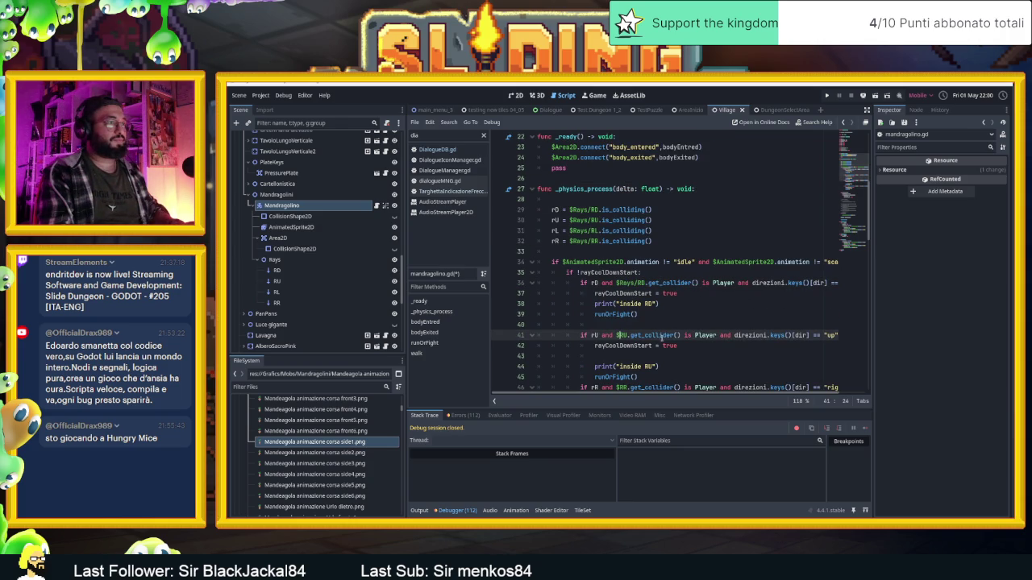
text(Rays/)
scroll(627, 337, down, 3)
click(617, 295)
text(Rays/)
click(619, 345)
text(Rays/)
Run the game to test the corrected $Rays/ node paths
mouse_move(694, 396)
mouse_down()
mouse_move(766, 398)
mouse_move(711, 397)
mouse_up()
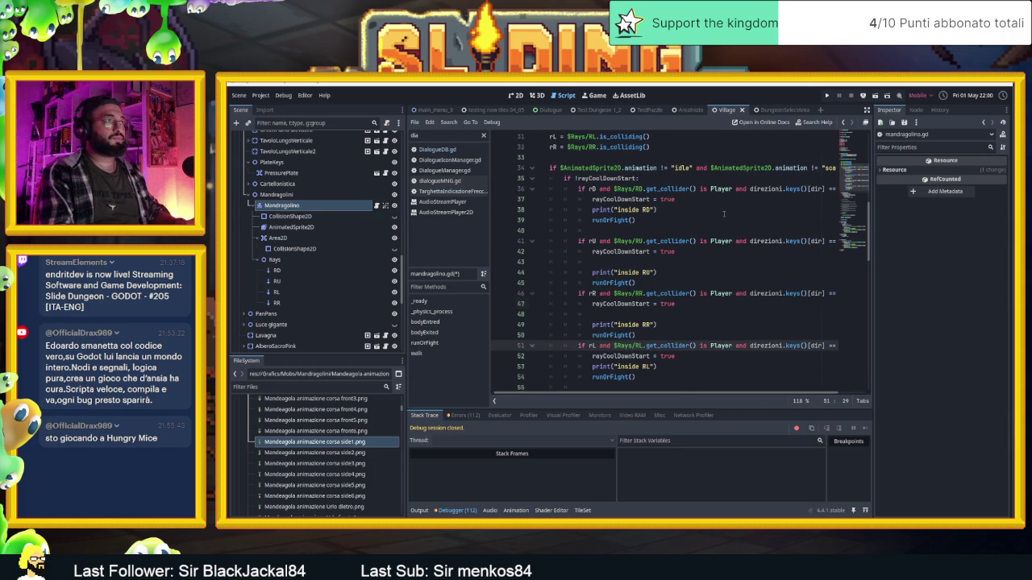
scroll(723, 230, down, 4)
scroll(722, 230, down, 12)
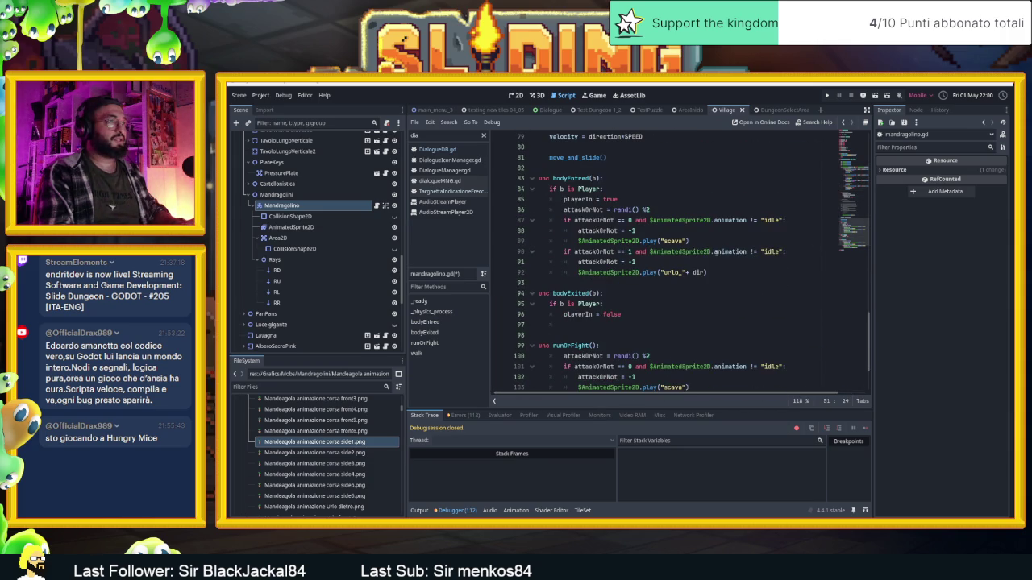
scroll(715, 251, down, 3)
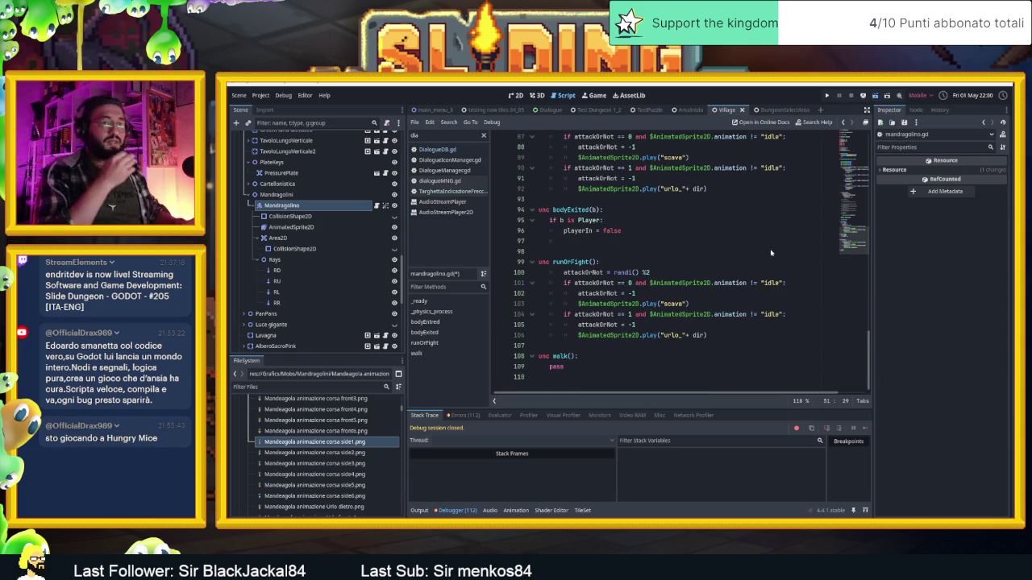
key(F5)
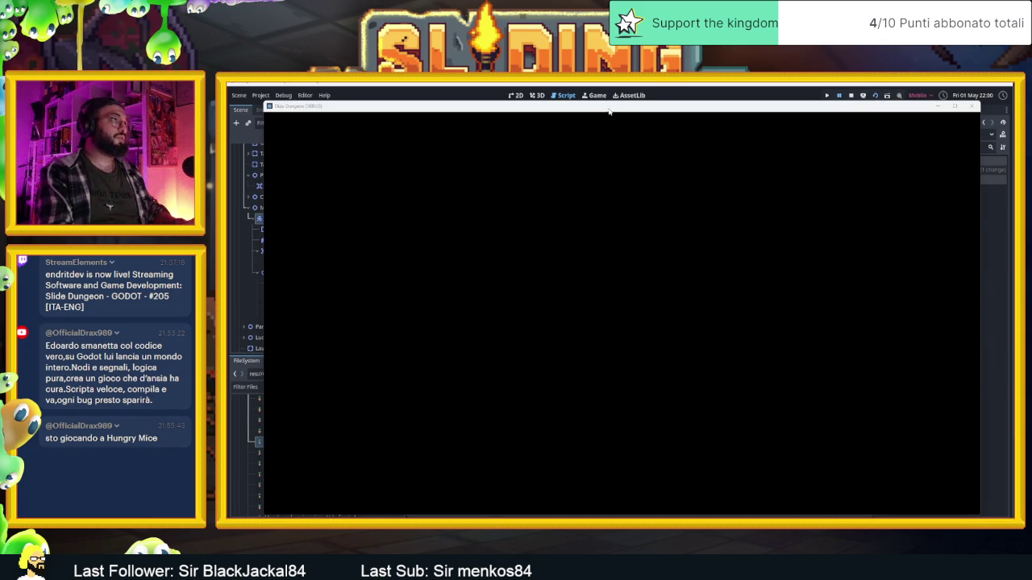
Stop the game, make line 77 play "run_"+direzioni.keys()[dir], and rerun
mouse_move(609, 109)
mouse_down()
mouse_move(983, 120)
mouse_move(961, 240)
mouse_move(1012, 295)
mouse_up()
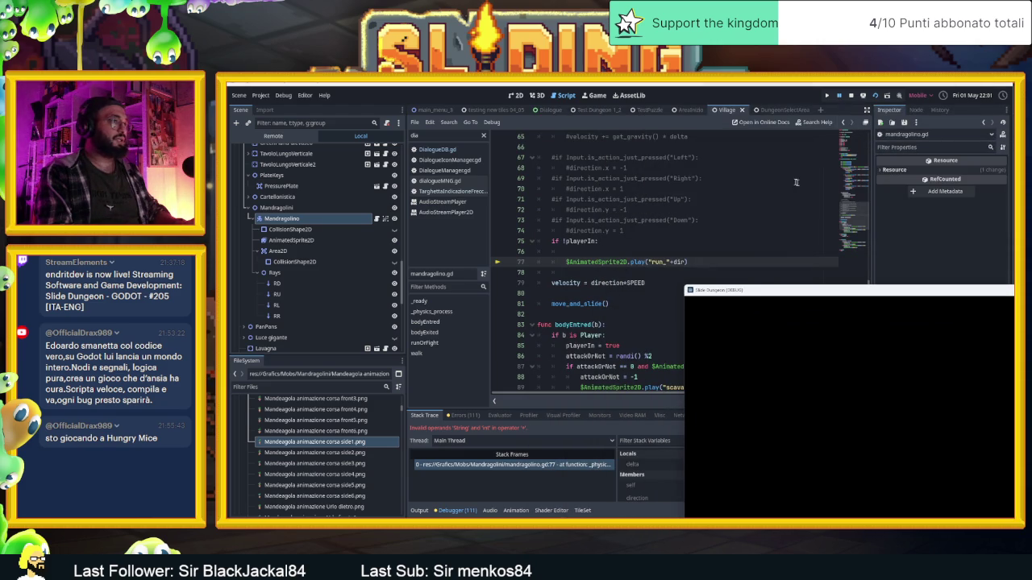
click(850, 95)
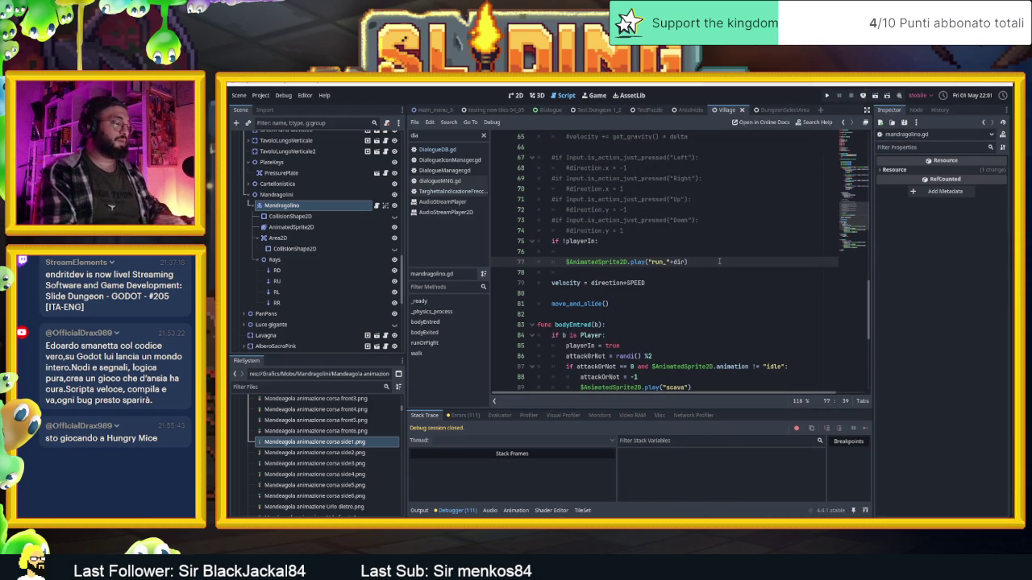
text(dir)
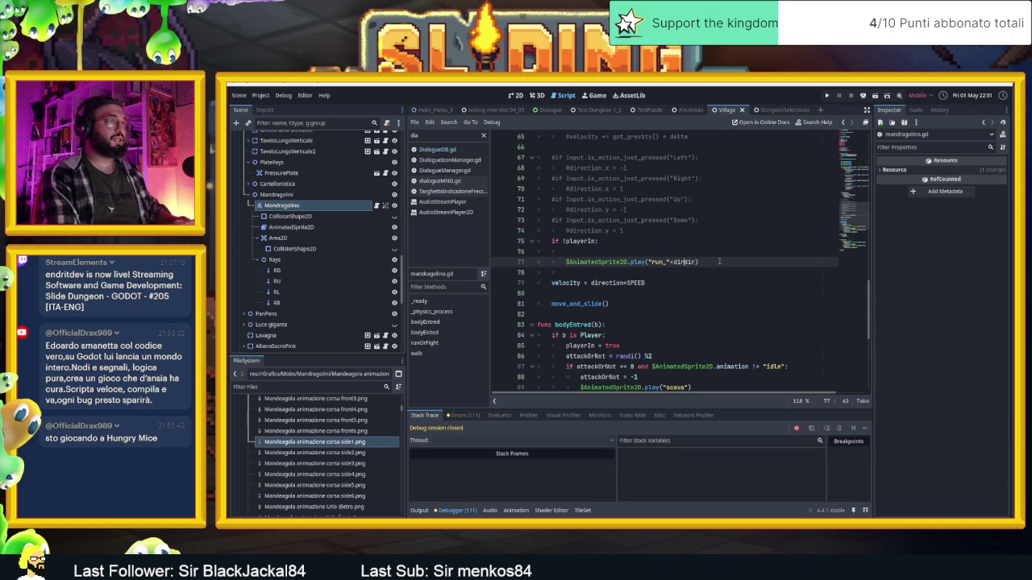
text(ezioni.)
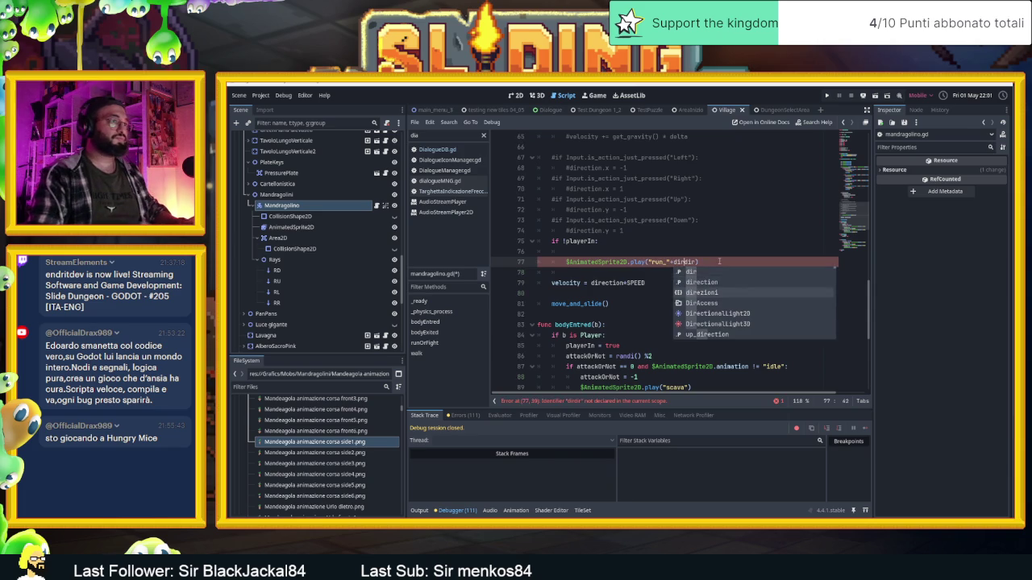
text(keys()[d)
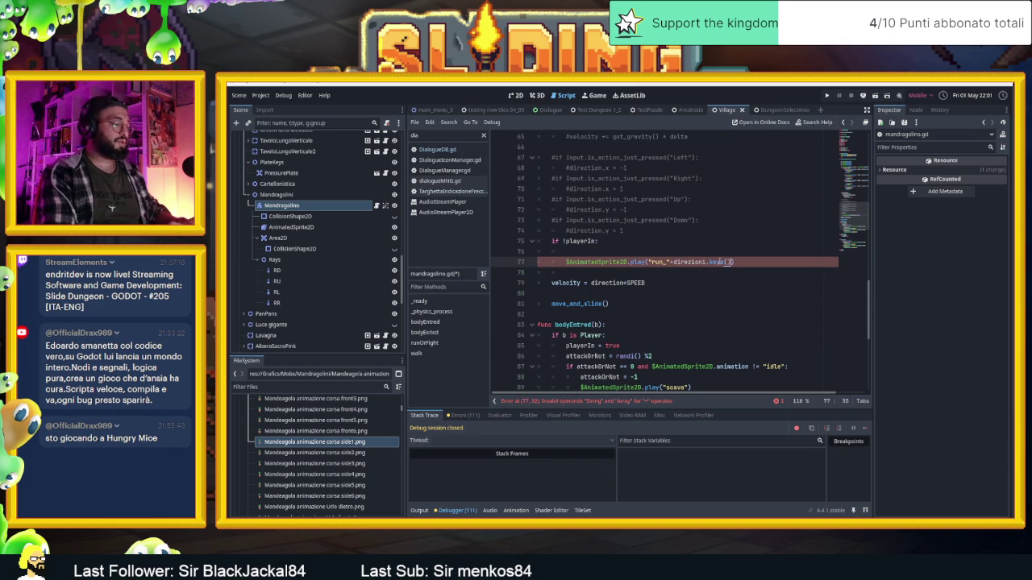
text(ir)
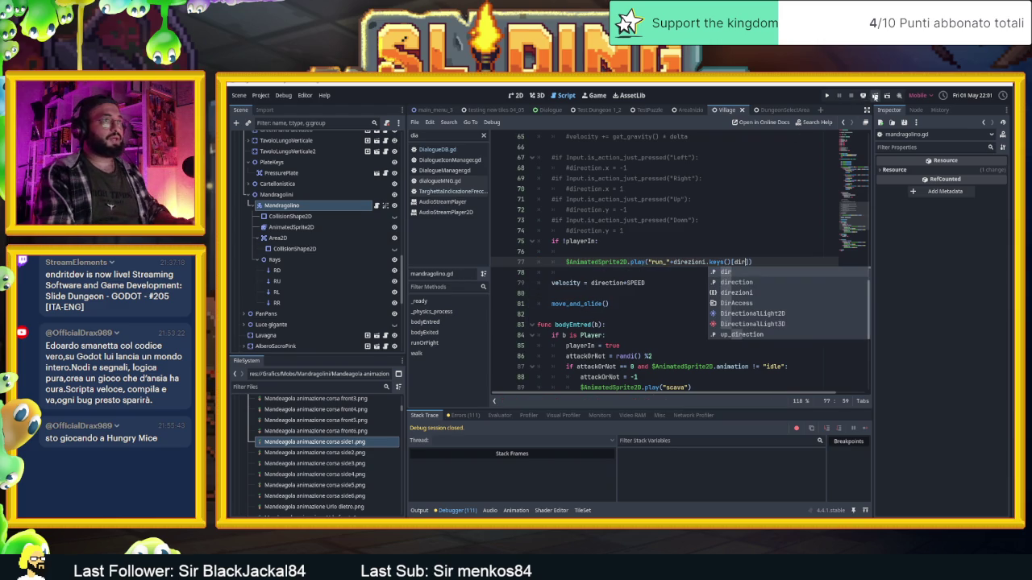
key(F5)
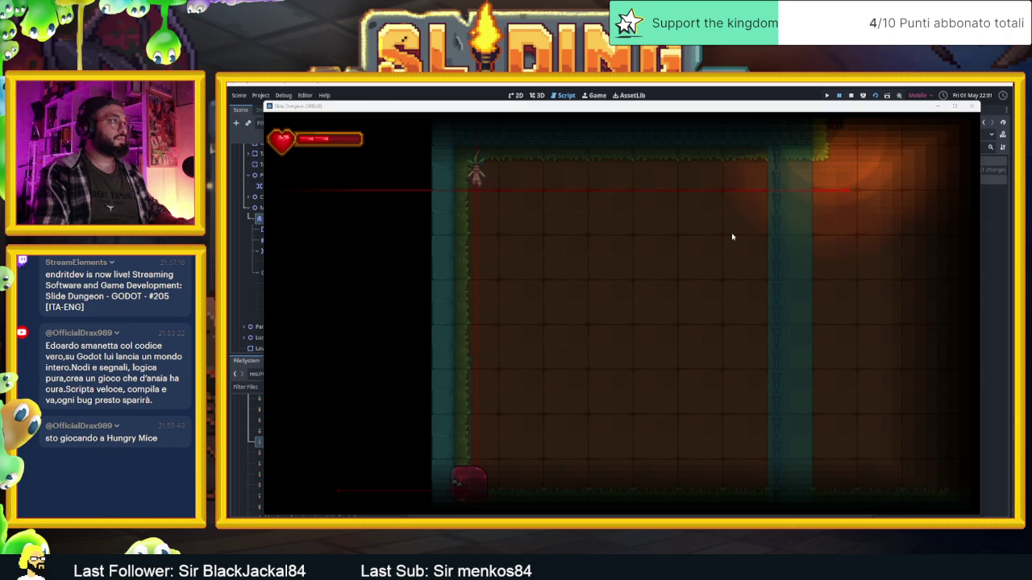
Stop the game, change line 106's urlo_ animation to direzioni.keys()[dir], save, and rerun
mouse_move(603, 102)
mouse_down()
mouse_move(936, 124)
mouse_move(917, 221)
mouse_move(804, 367)
mouse_move(1008, 302)
mouse_move(956, 392)
mouse_up()
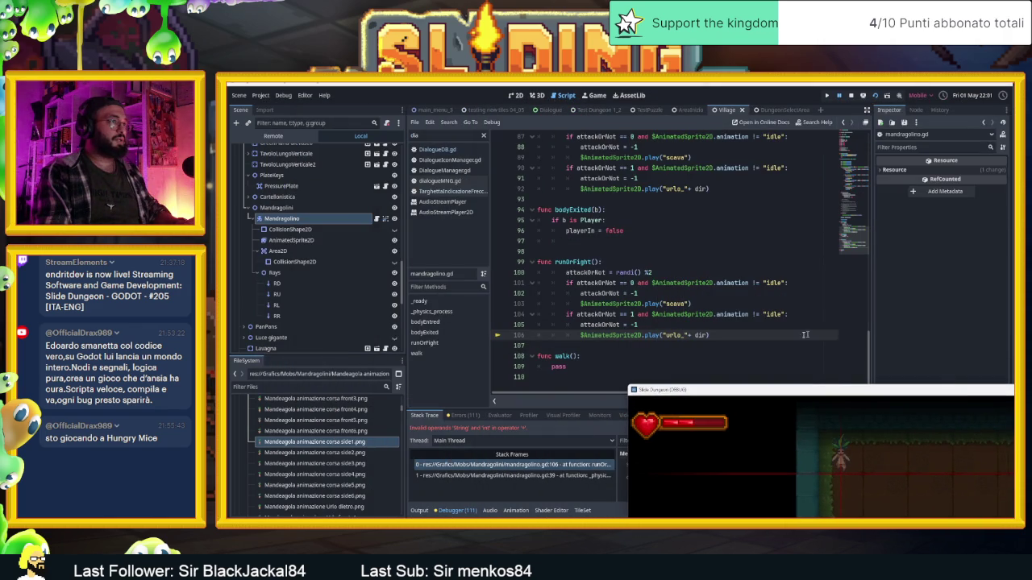
click(851, 96)
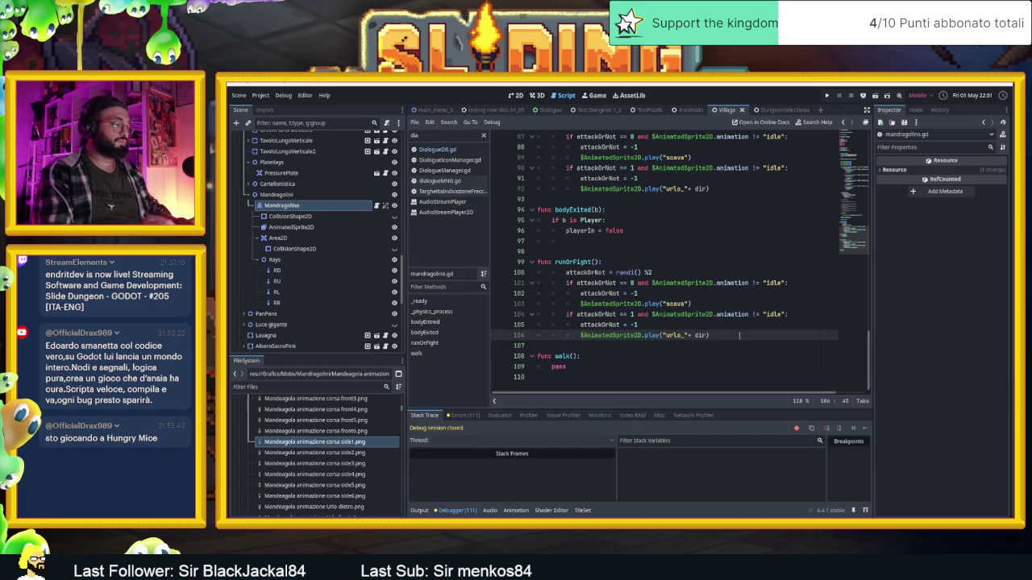
text(direzioni)
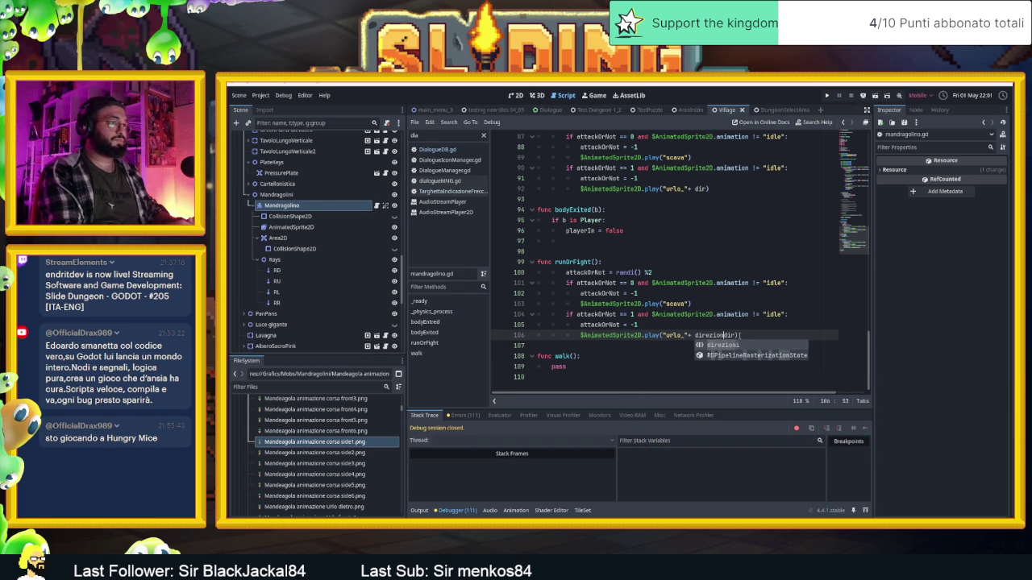
text(.keys)
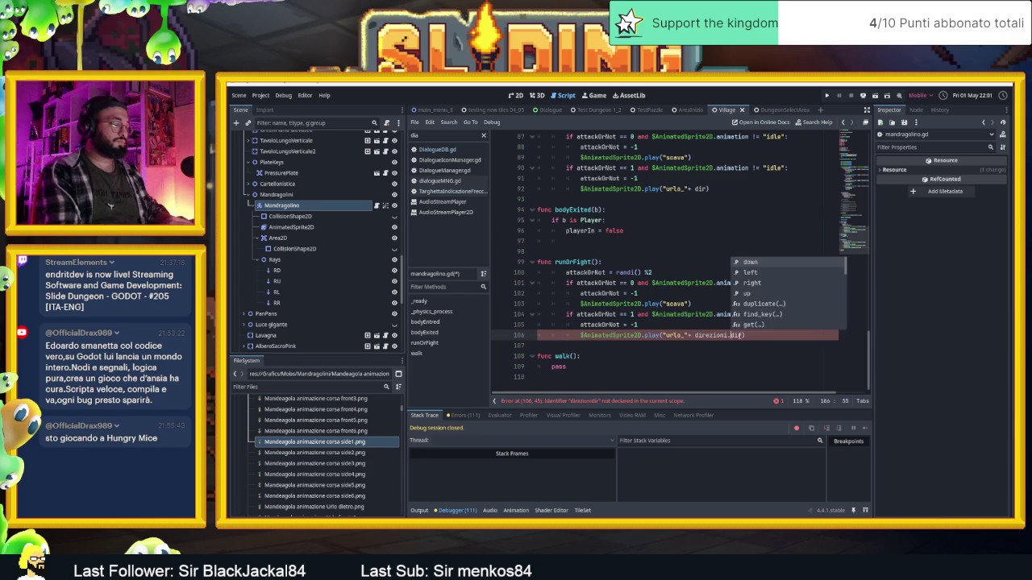
key(Return)
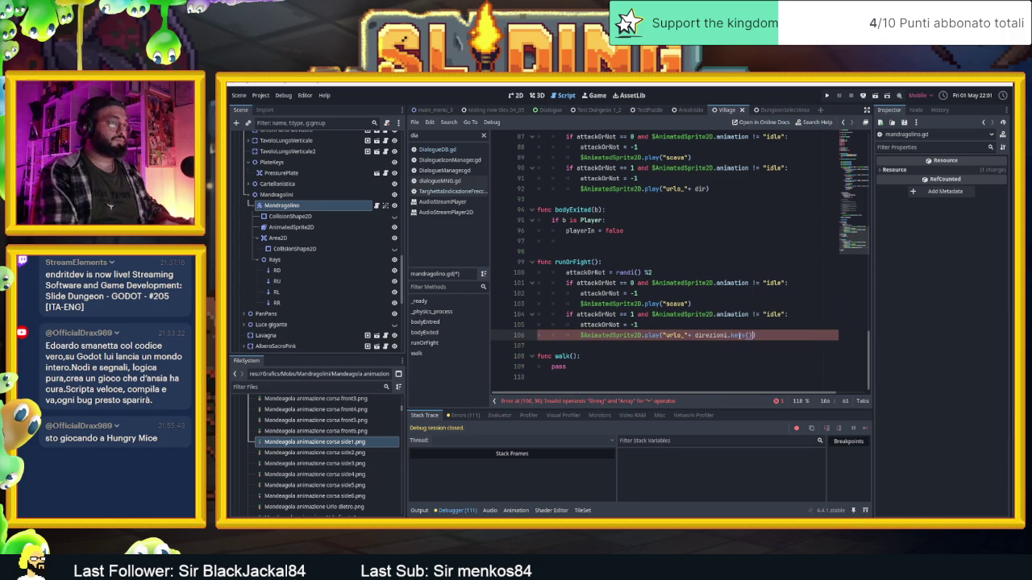
text([dir)
key(ctrl+s)
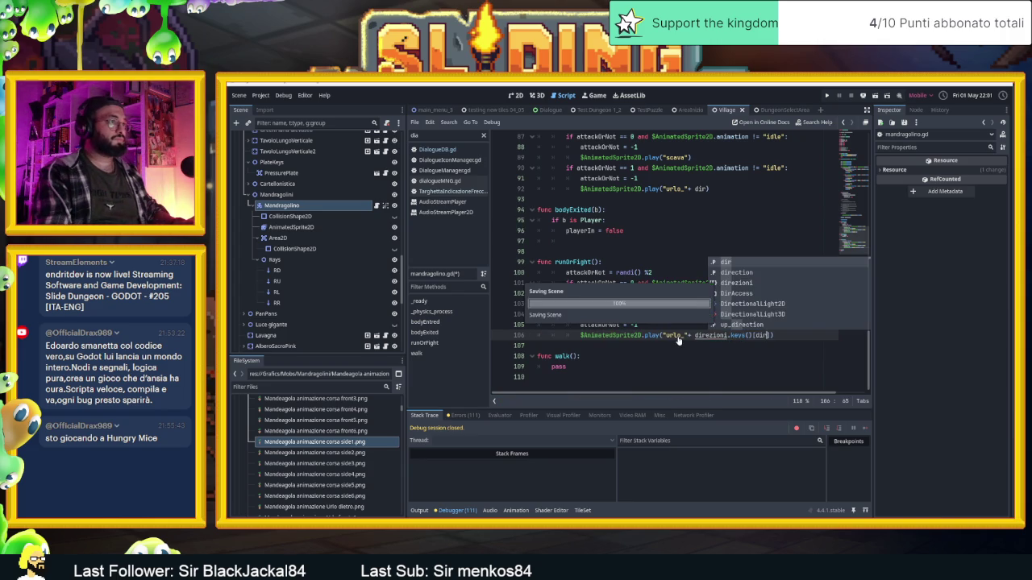
click(677, 336)
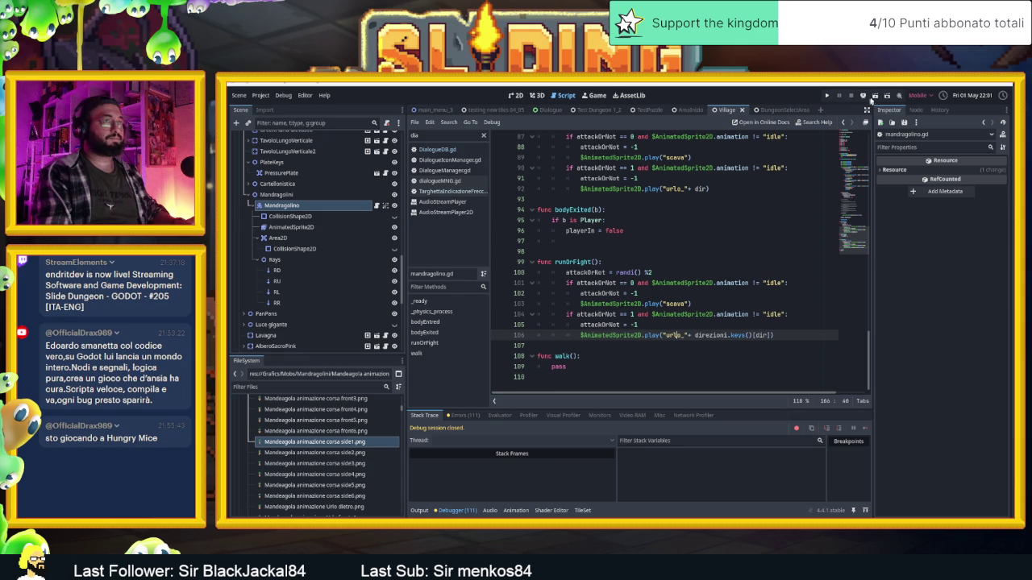
key(F5)
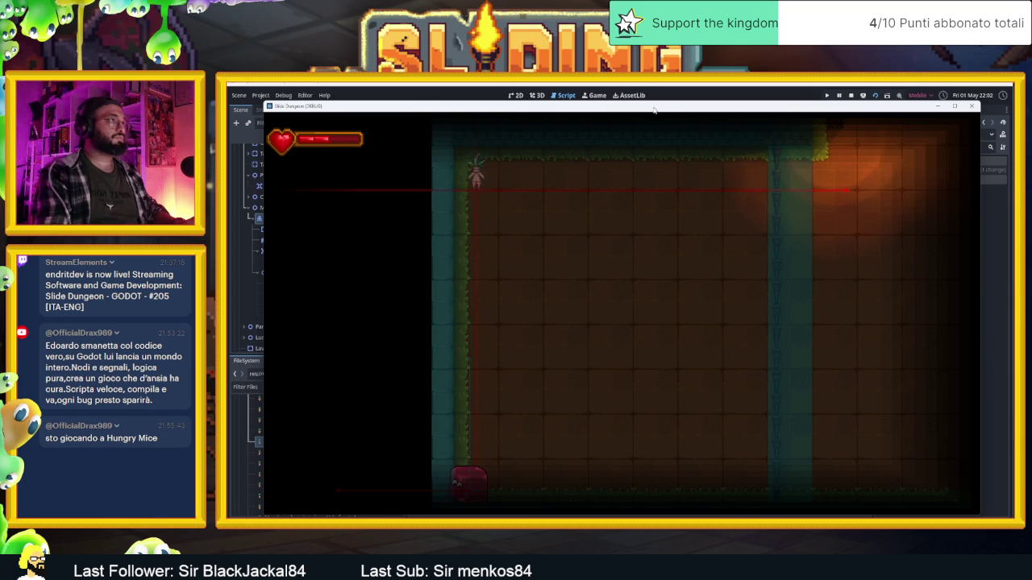
key(super+Right)
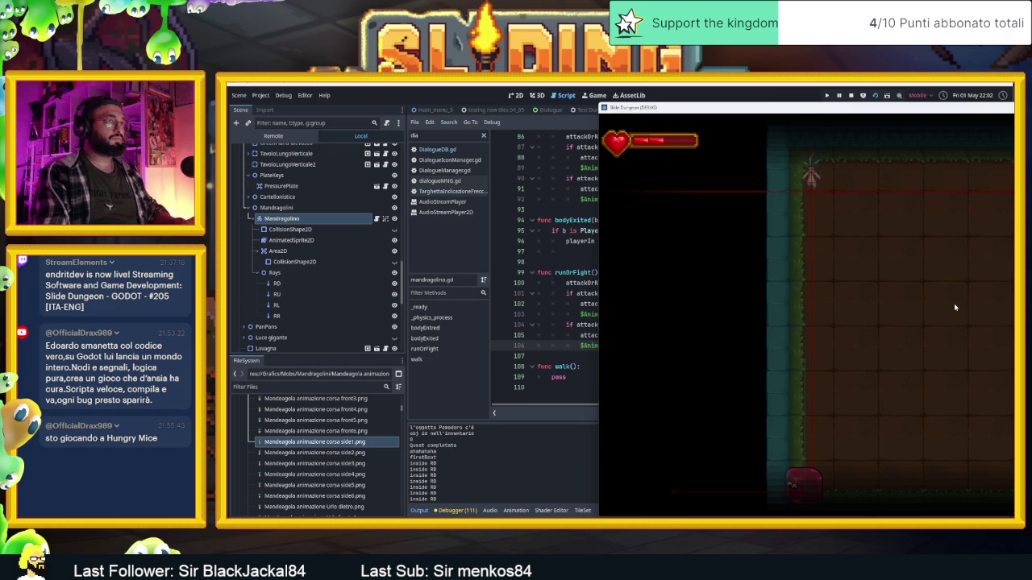
click(851, 95)
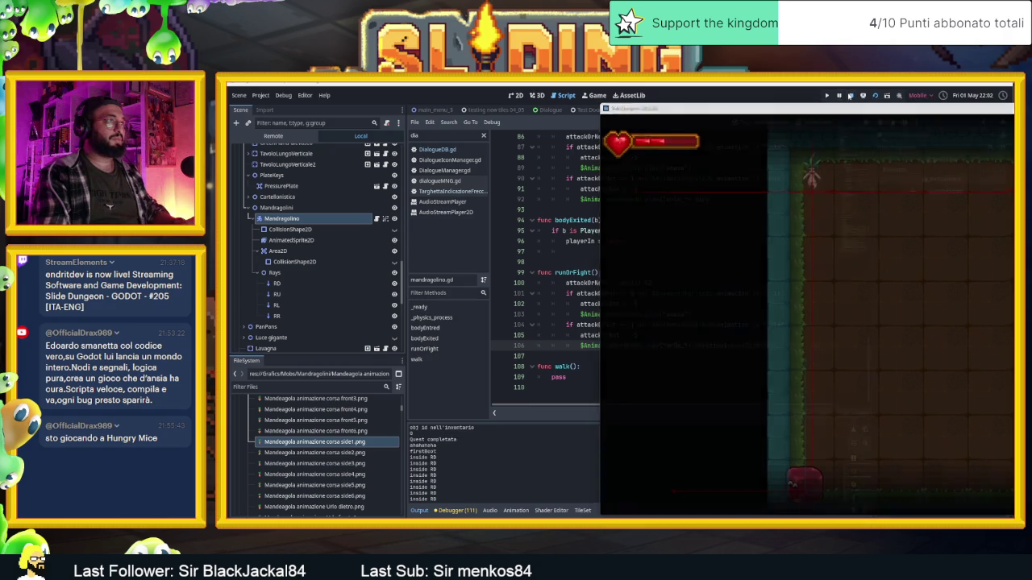
scroll(711, 241, up, 3)
scroll(711, 241, down, 2)
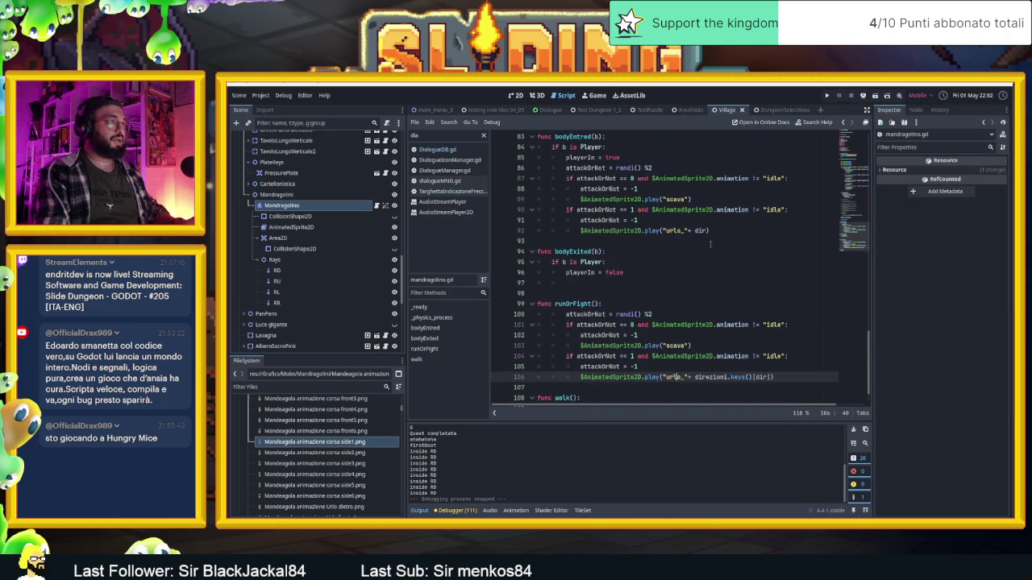
Comment out lines 75–77, the if !playerIn: block playing the run animation
scroll(710, 248, up, 3)
scroll(709, 251, up, 2)
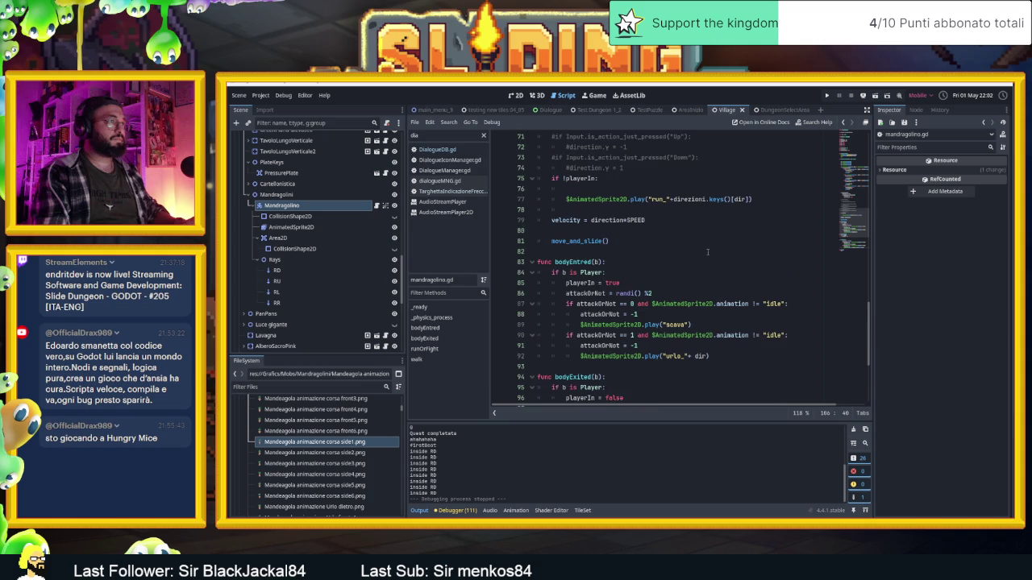
scroll(665, 248, up, 1)
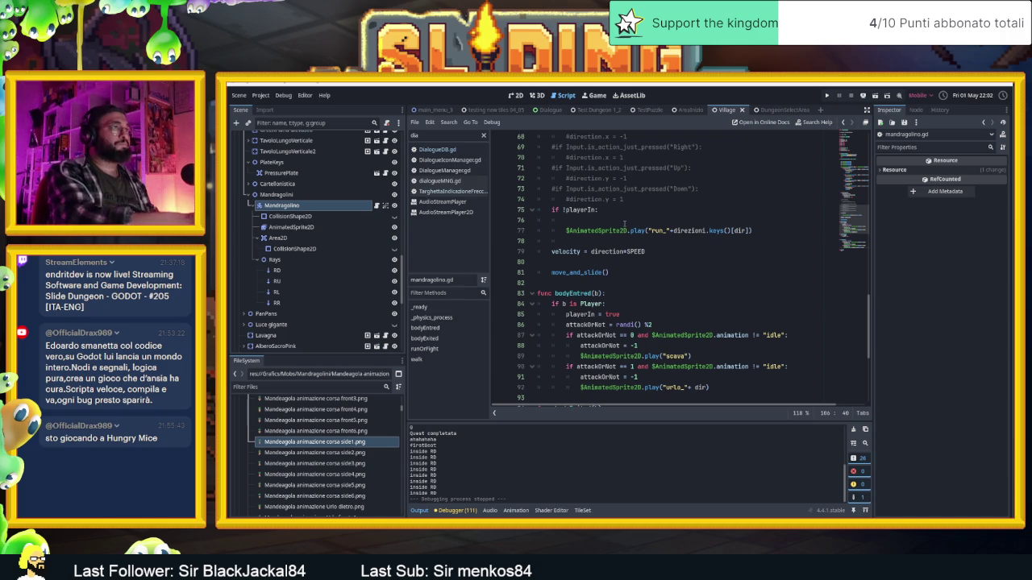
mouse_move(752, 231)
mouse_down()
mouse_move(499, 232)
mouse_move(495, 213)
mouse_up()
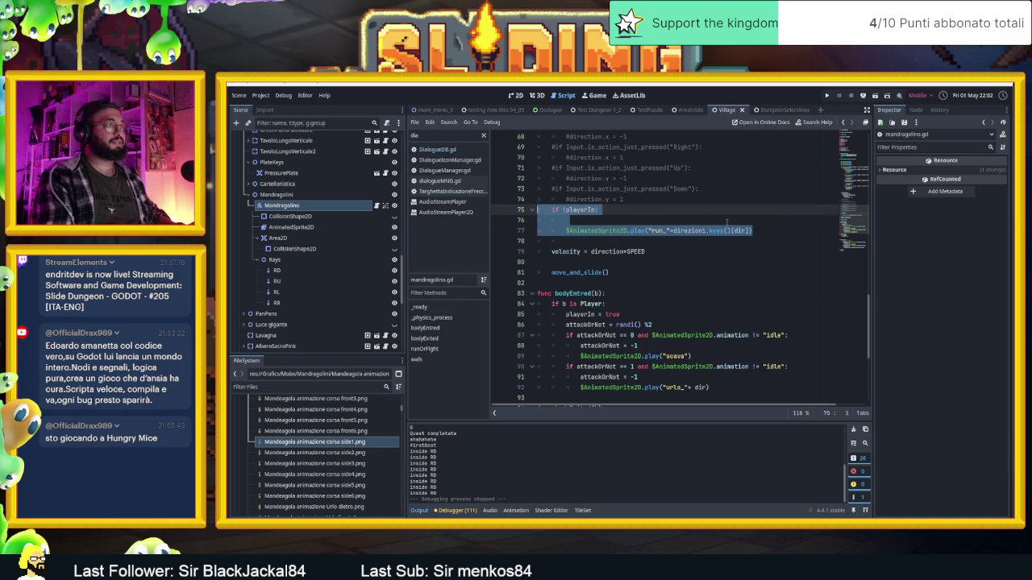
scroll(732, 230, up, 1)
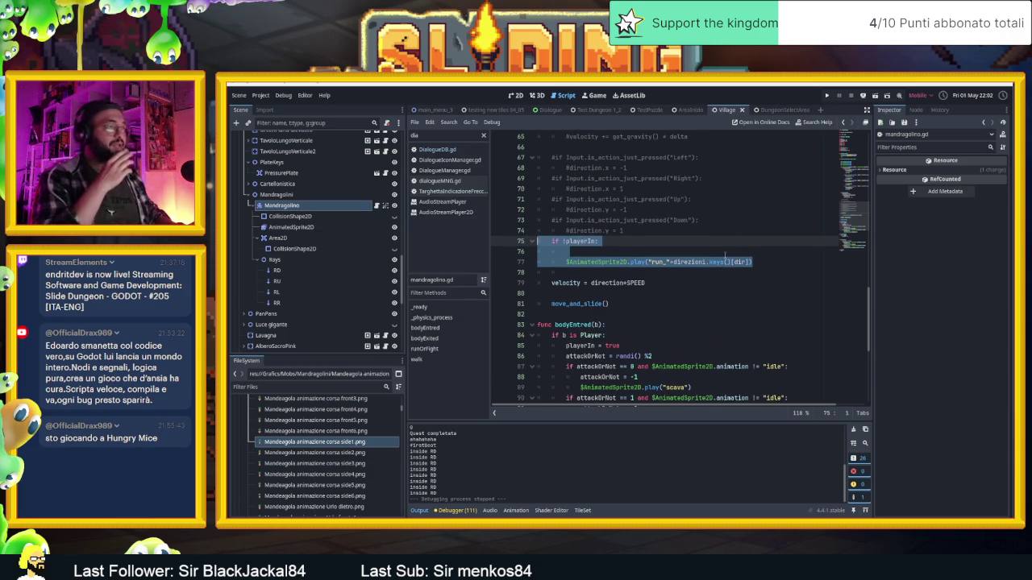
key(ctrl+k)
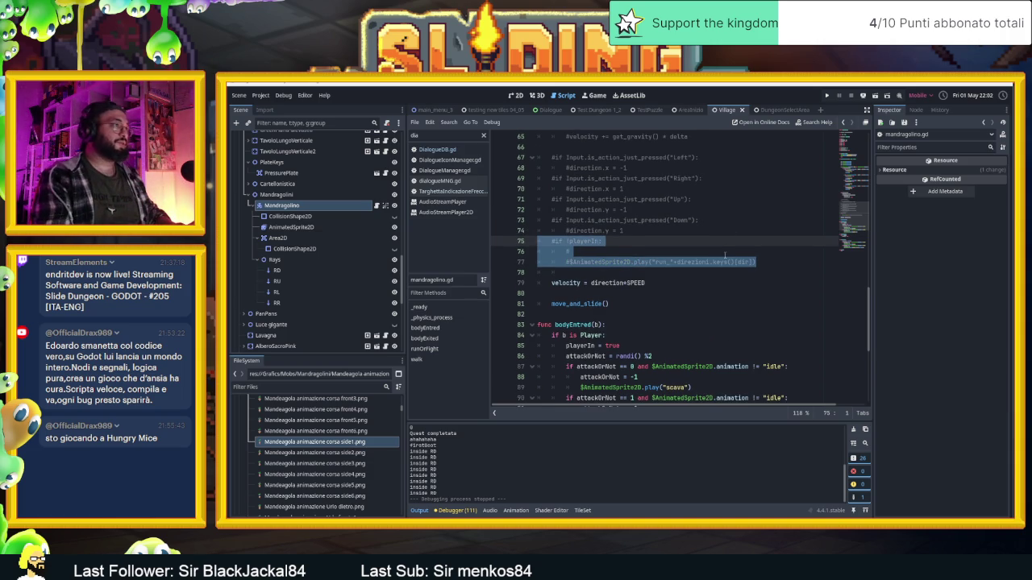
click(516, 95)
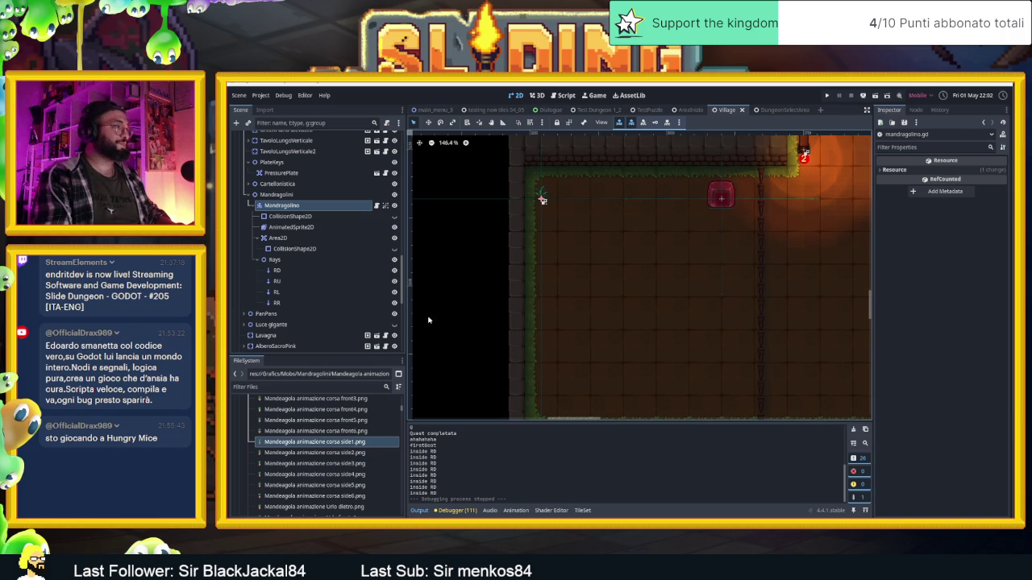
click(377, 206)
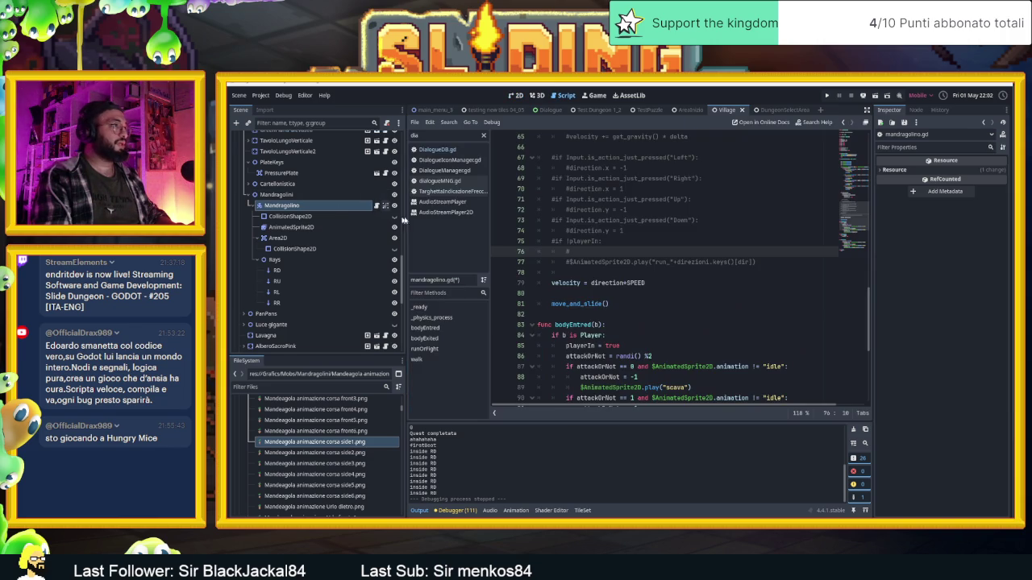
Add a $AnimatedSprite2D.play() call on a new line 25 in _ready
scroll(678, 293, up, 2)
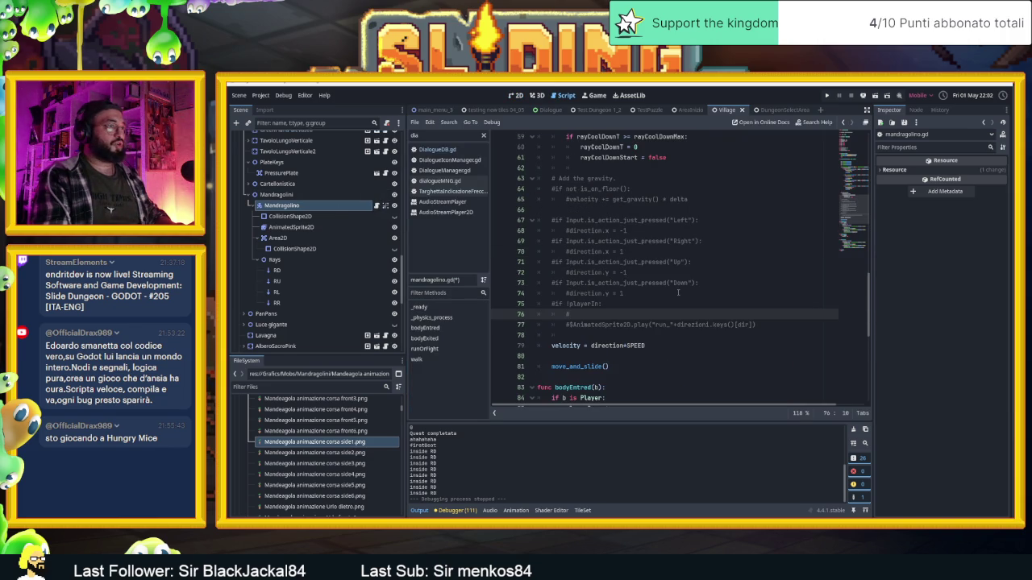
scroll(674, 312, up, 15)
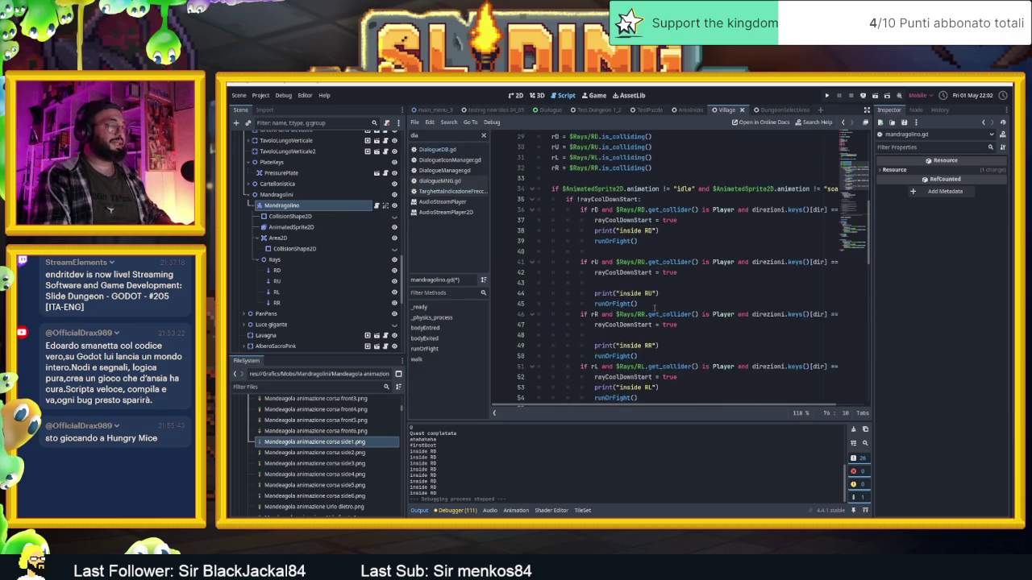
click(621, 283)
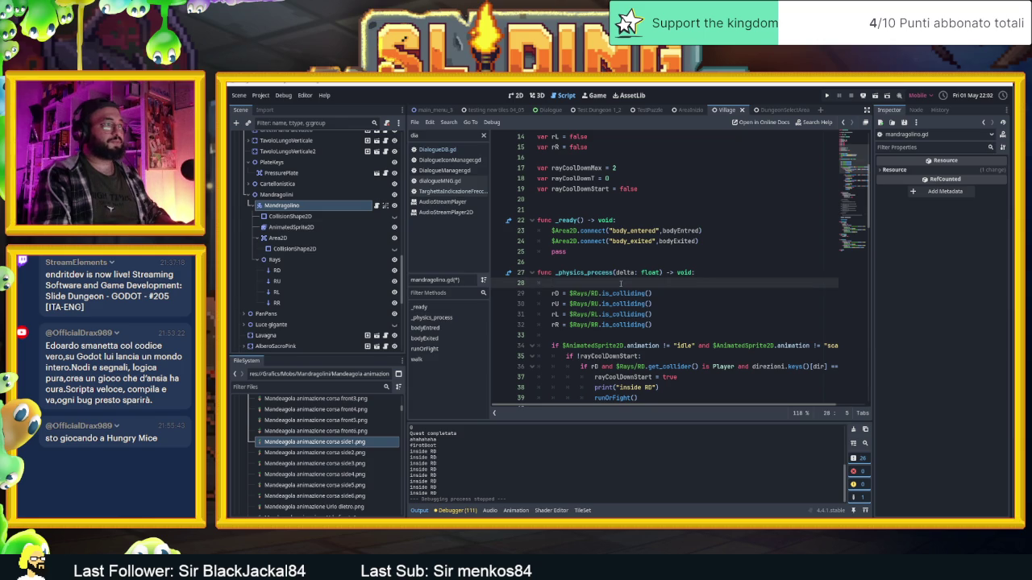
click(711, 245)
key(Return)
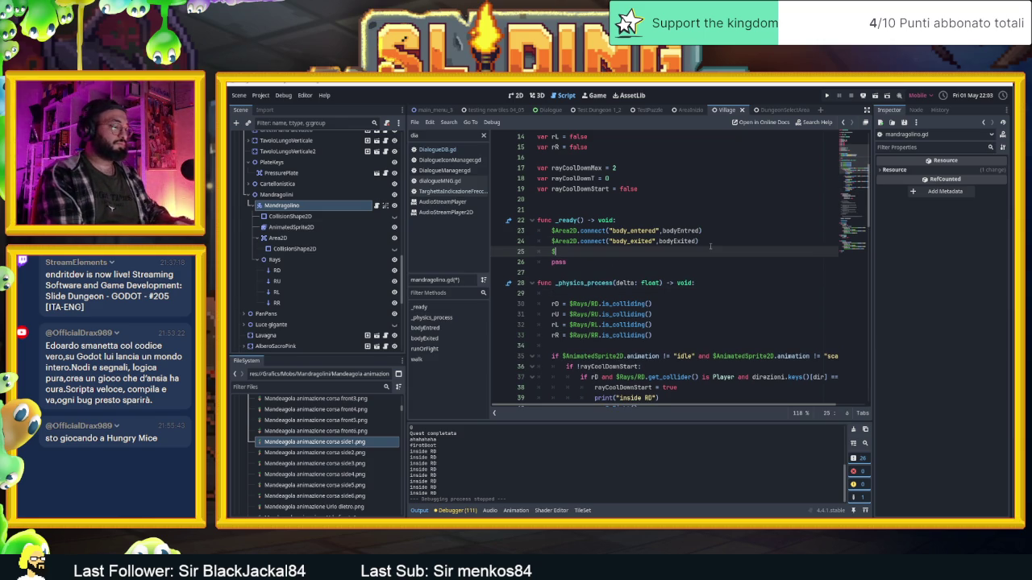
text($ani)
key(Return)
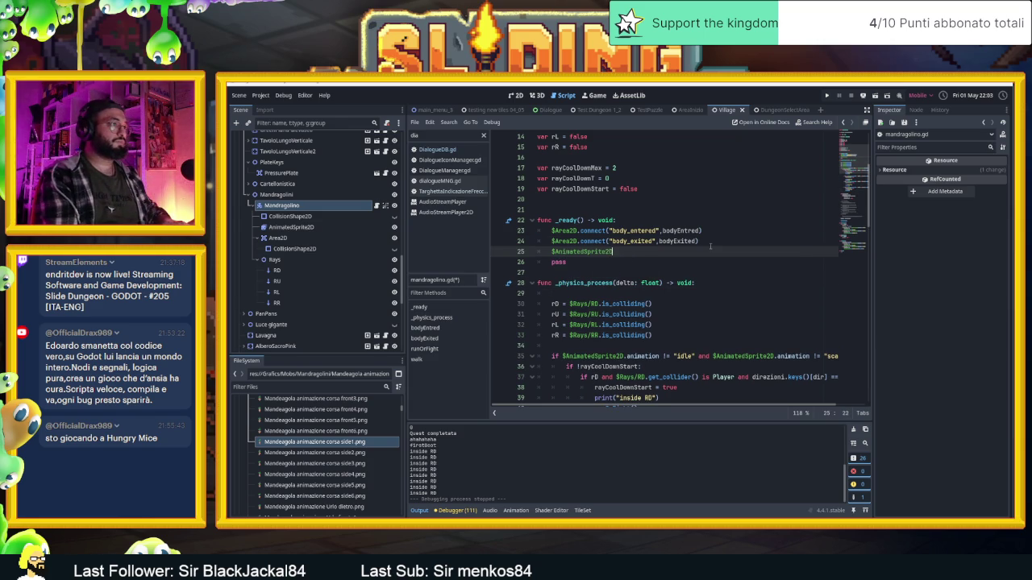
text(.p)
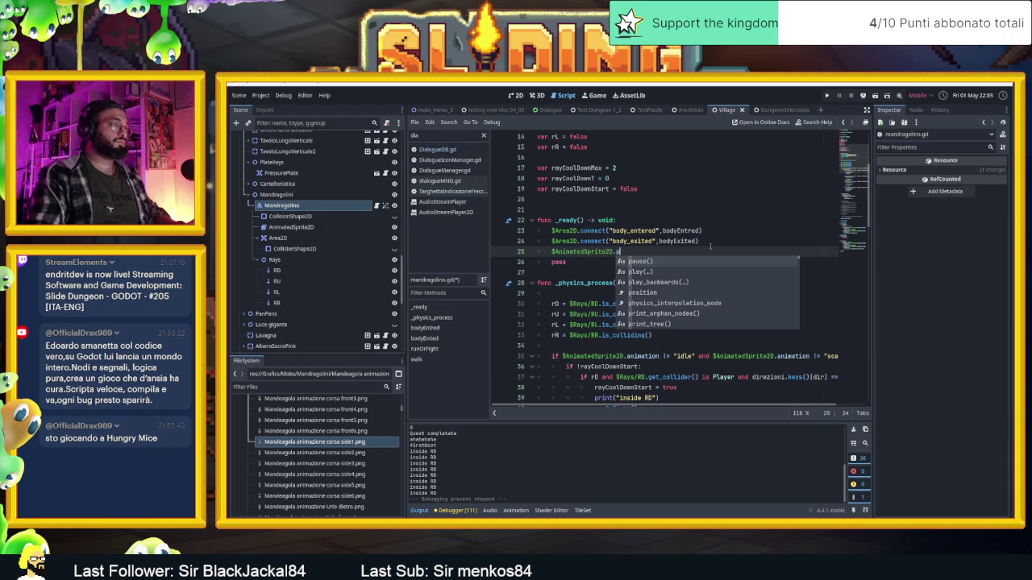
key(Down)
key(Return)
Pass "run_"+direzioni.keys()[dir] as the play() animation name
key(Down)
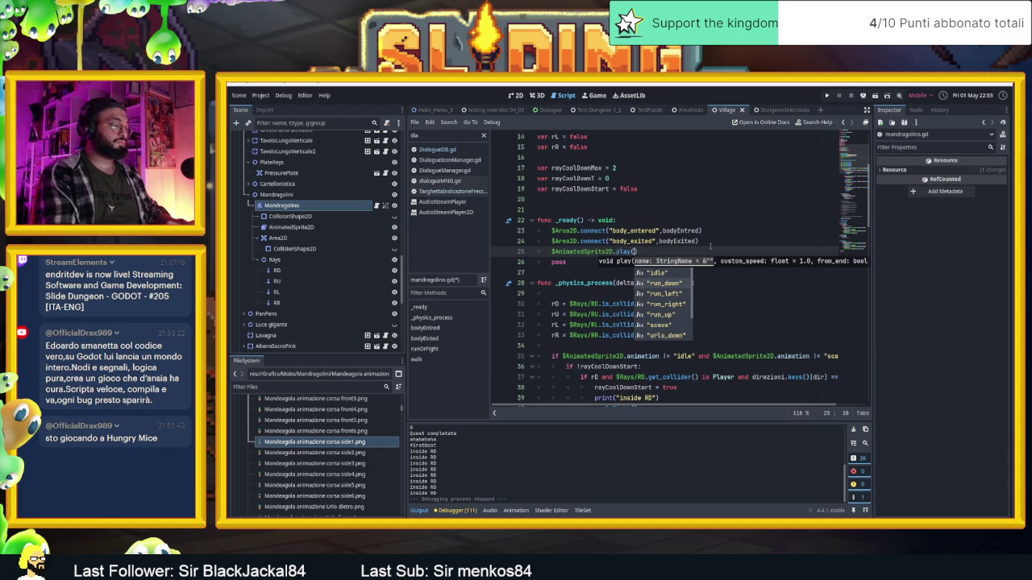
text("run)
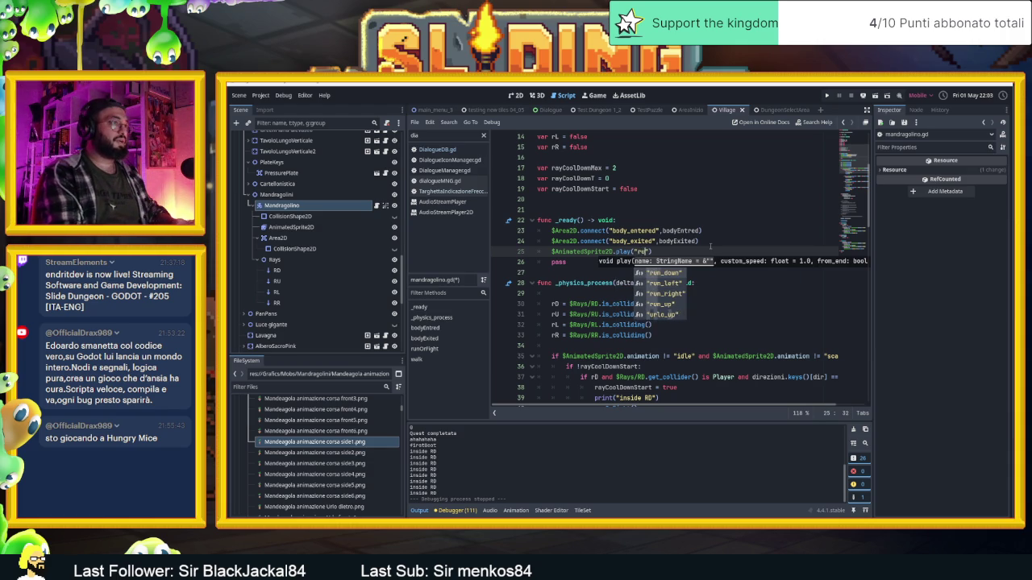
text("+)
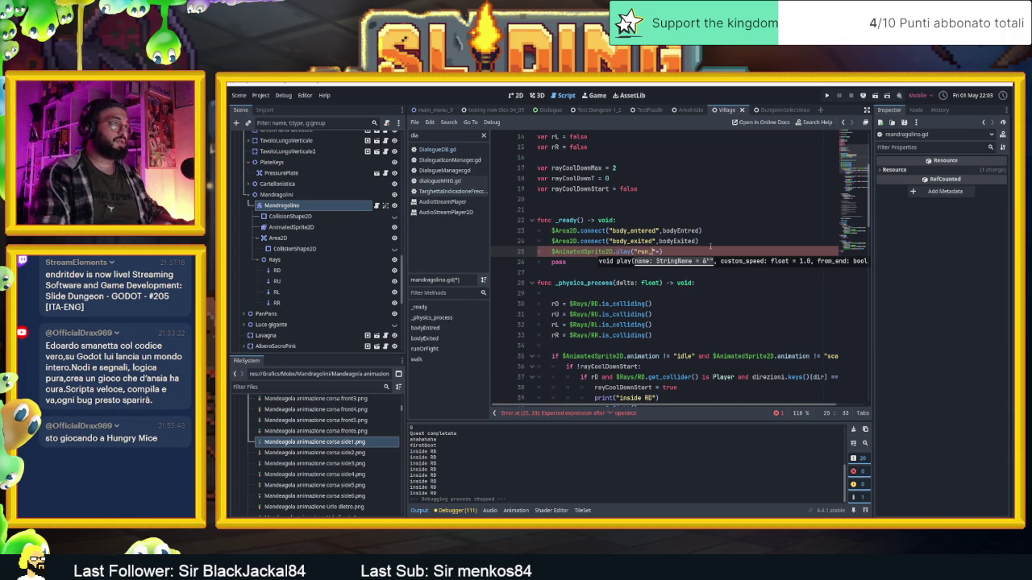
text(00)
key(BackSpace)
key(BackSpace)
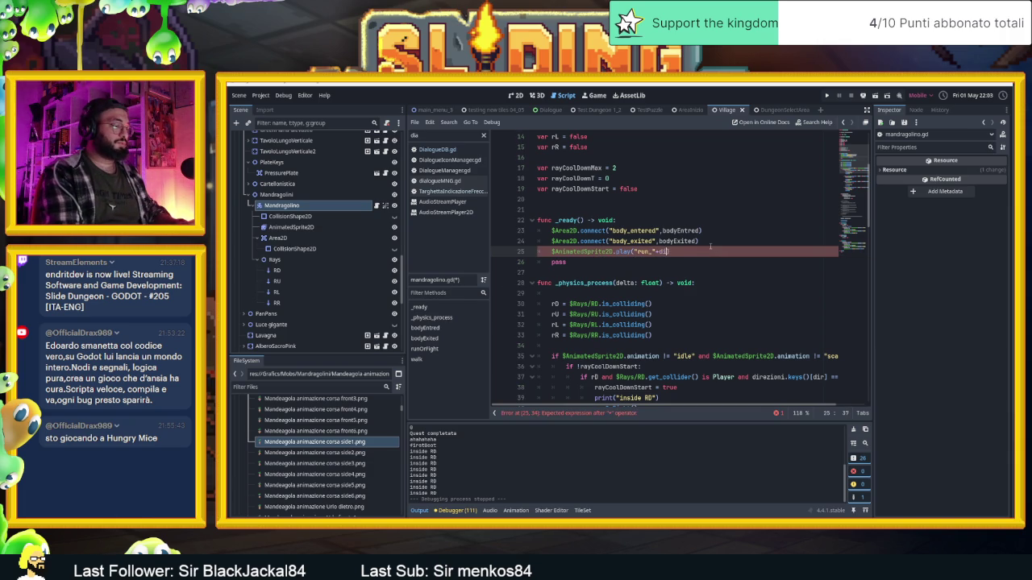
text(rezioni)
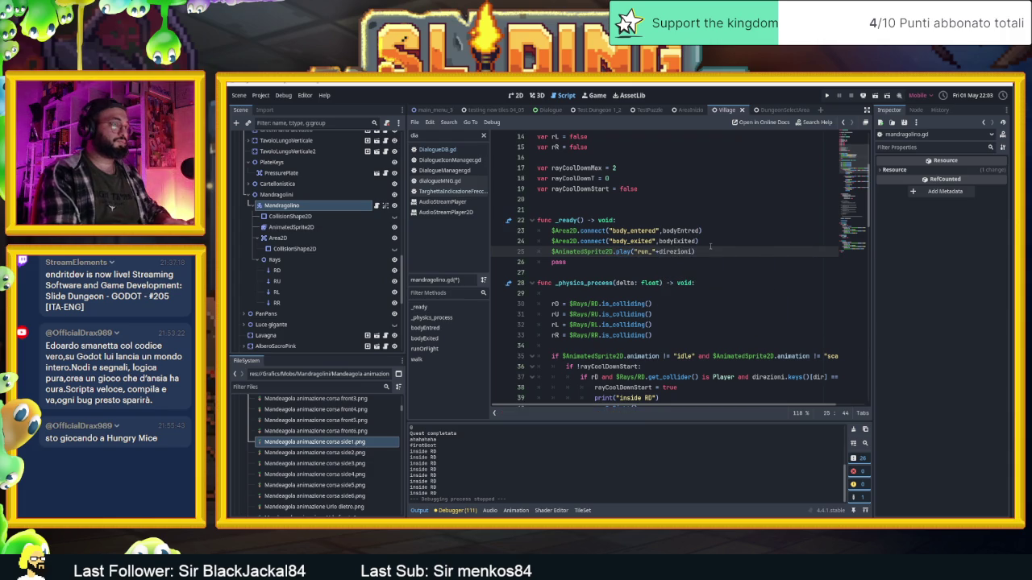
text(.keys)
key(Return)
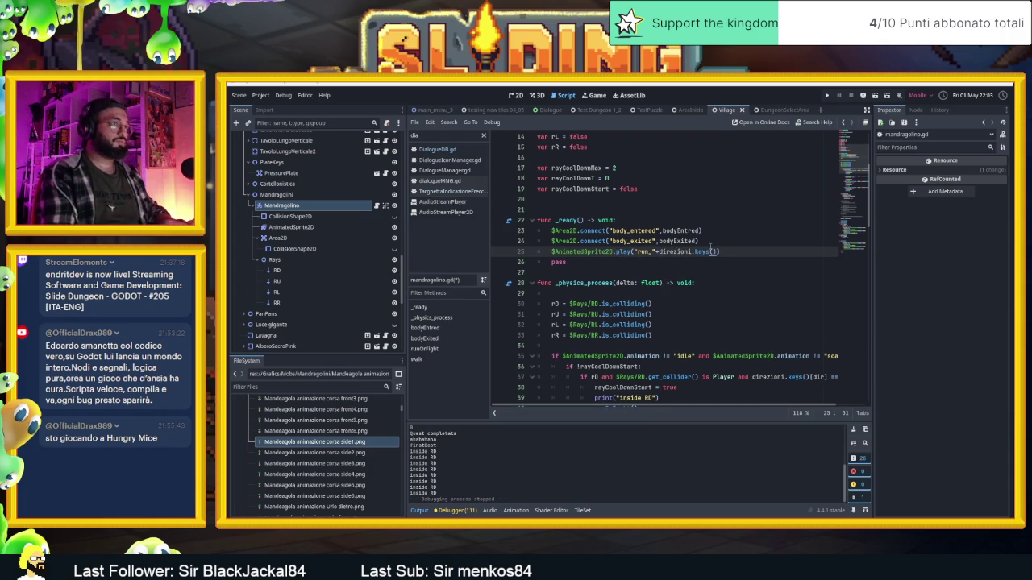
text(dir)
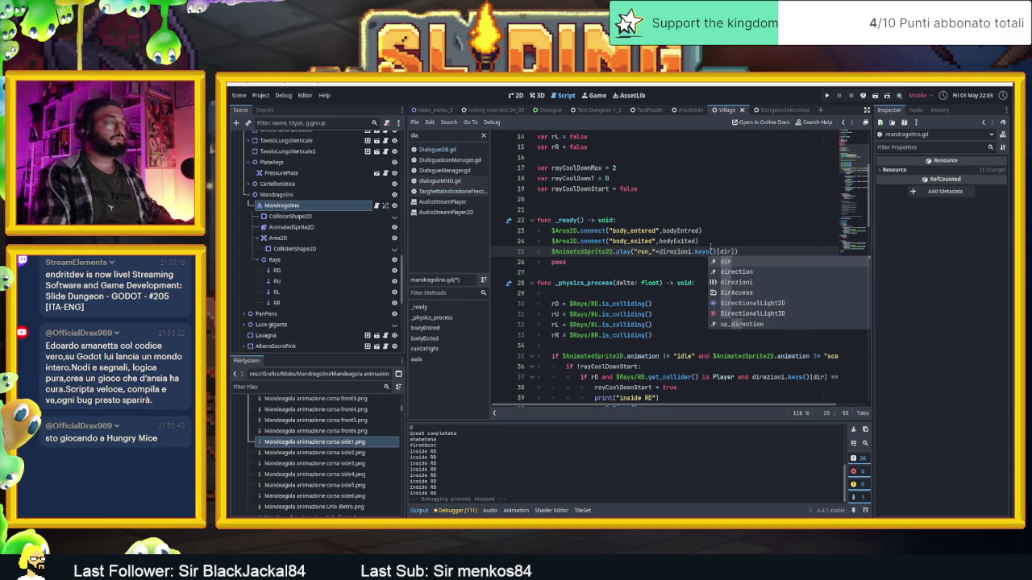
click(745, 228)
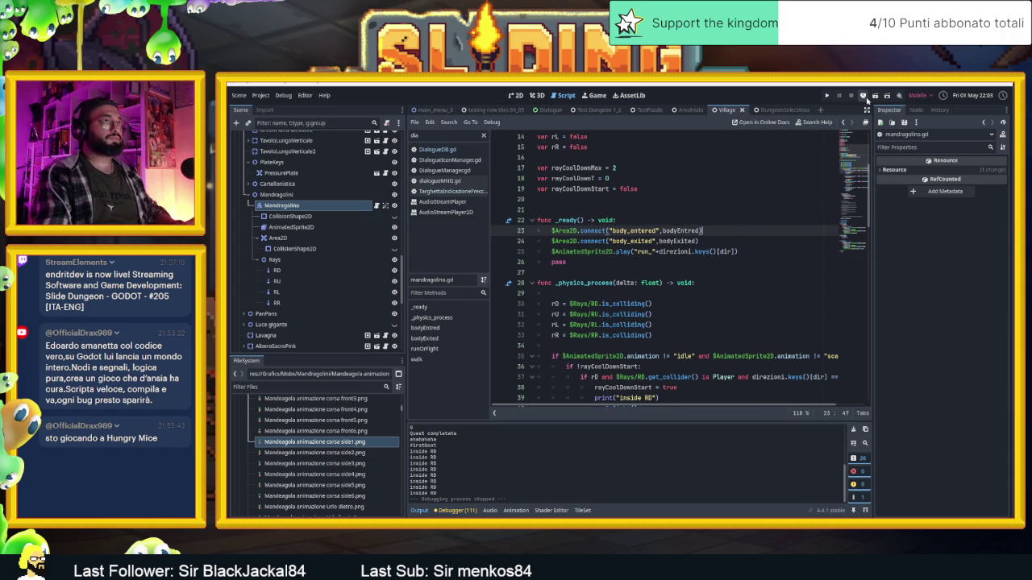
Play-test the room with F6, sliding the slime down, left, right and up, then stop the game
key(F6)
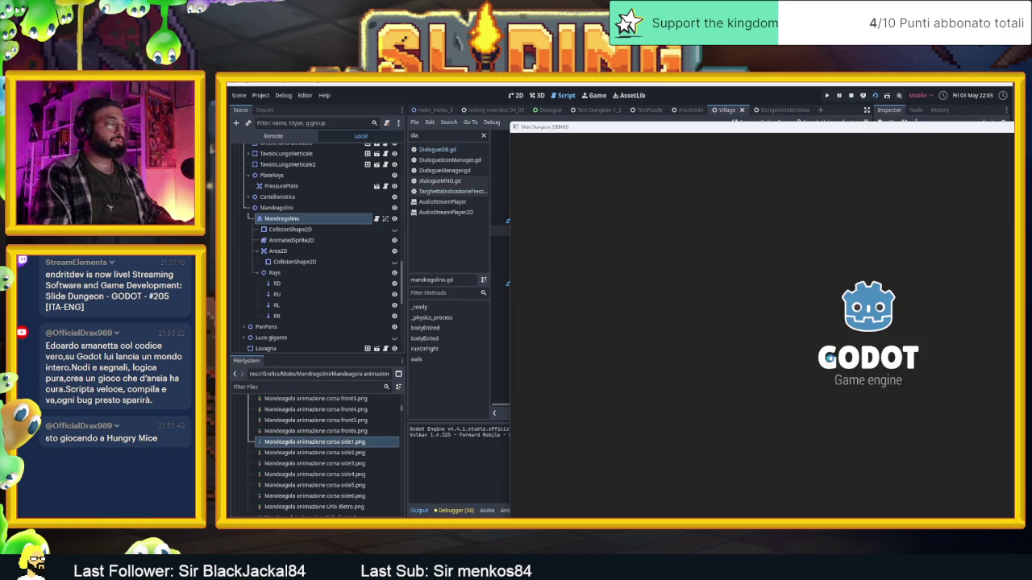
key(Down)
key(Left)
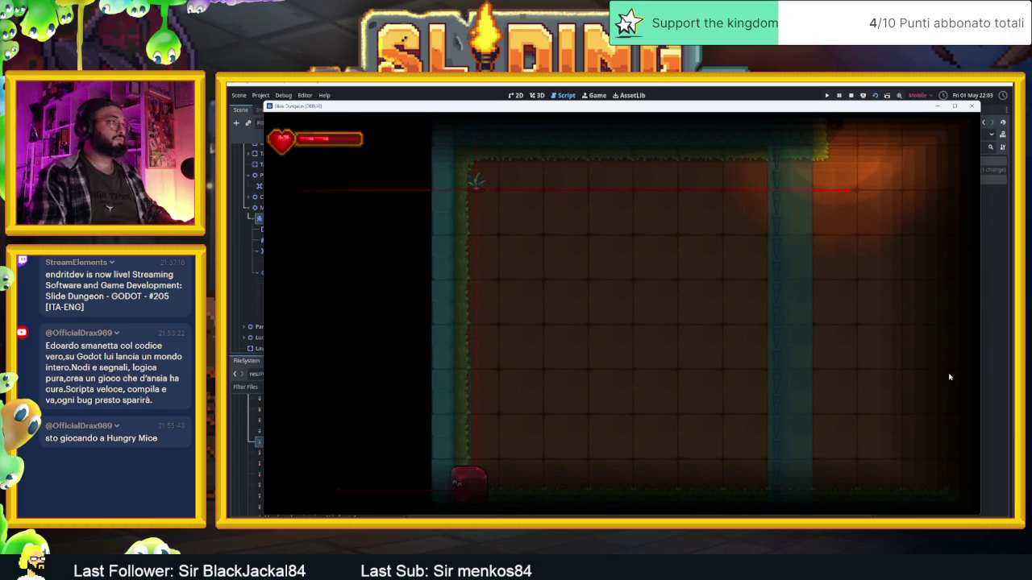
key(Right)
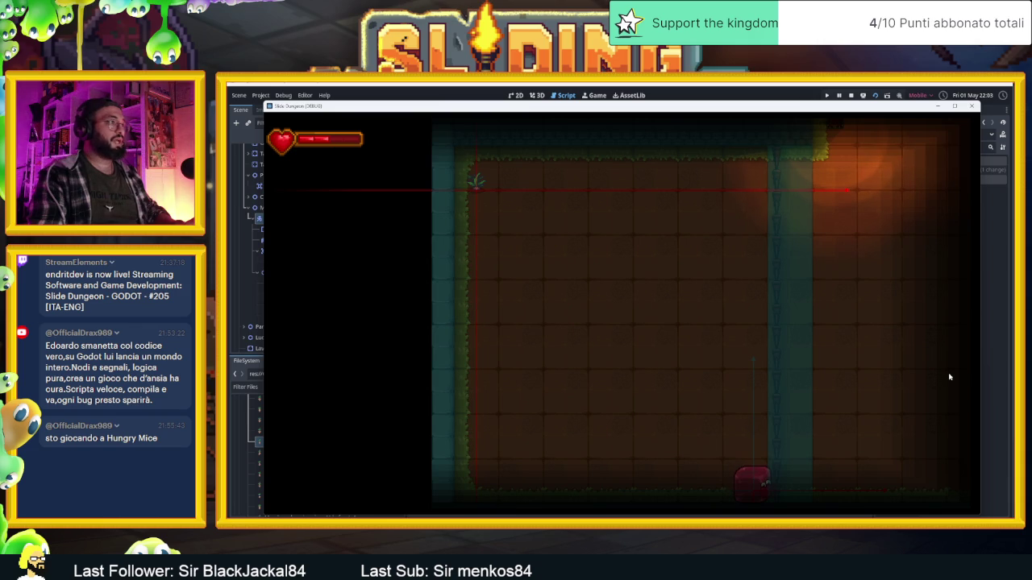
key(Left)
key(Right)
key(Up)
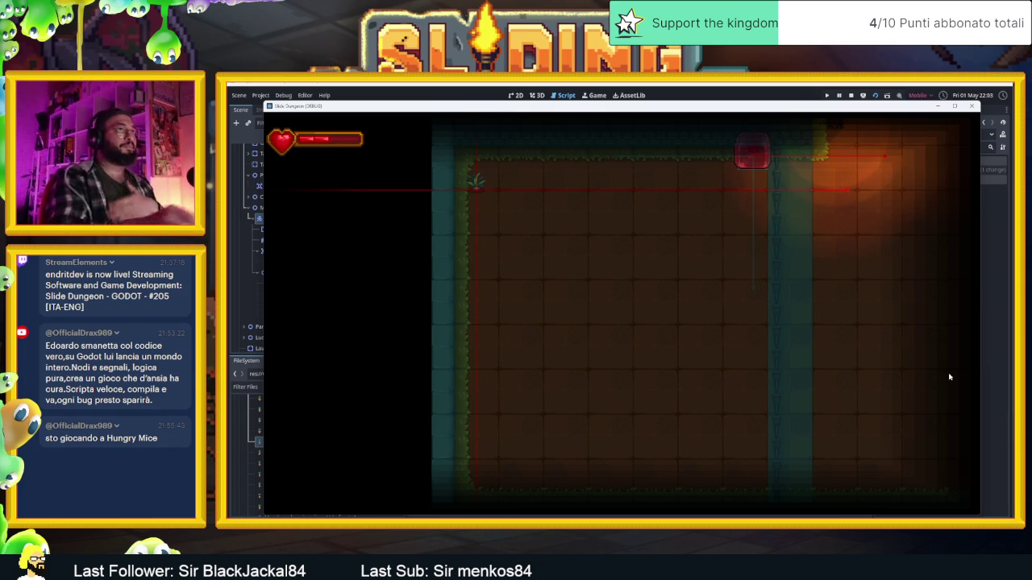
click(851, 95)
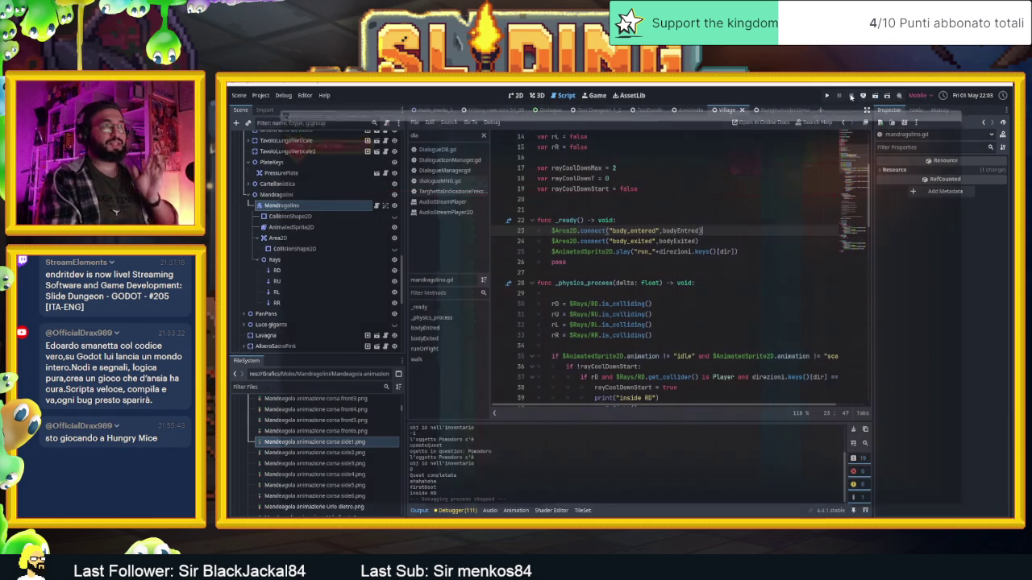
scroll(645, 322, down, 3)
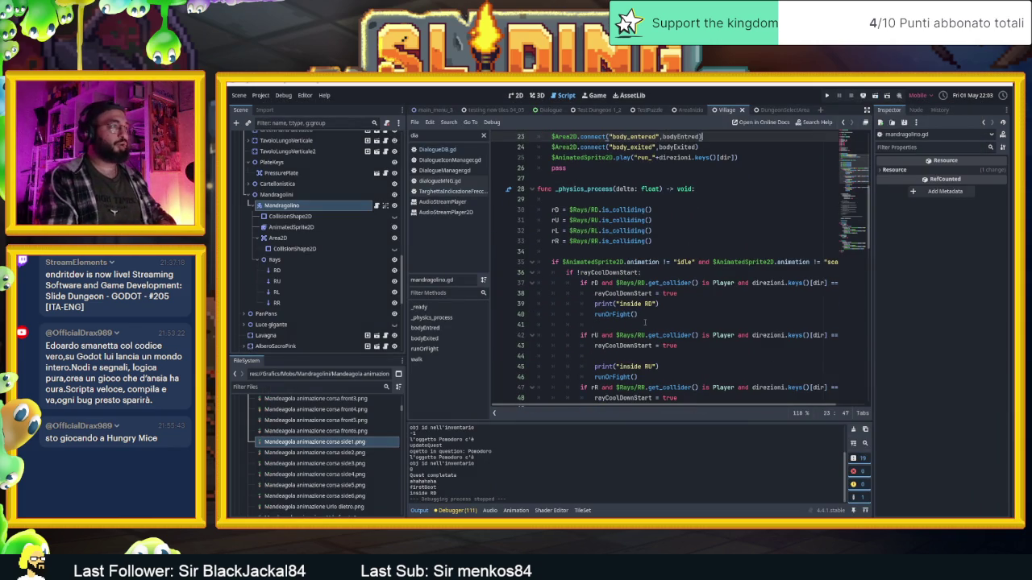
scroll(644, 323, down, 4)
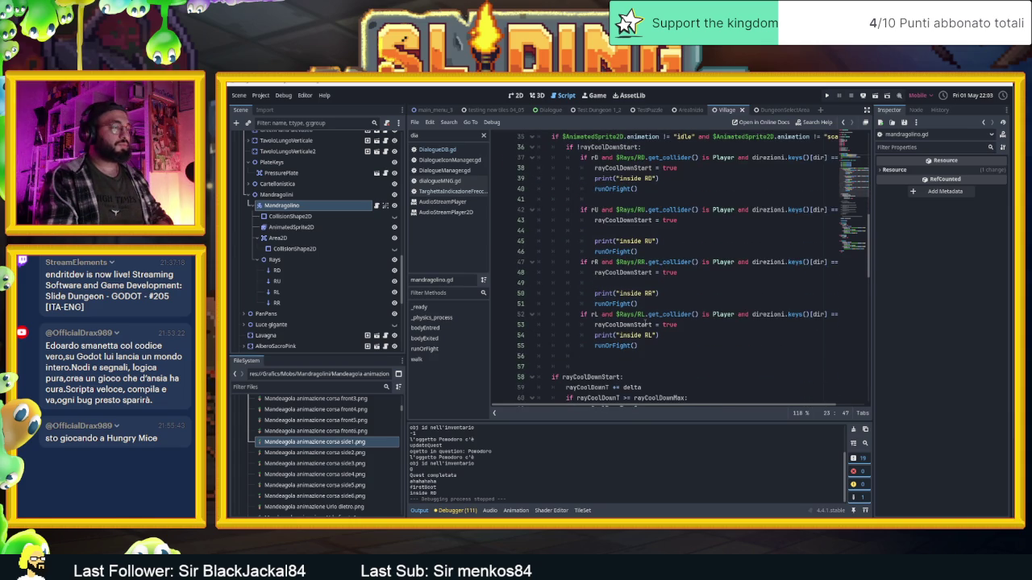
scroll(645, 321, down, 3)
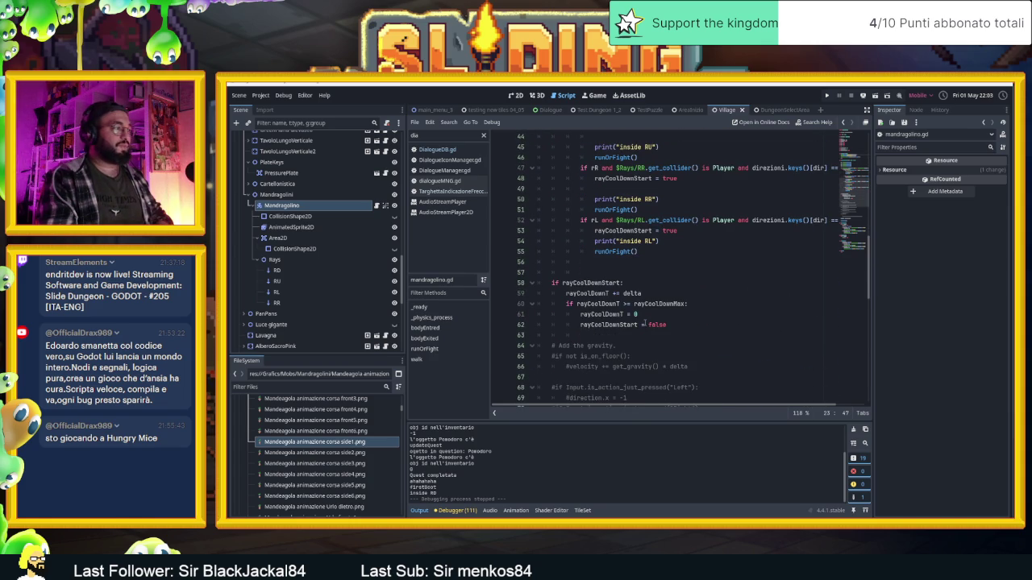
scroll(677, 366, up, 5)
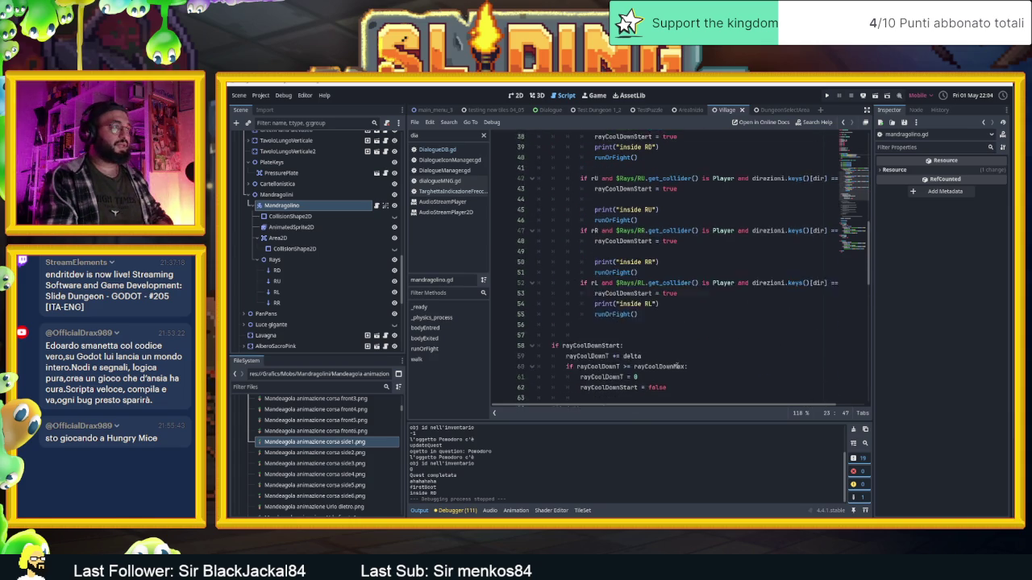
scroll(675, 365, up, 6)
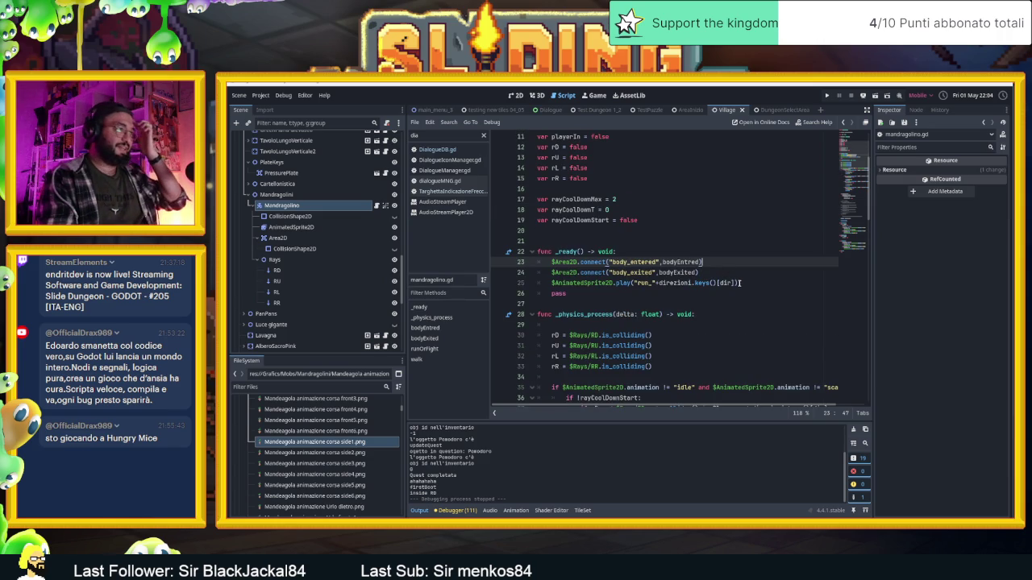
key(Down)
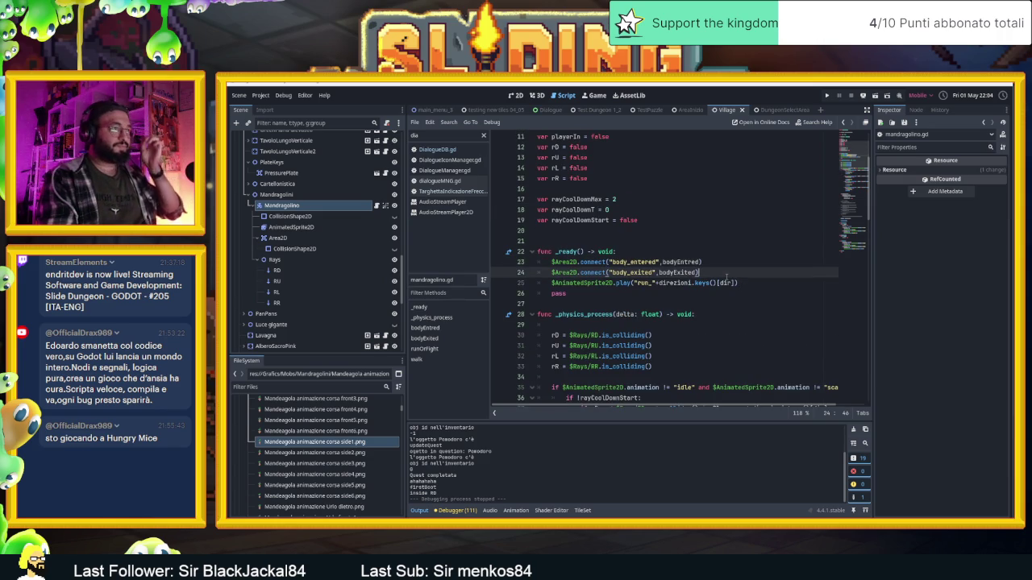
Add line 25 'dir = randi_range(0,3)' in _ready using autocomplete
key(Return)
text(dir =)
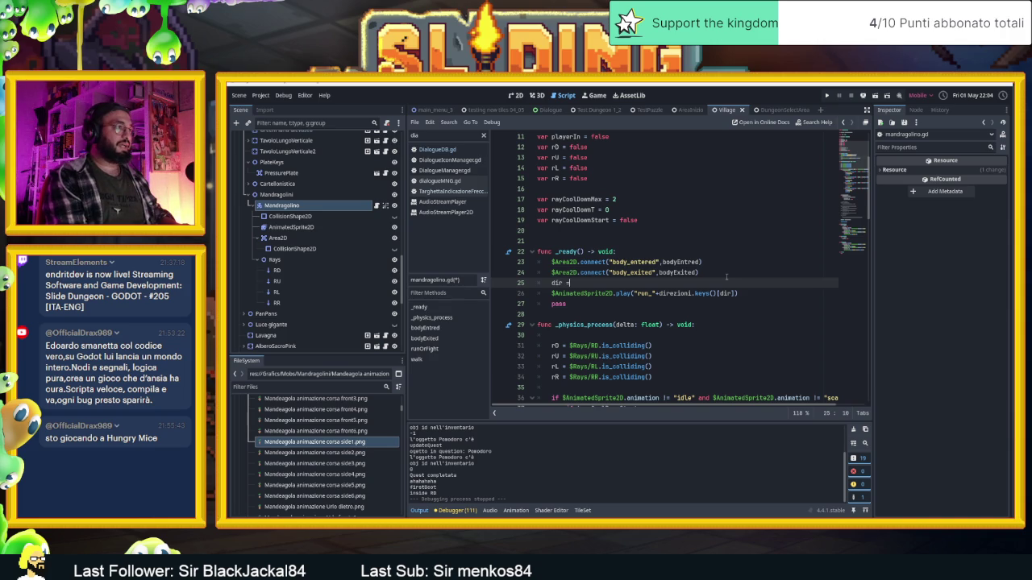
text(rand)
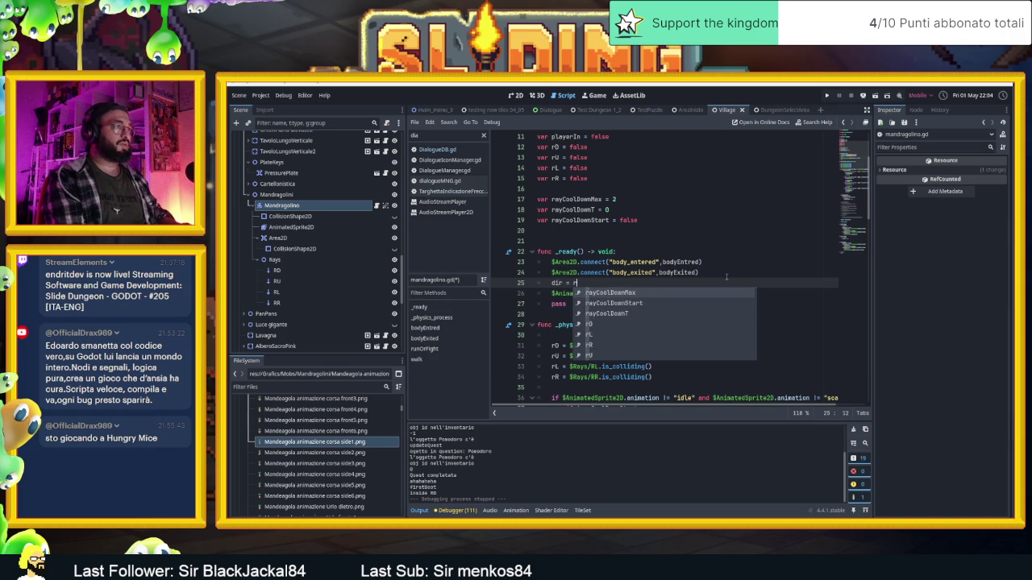
key(Down)
key(Down)
key(Down)
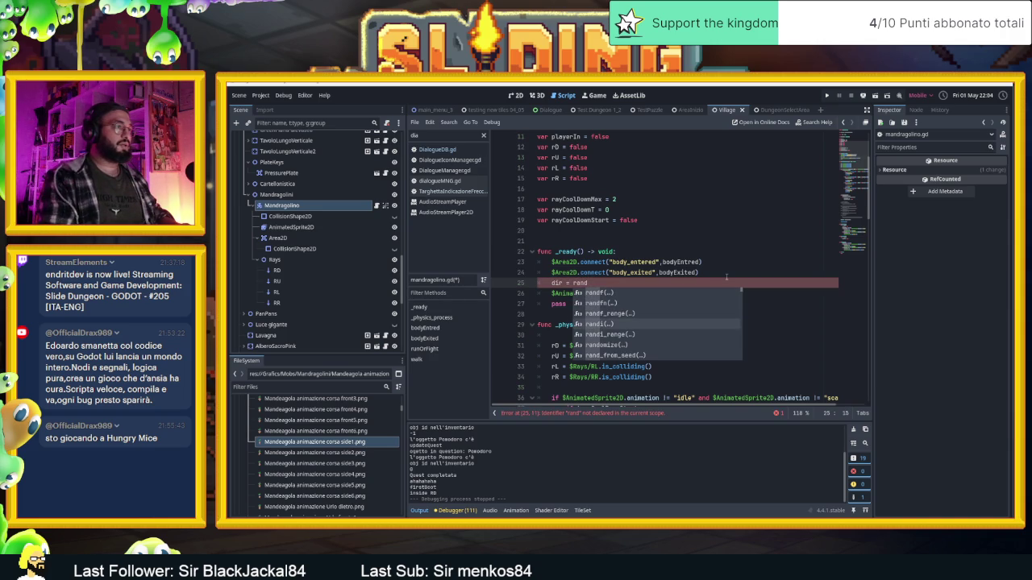
key(Up)
key(Down)
key(Down)
key(Return)
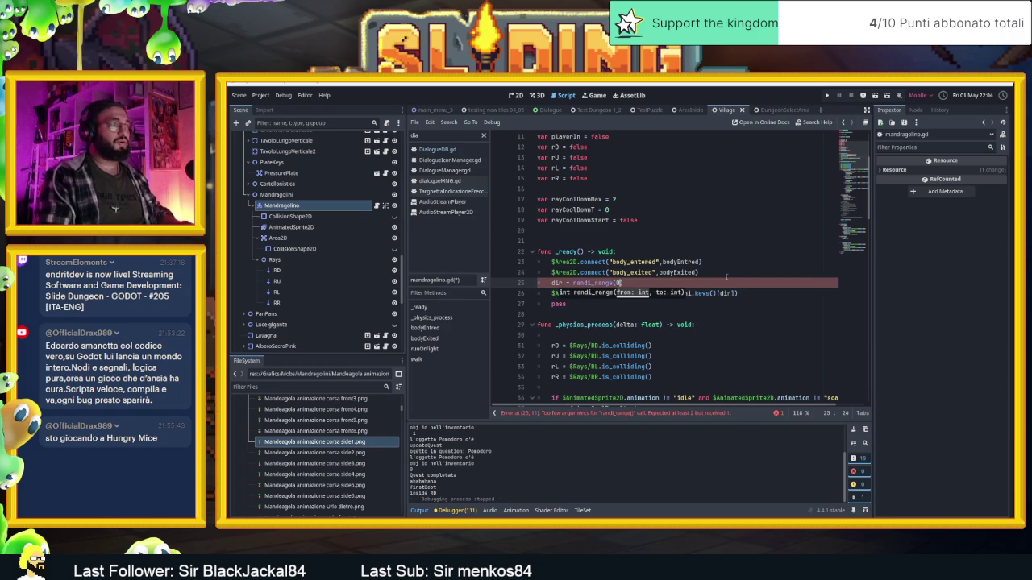
text(,)
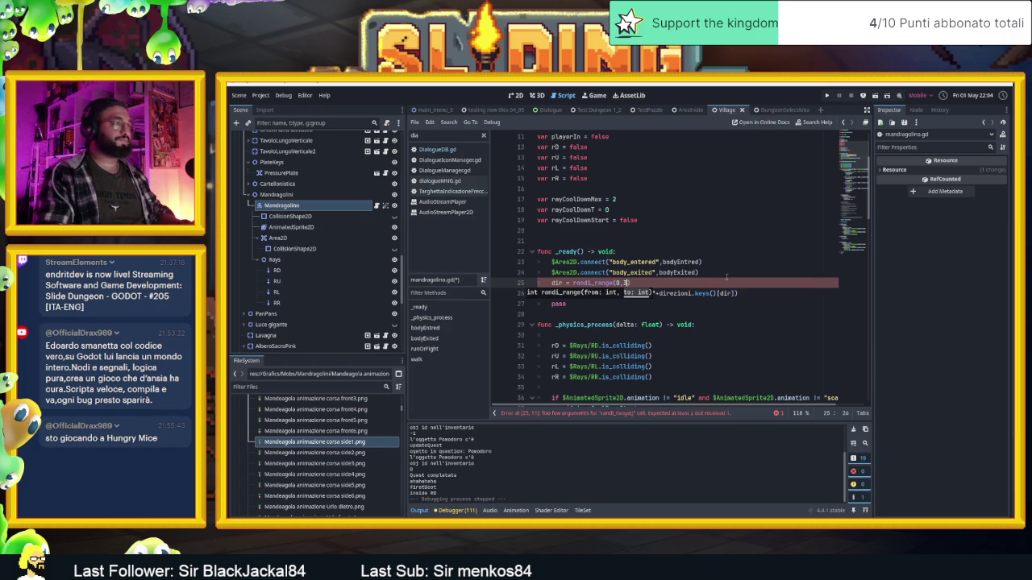
text(3))
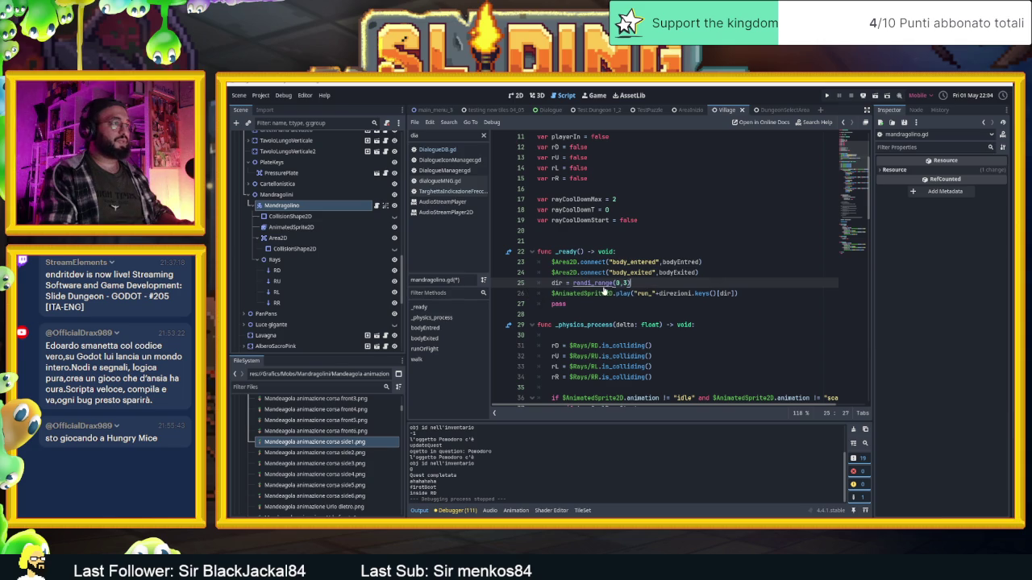
Check the randi_range documentation, then return to the code after the new line
ctrl+click(603, 284)
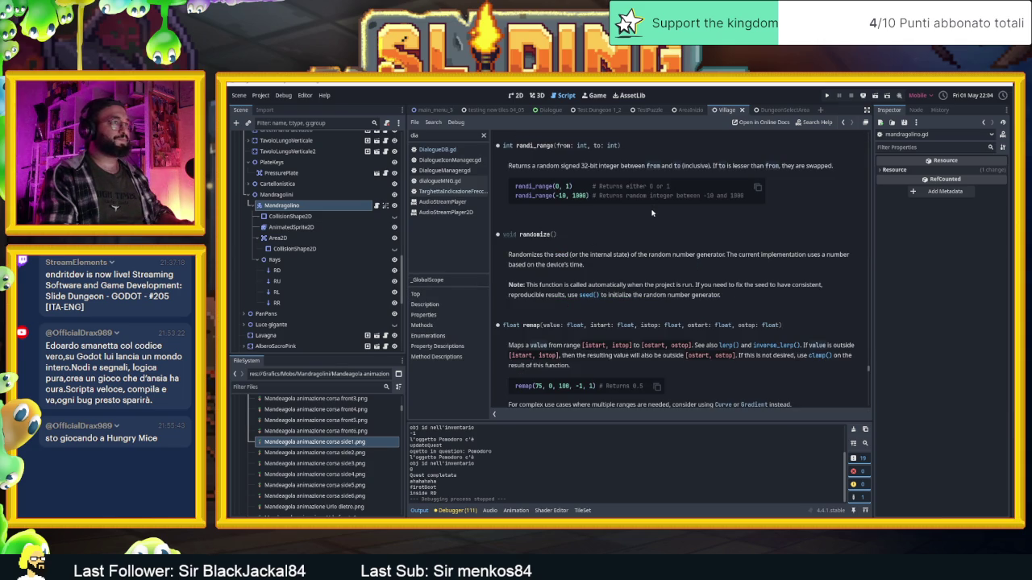
key(alt+Left)
drag(658, 273, 665, 282)
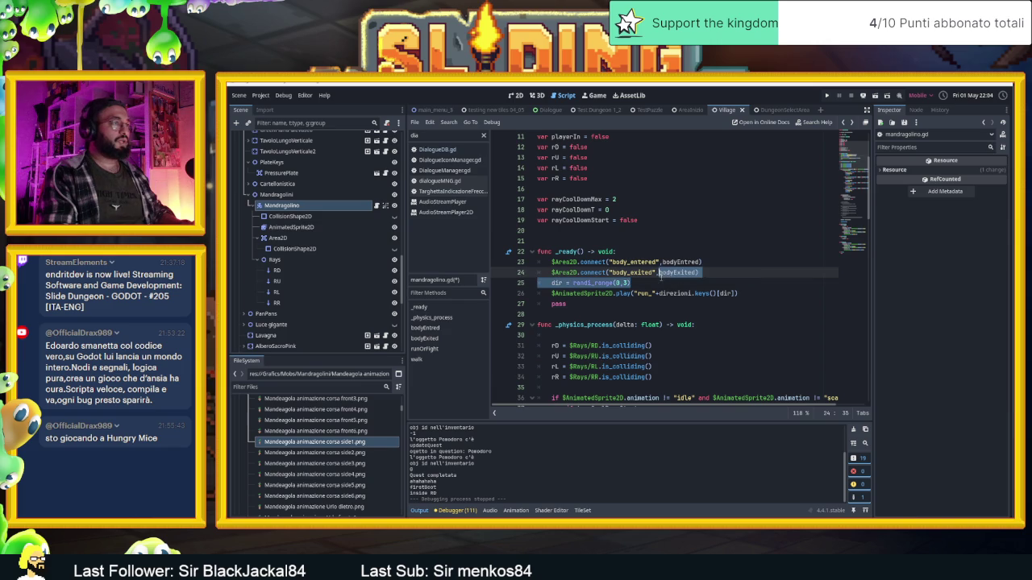
click(664, 283)
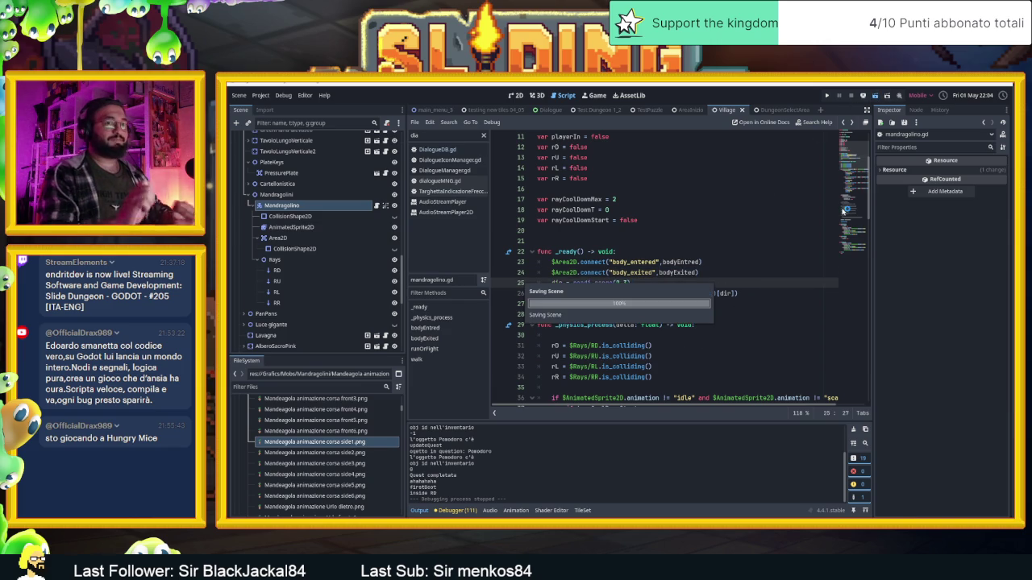
Run the project with F5 and bring the editor forward to see the line 94 error
key(F5)
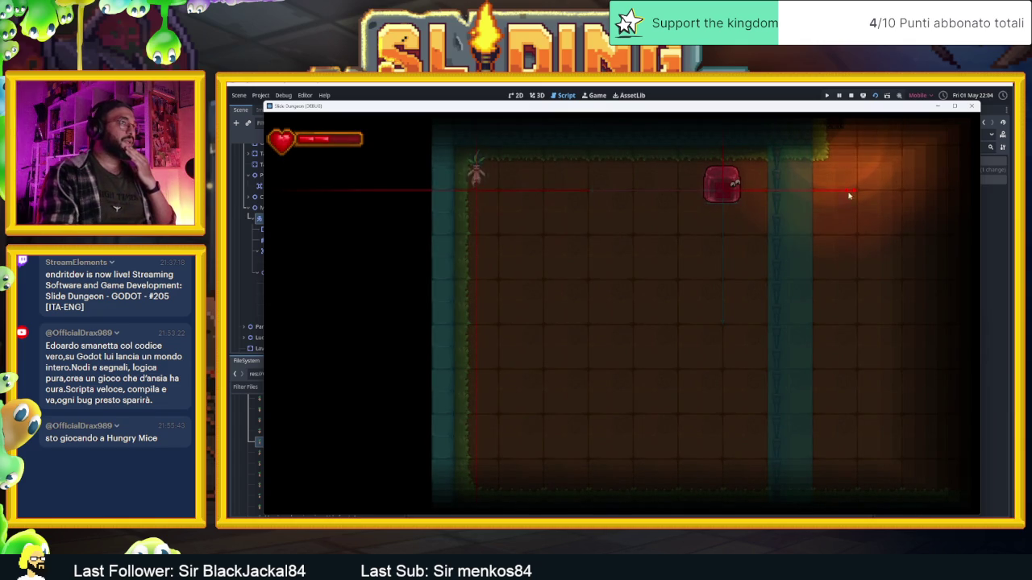
click(877, 96)
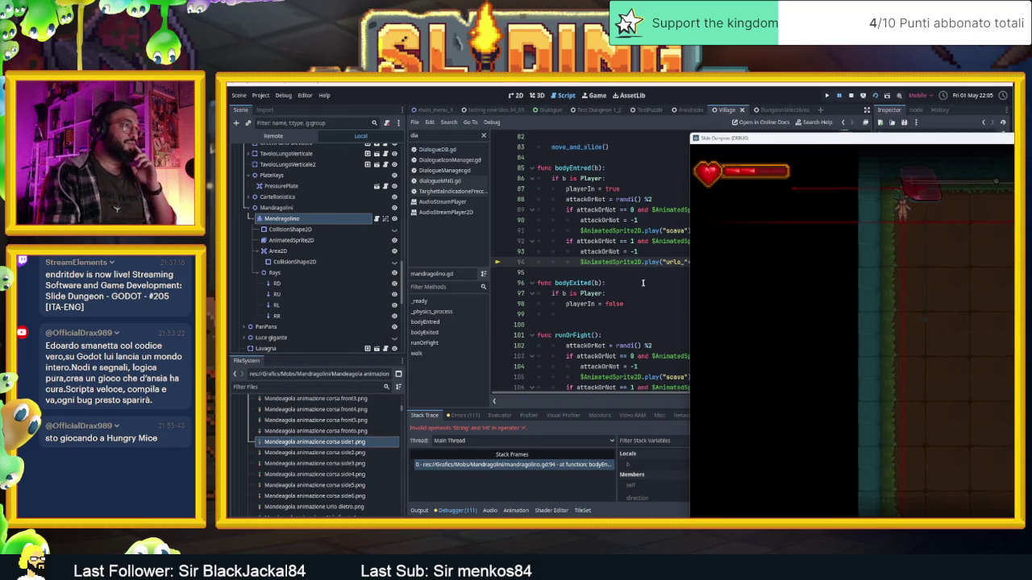
Stop the game and change line 94's urlo_ animation suffix from dir to direzioni.keys()[dir]
click(851, 95)
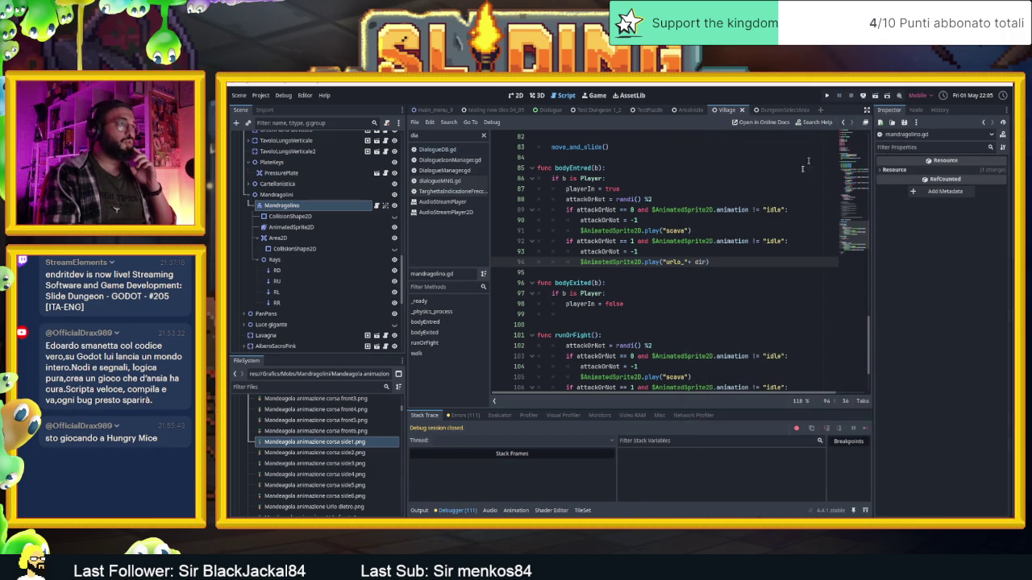
double_click(700, 262)
text(direzion)
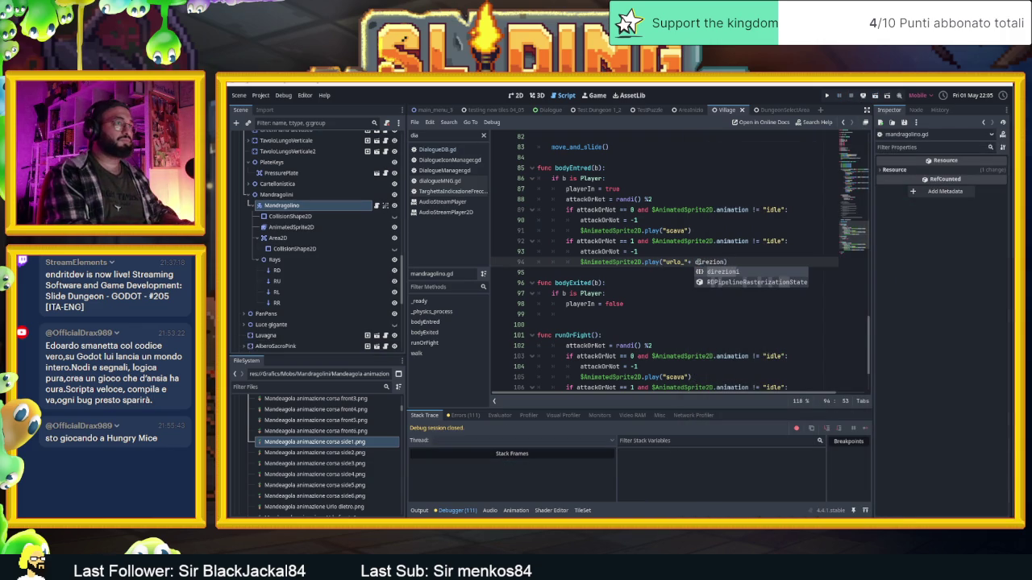
key(Return)
text(.)
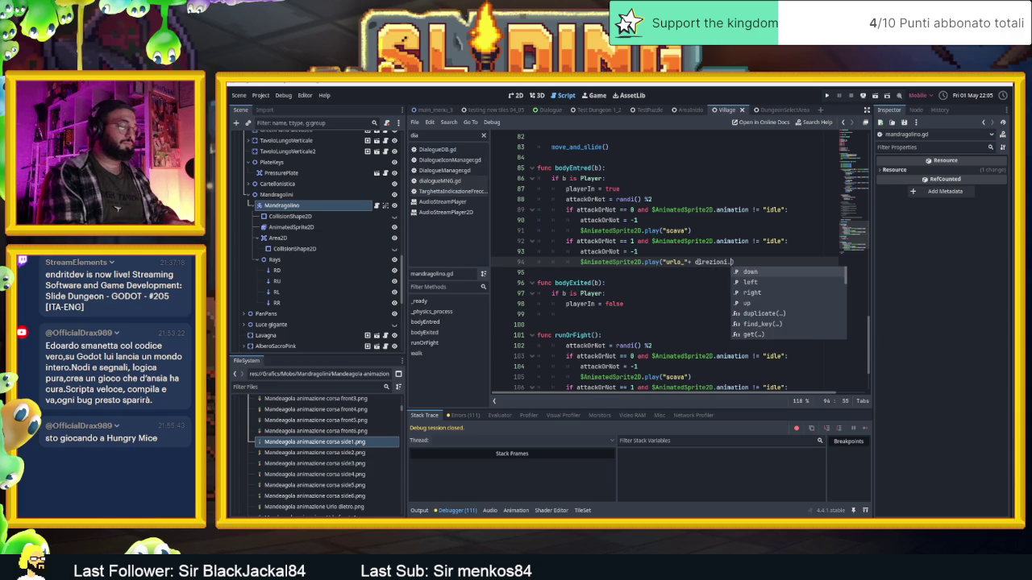
text(keys()[)
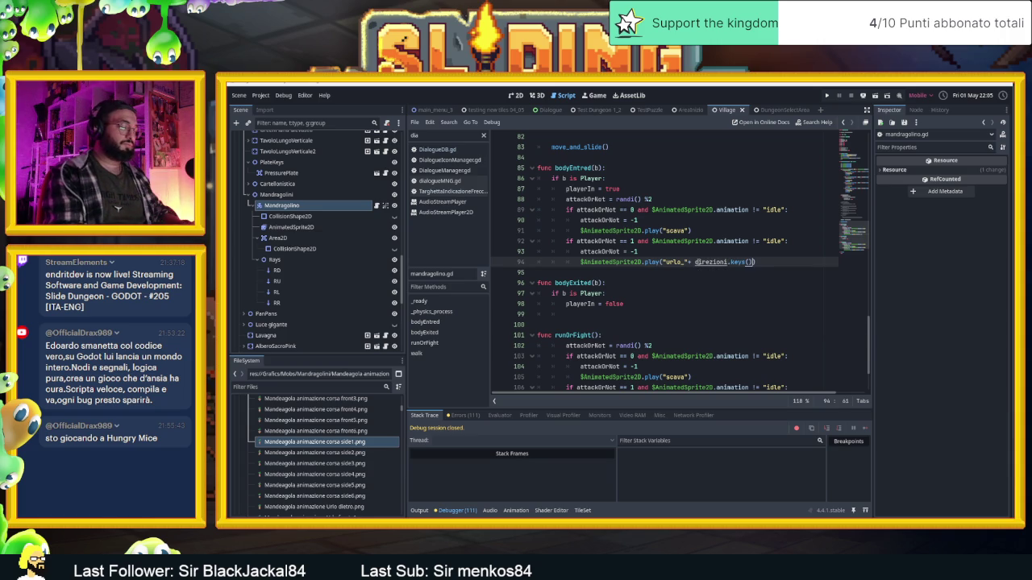
text(dir)
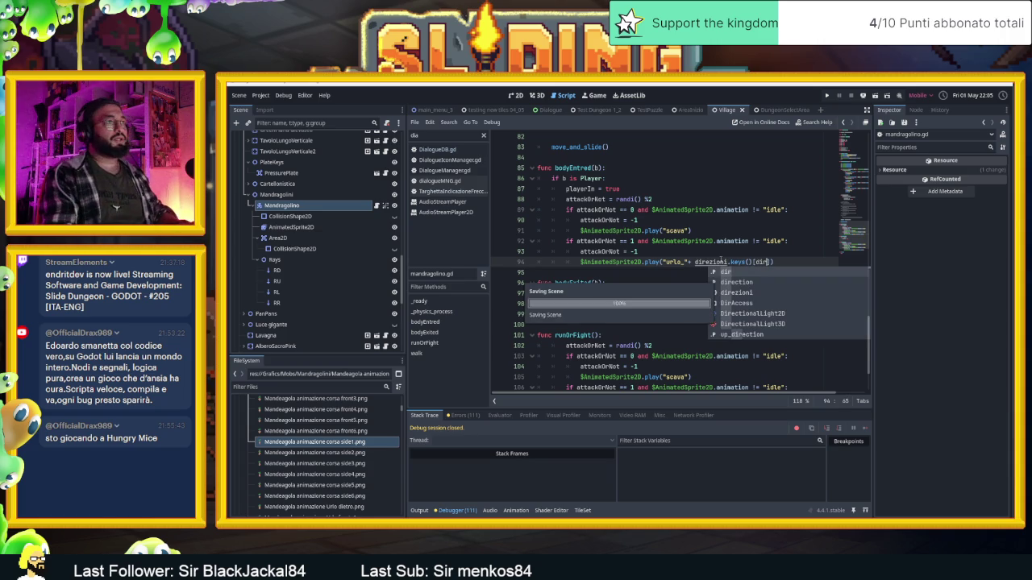
click(748, 241)
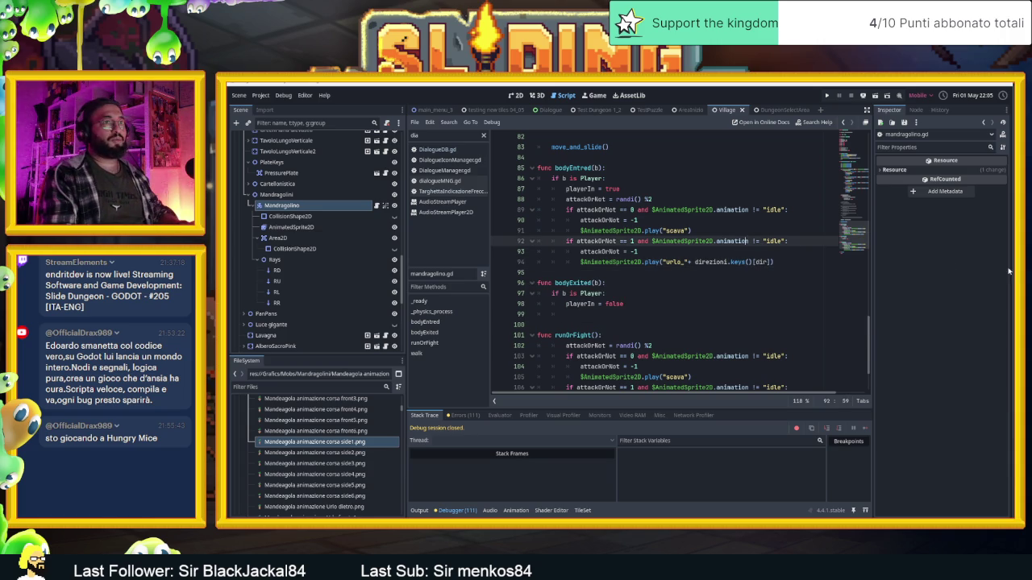
drag(929, 88, 909, 102)
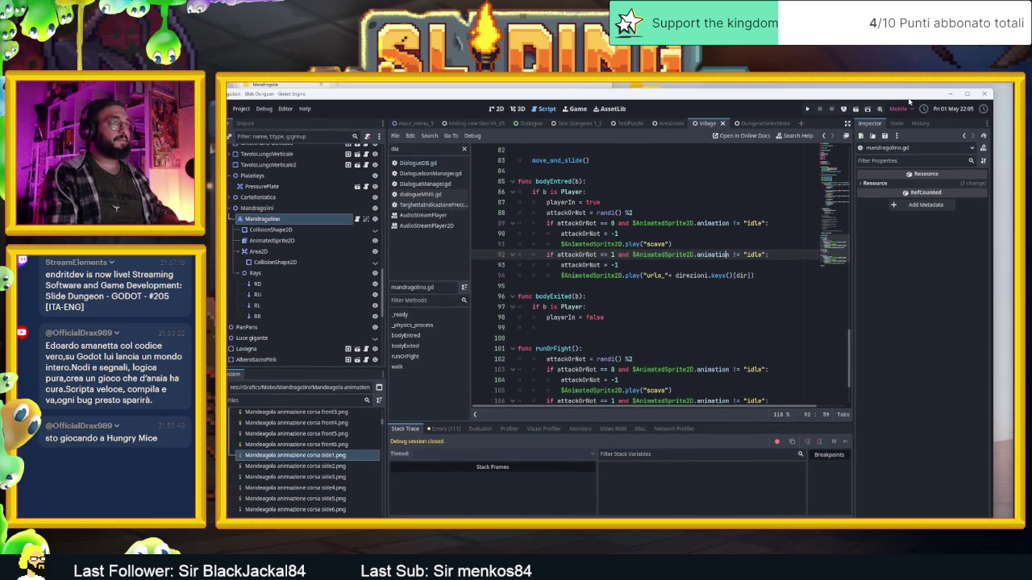
Glance at the browser, then reposition the Godot window and maximize it again
drag(909, 100, 909, 103)
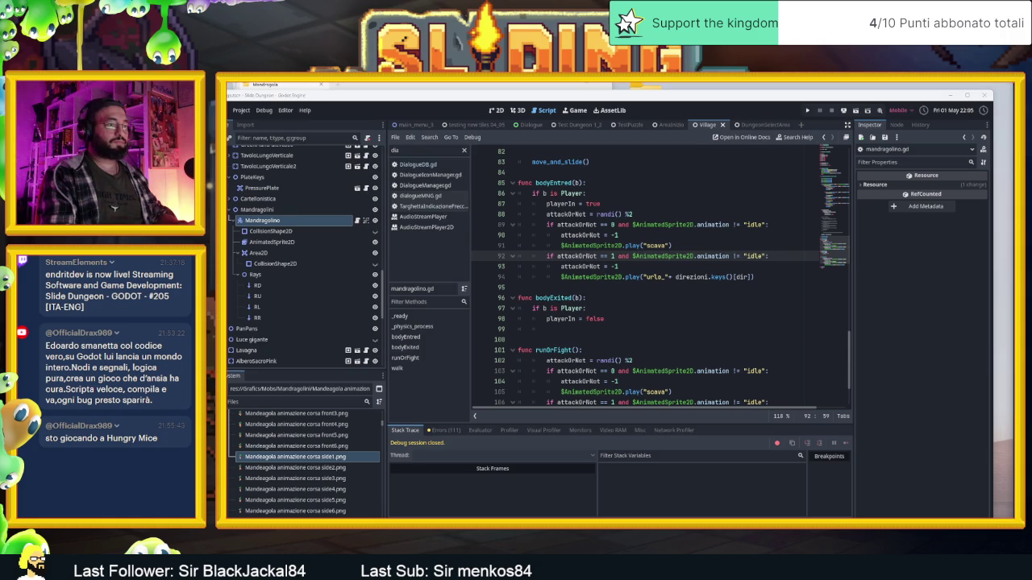
key(alt+Tab)
key(alt+Tab)
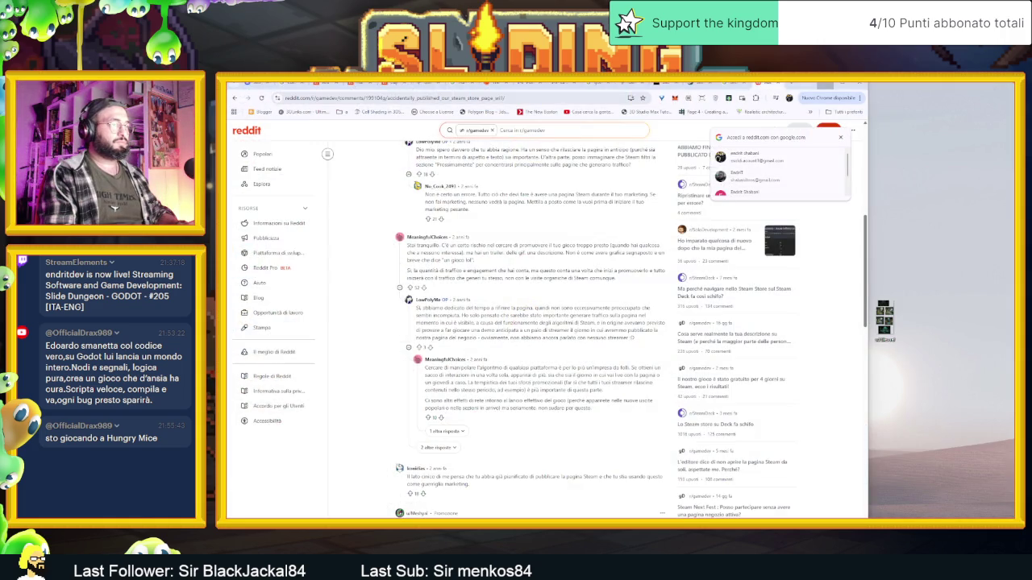
key(alt+Tab)
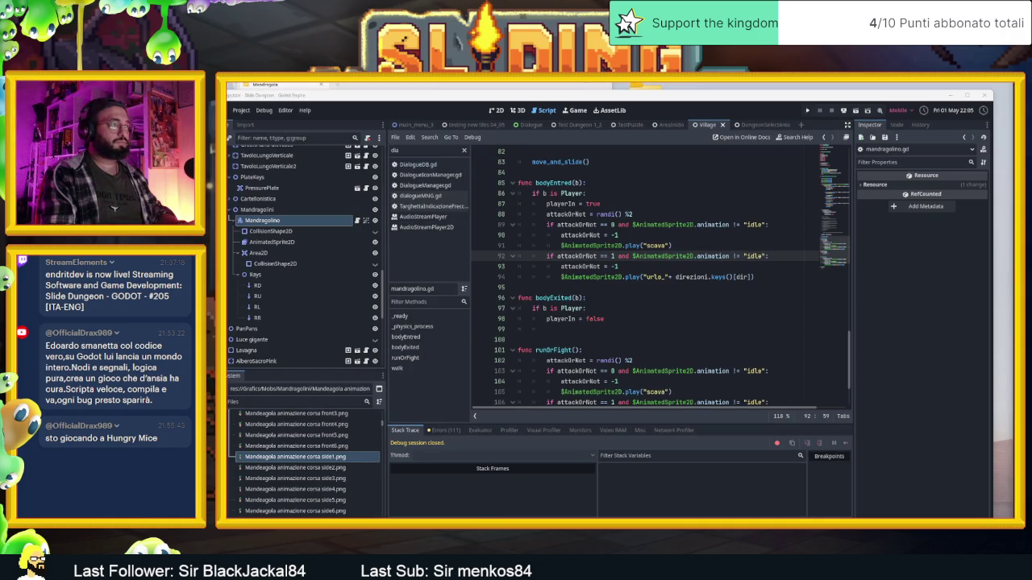
mouse_move(753, 98)
mouse_down()
mouse_move(785, 107)
mouse_move(793, 124)
mouse_up()
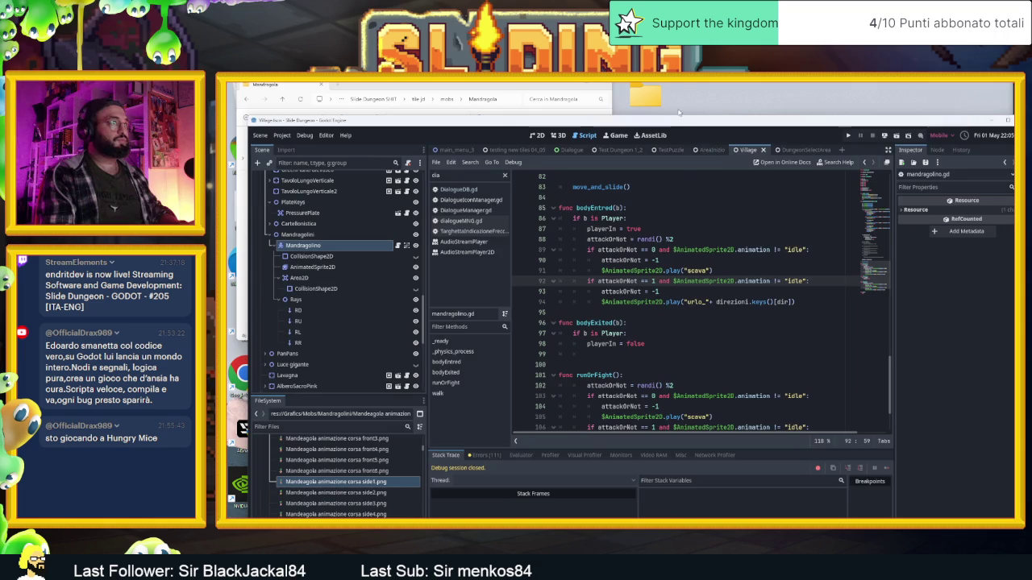
drag(678, 121, 681, 130)
double_click(682, 131)
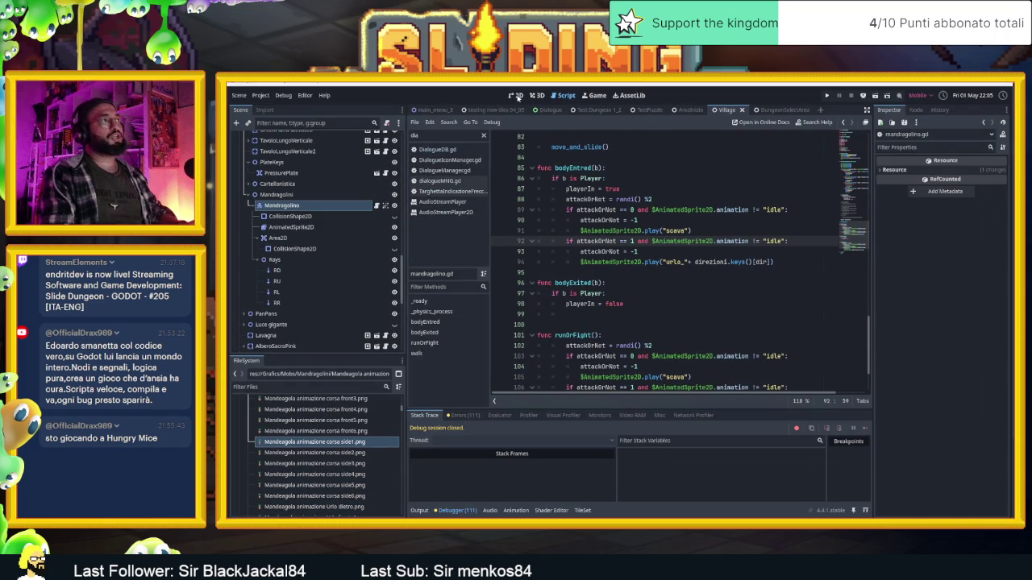
With grid snap on, nudge Mandragolino down, test-run the scene, then move it up 60 px
key(ctrl+F1)
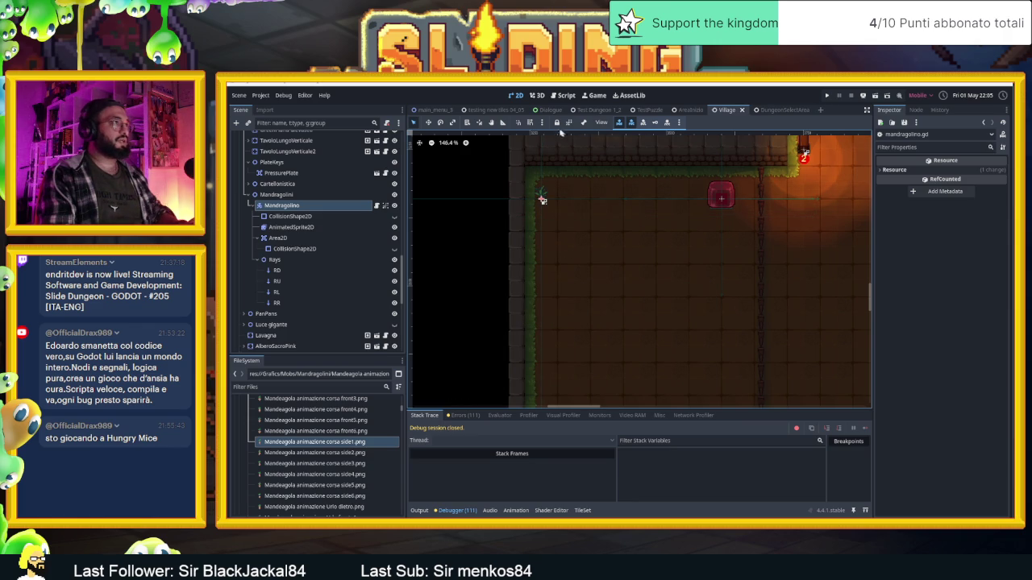
click(529, 123)
drag(543, 202, 543, 216)
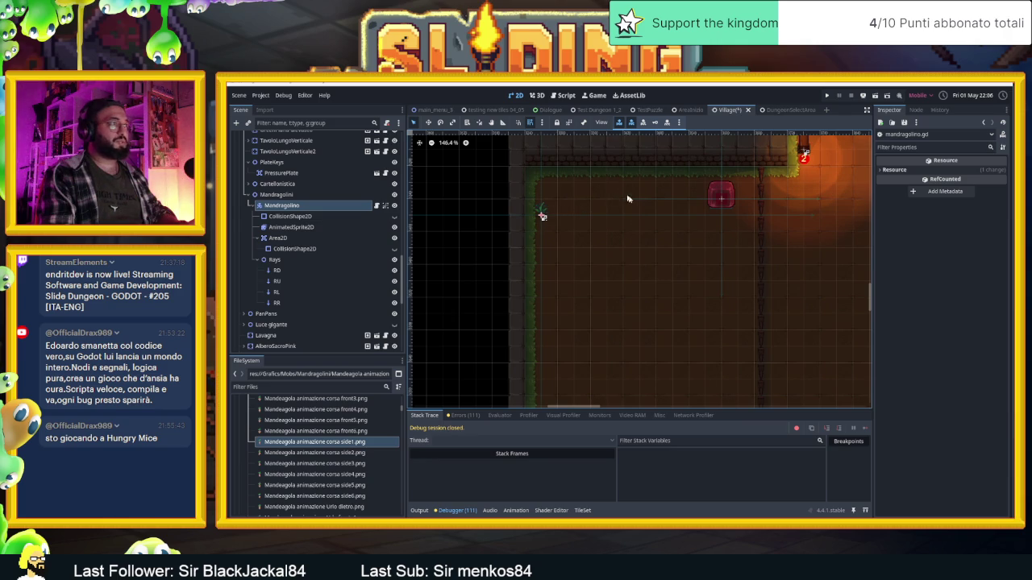
click(884, 94)
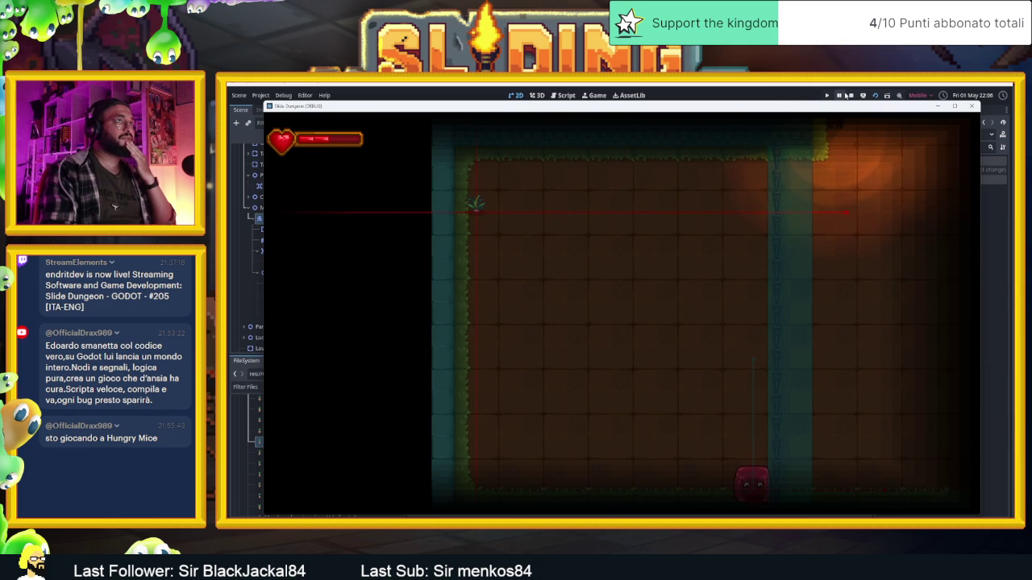
click(850, 95)
drag(543, 215, 543, 187)
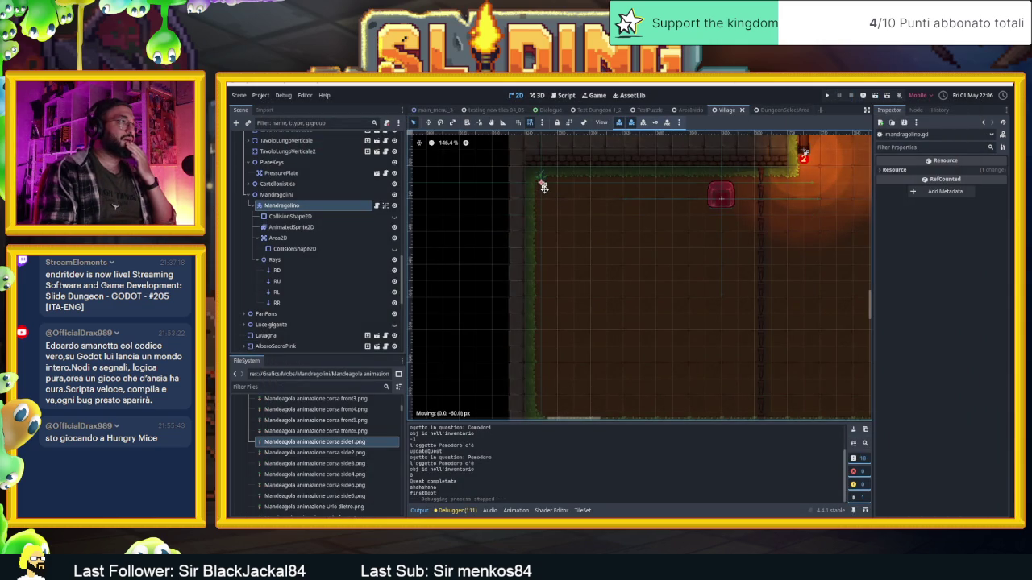
click(725, 200)
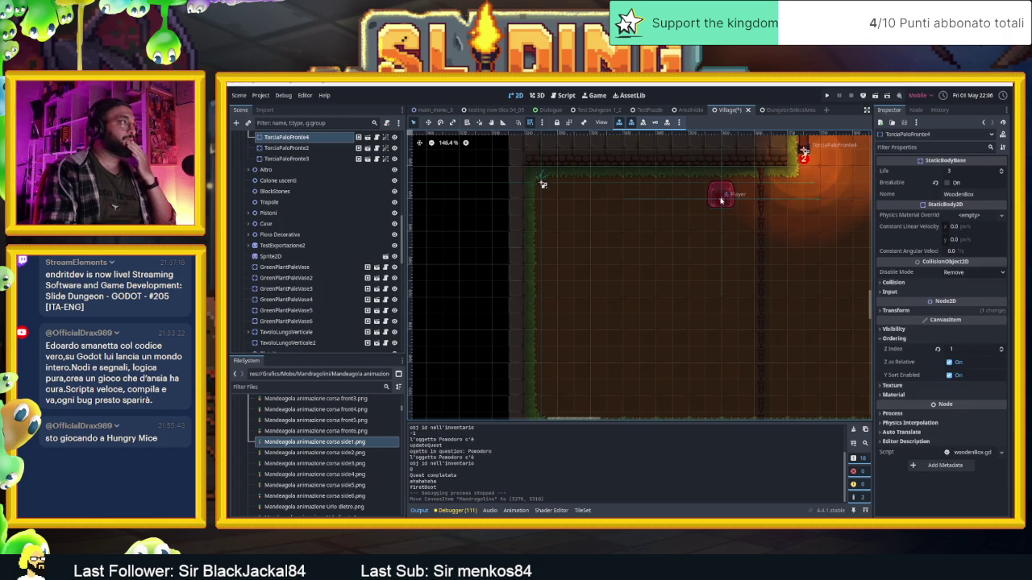
Move the Player node about 38 px lower in the Village room and save the scene
scroll(718, 258, down, 3)
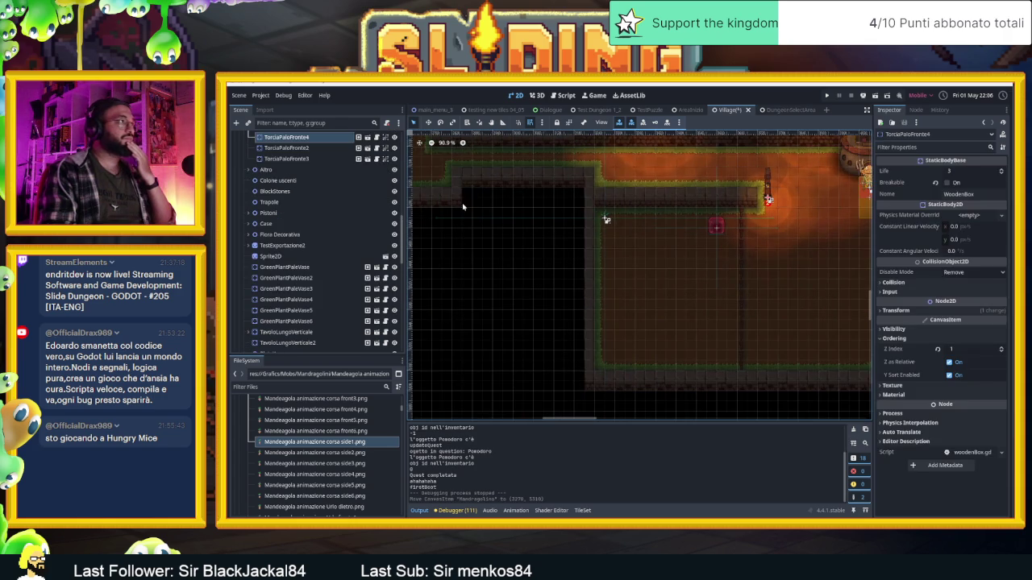
key(Up)
key(Up)
key(Up)
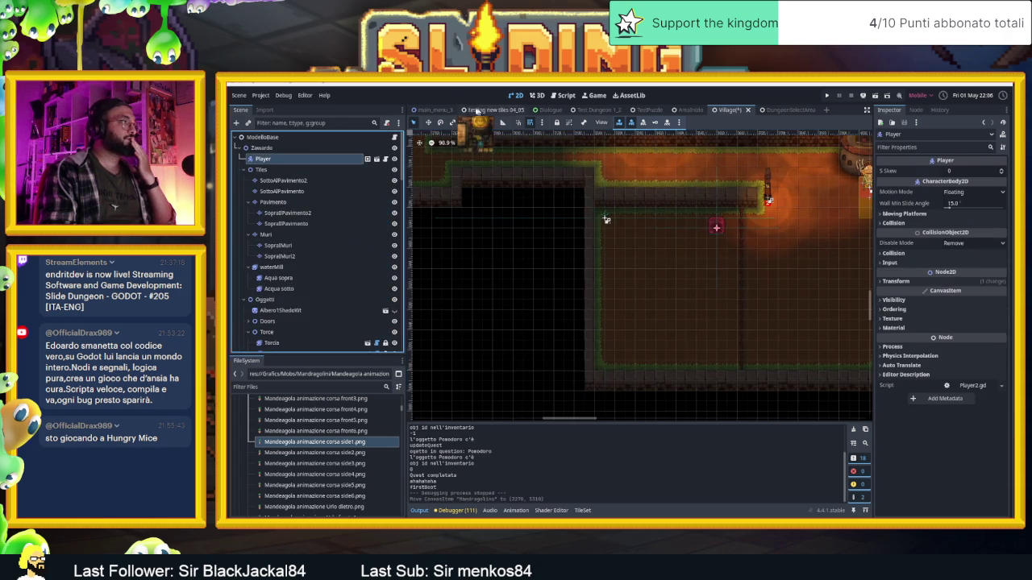
click(428, 121)
drag(703, 242, 702, 272)
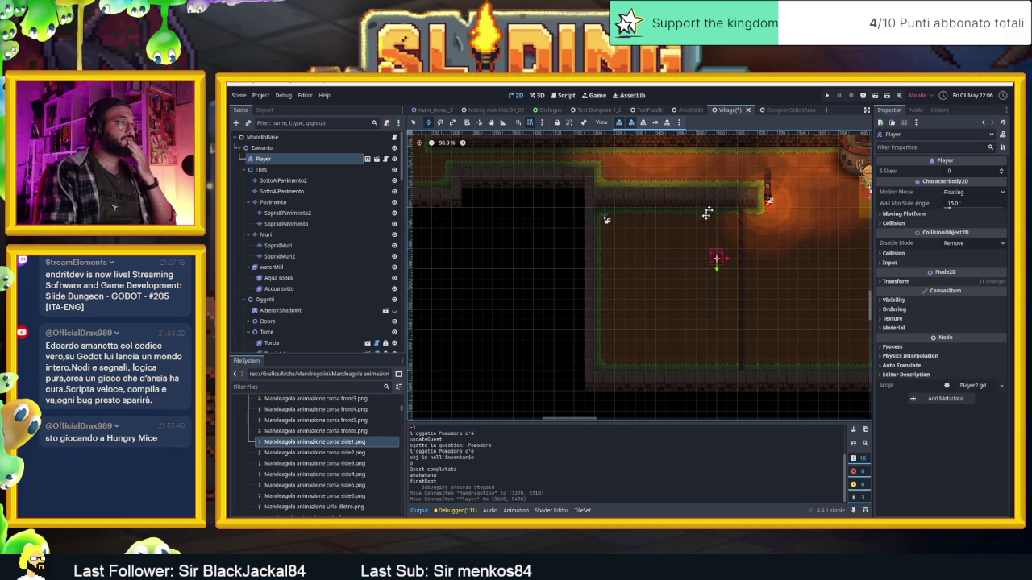
key(ctrl+s)
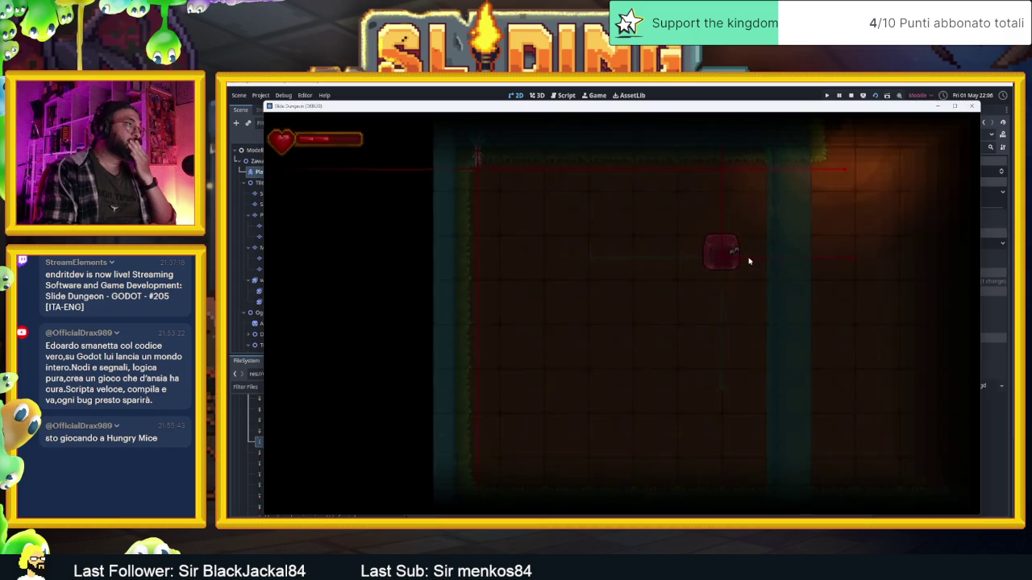
Slide the player to the top and bottom walls, then stop and relaunch the scene
key(Up)
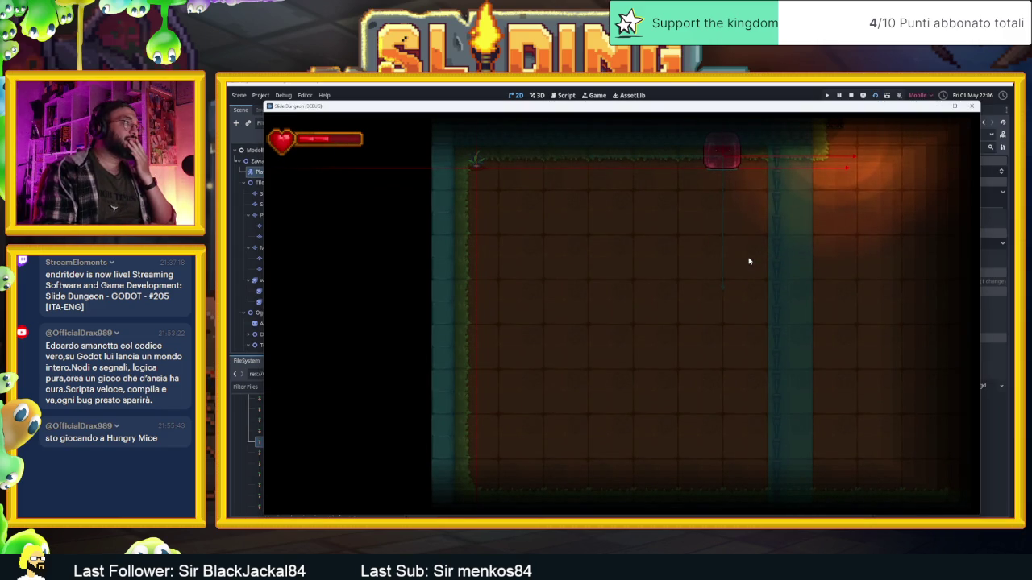
key(Down)
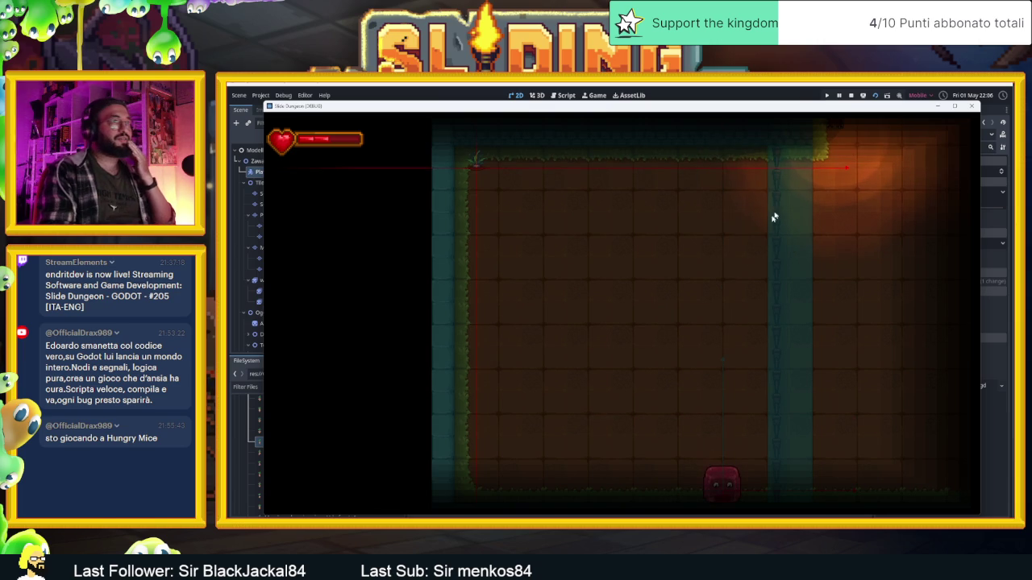
key(F8)
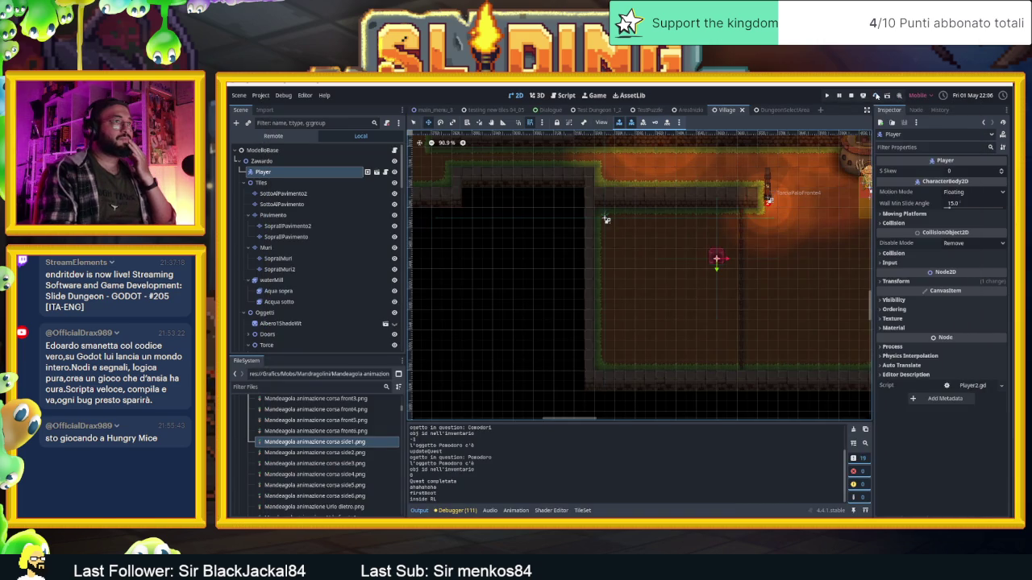
key(ctrl+s)
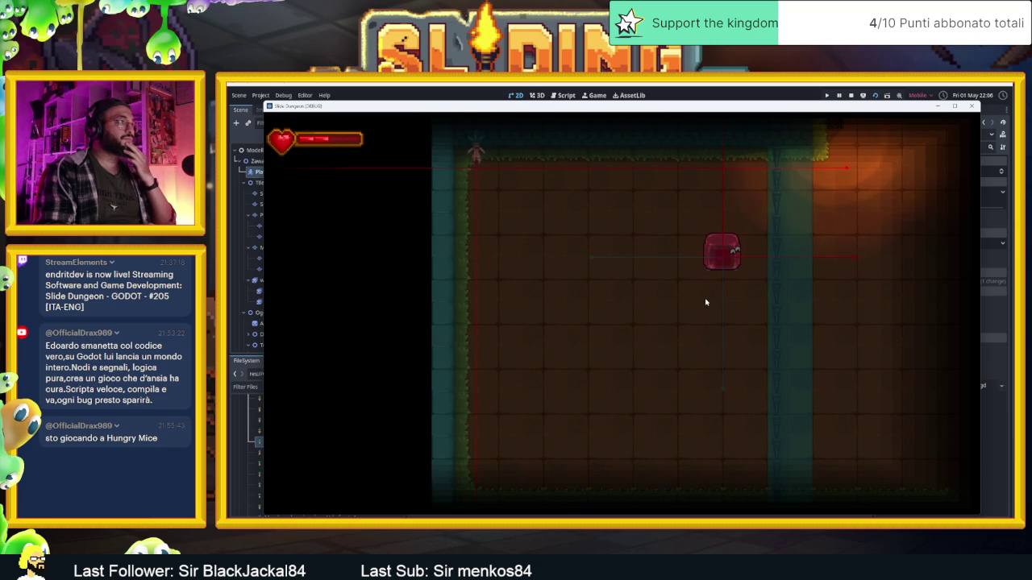
Slide the player up, down, left and right against the walls, then stop the game
key(Up)
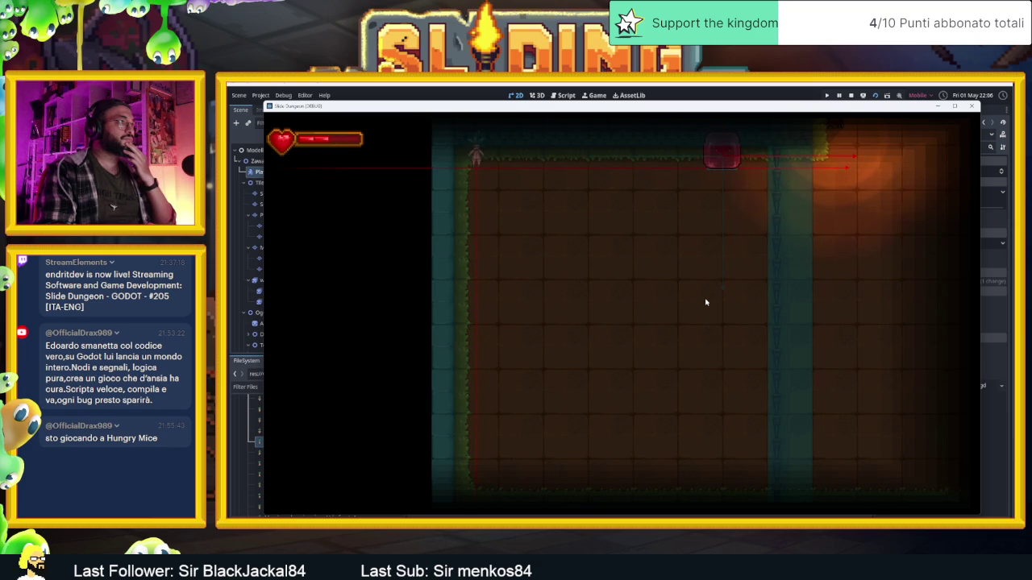
key(Down)
key(Left)
key(Right)
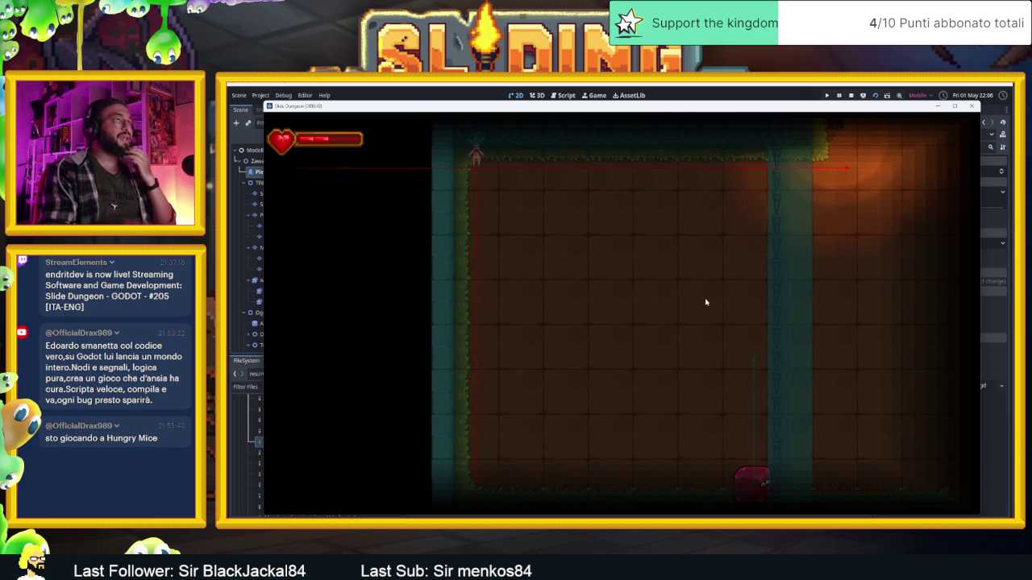
click(850, 95)
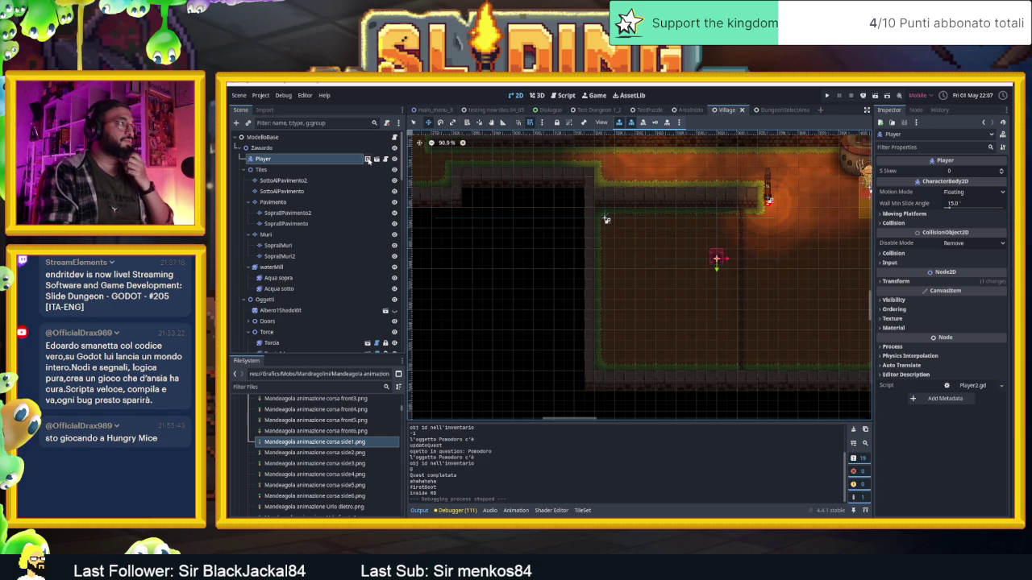
Skim Player2.gd, then open mandragolino.gd at its bodyEntred and runOrFight functions
click(368, 158)
scroll(698, 343, down, 20)
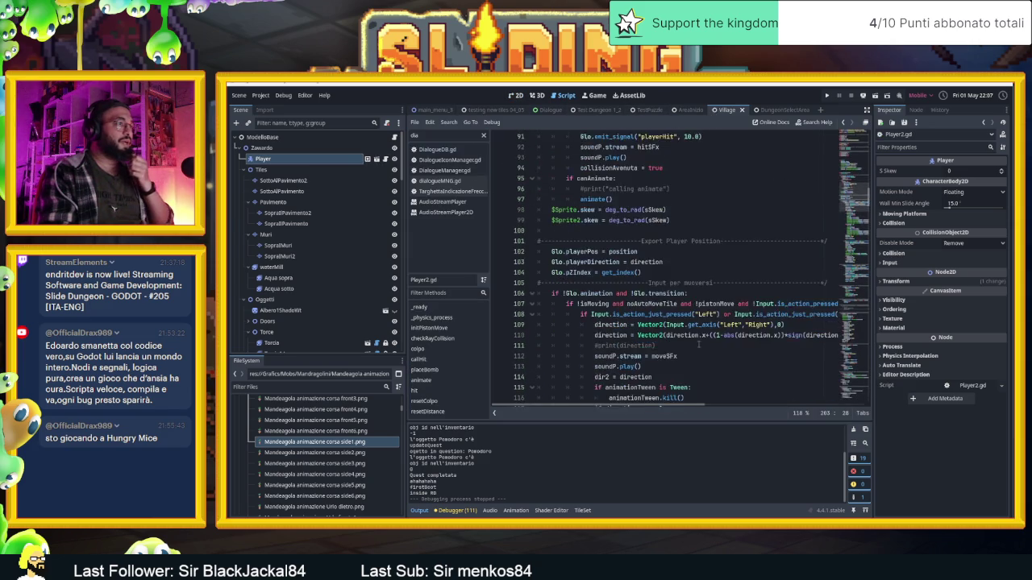
scroll(681, 347, down, 19)
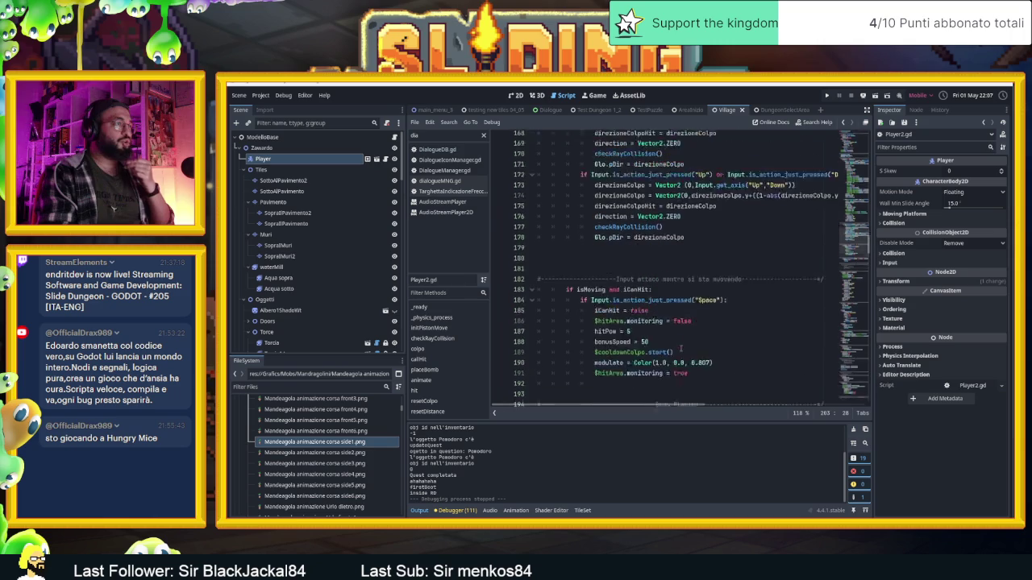
scroll(339, 256, down, 15)
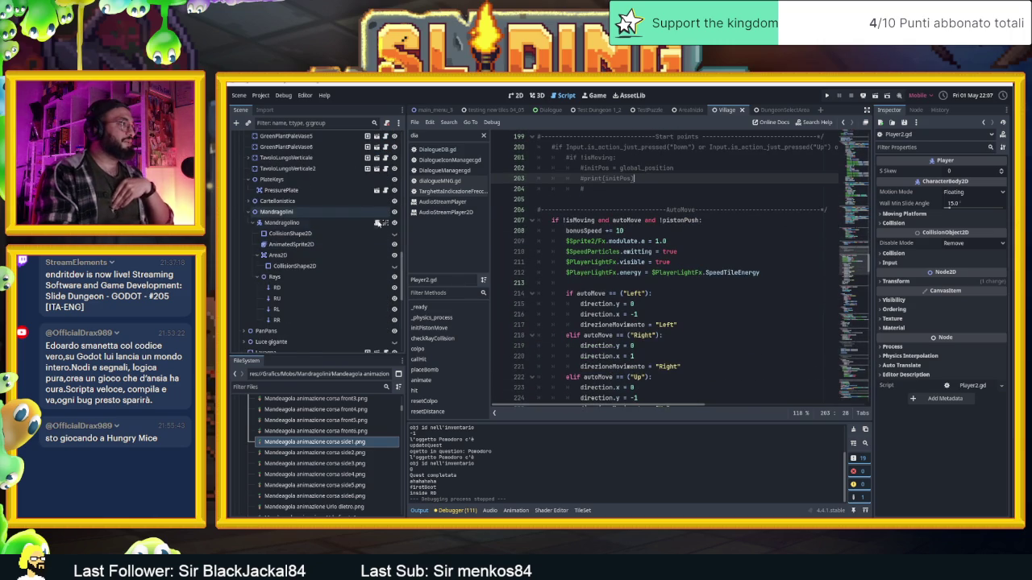
click(376, 223)
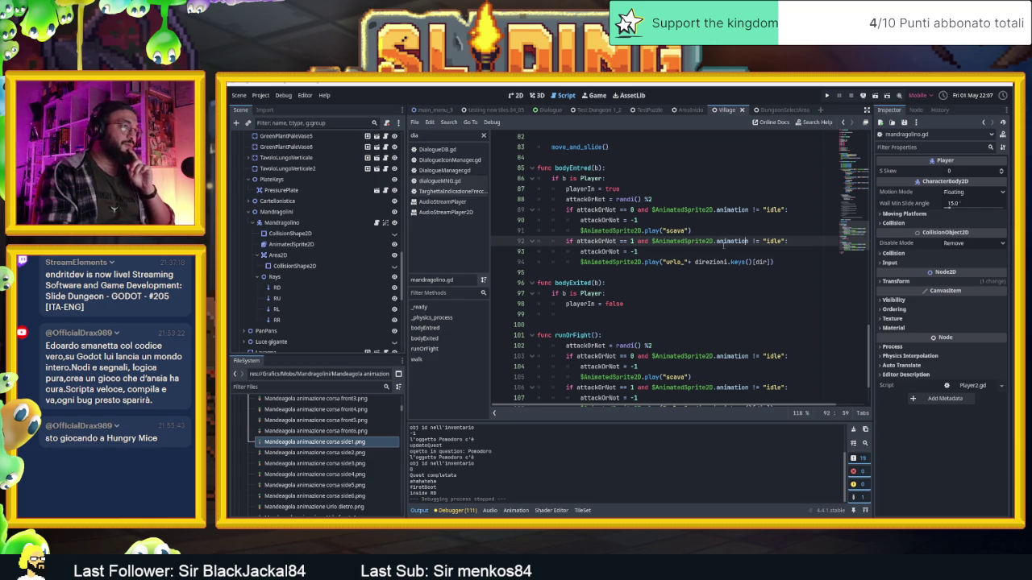
mouse_move(741, 241)
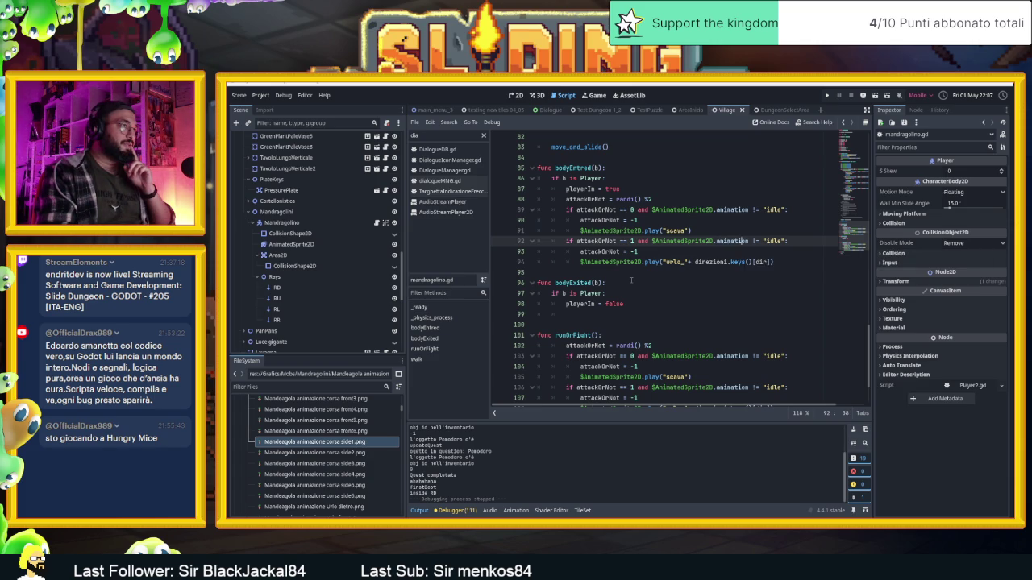
scroll(631, 280, down, 2)
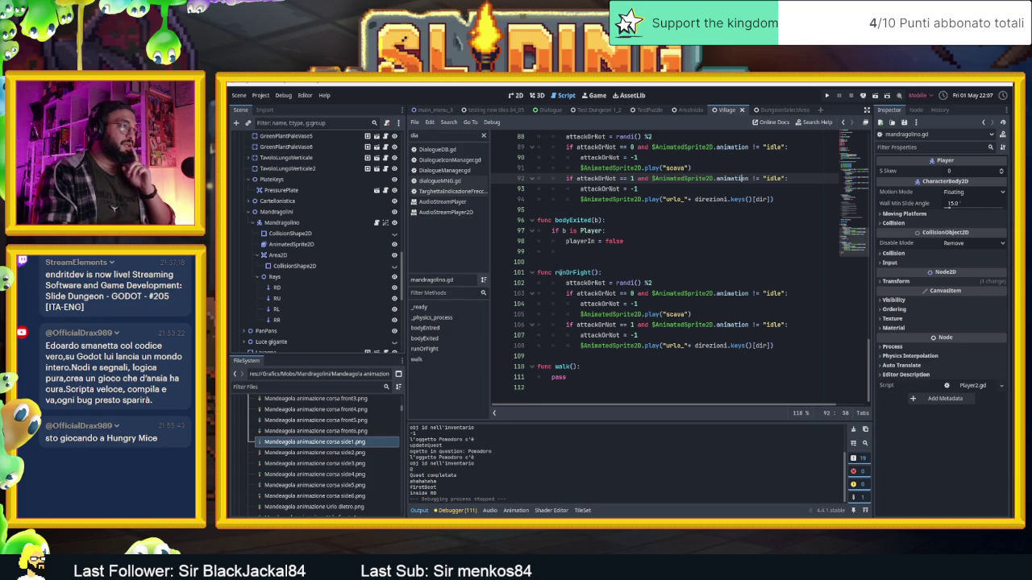
Rename the runOrFight function definition to hideOrFight
click(557, 272)
drag(567, 272, 555, 273)
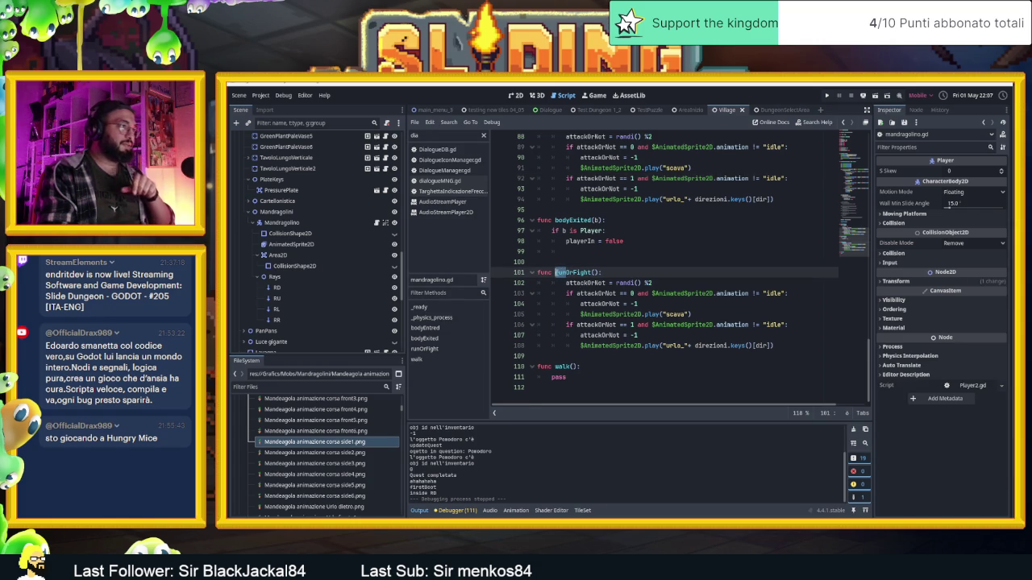
text(hide)
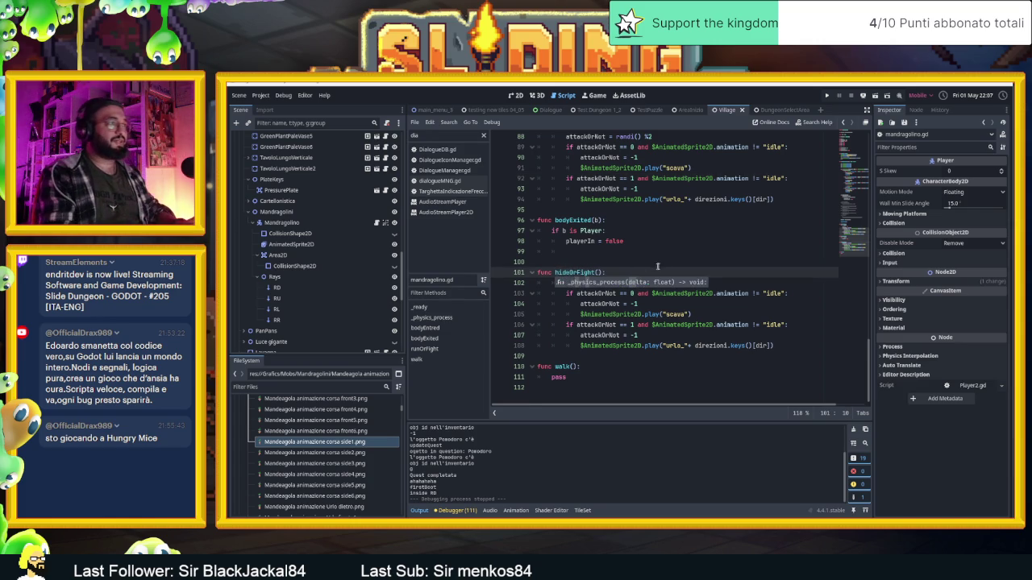
click(645, 265)
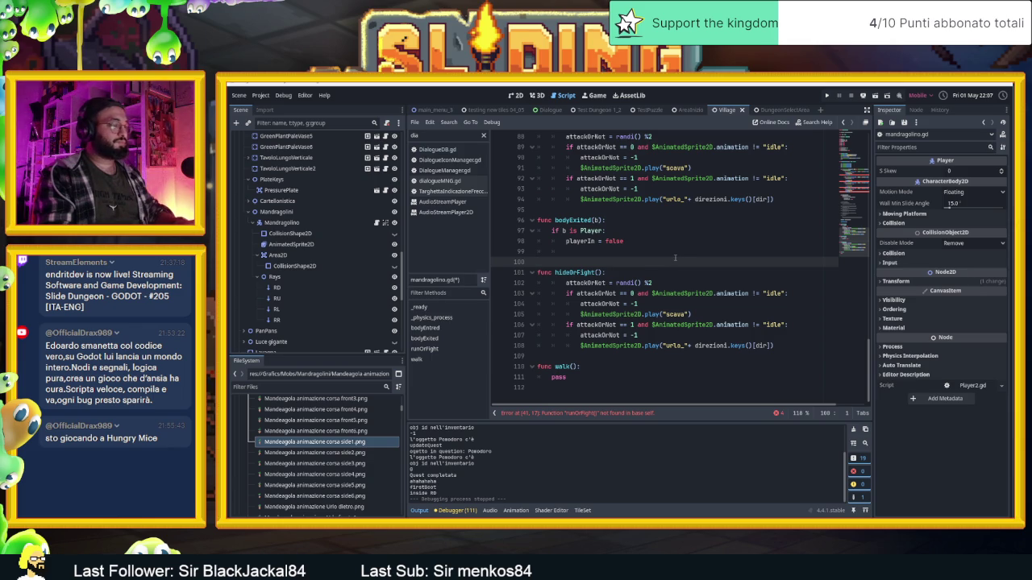
Use Find and Replace to replace all runOrFight occurrences with hideOrFight
key(ctrl+f)
text(run)
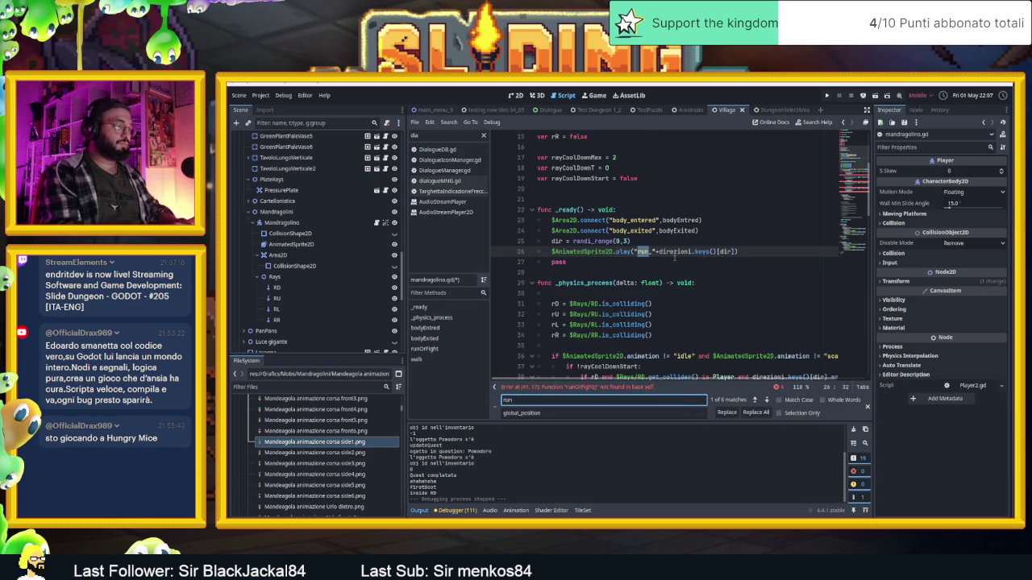
text(OrF)
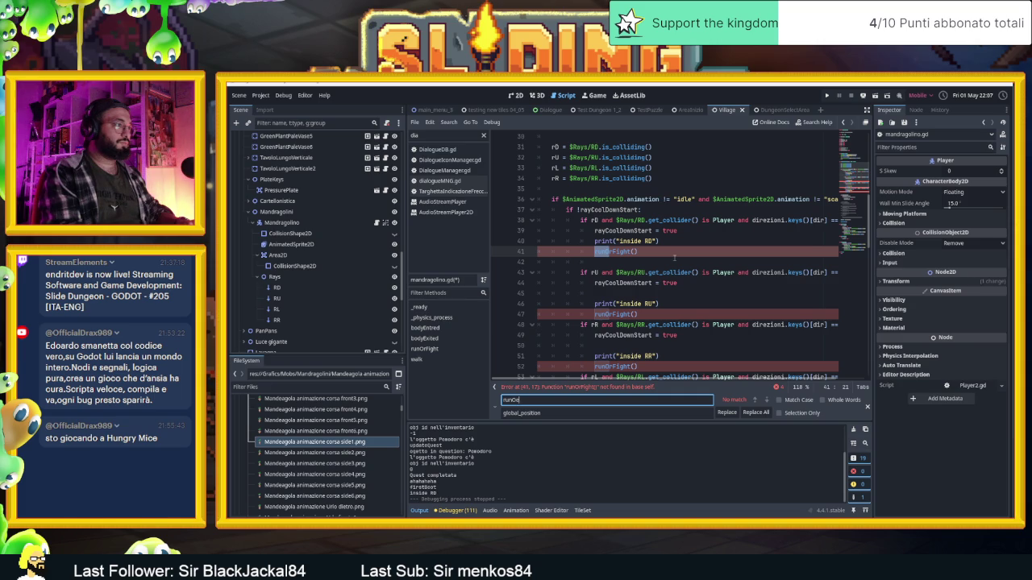
key(BackSpace)
text(r)
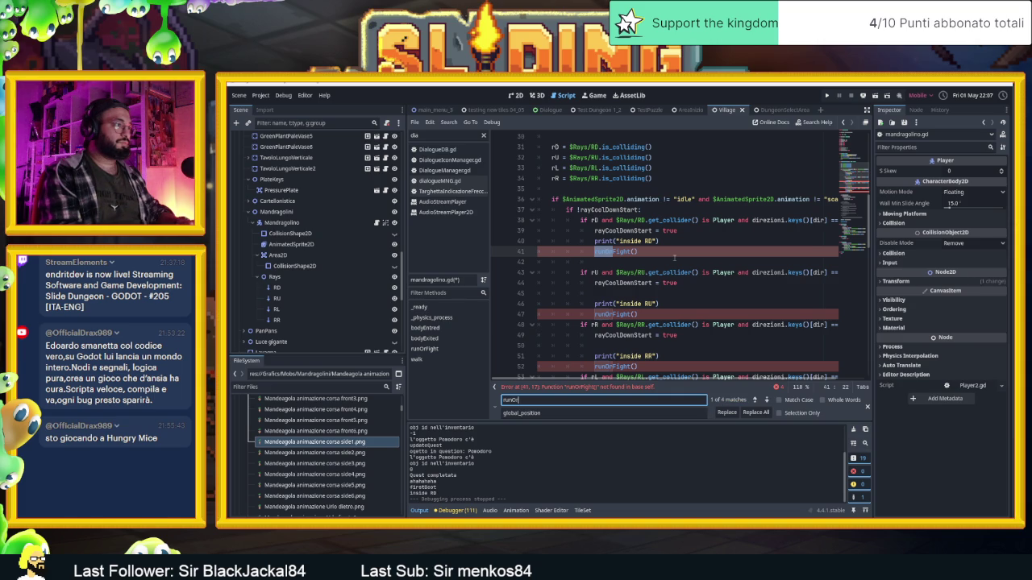
text(ight)
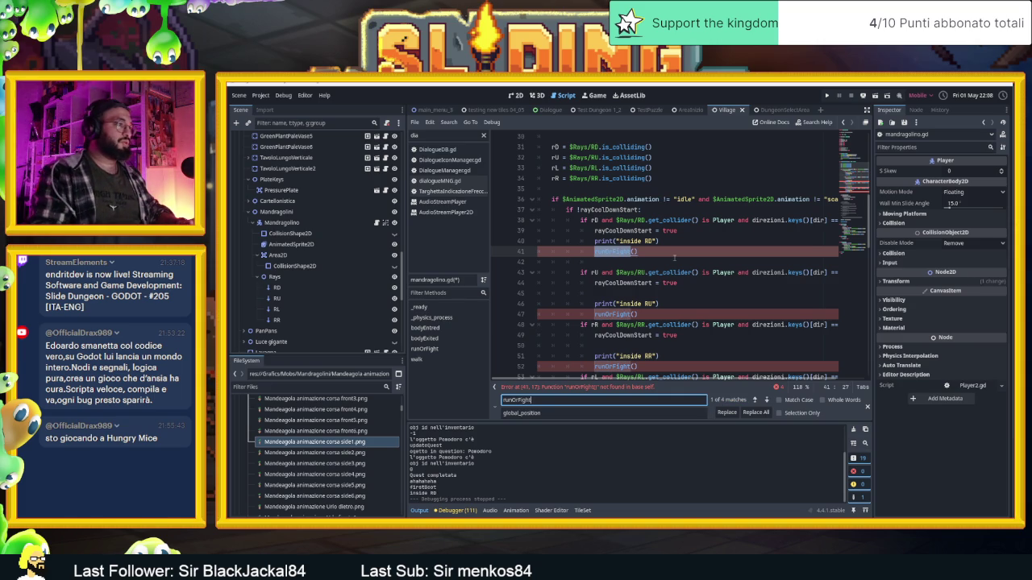
double_click(554, 415)
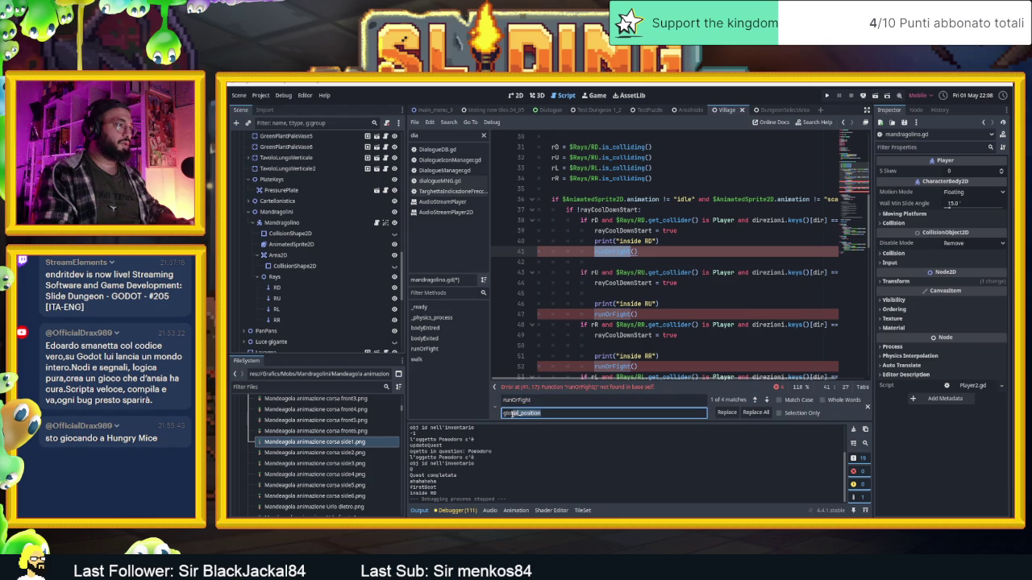
text(hideOr)
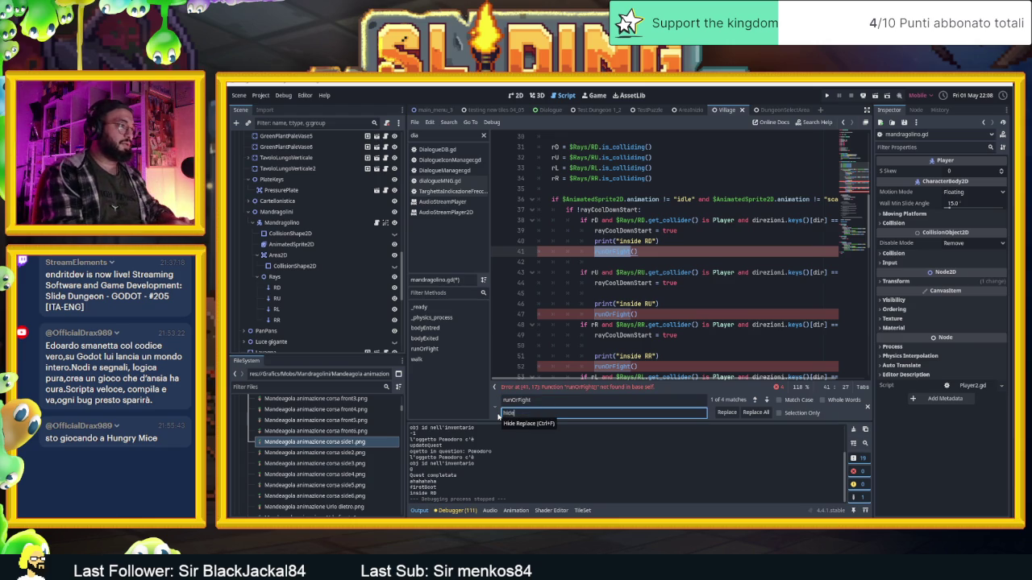
text(Fight)
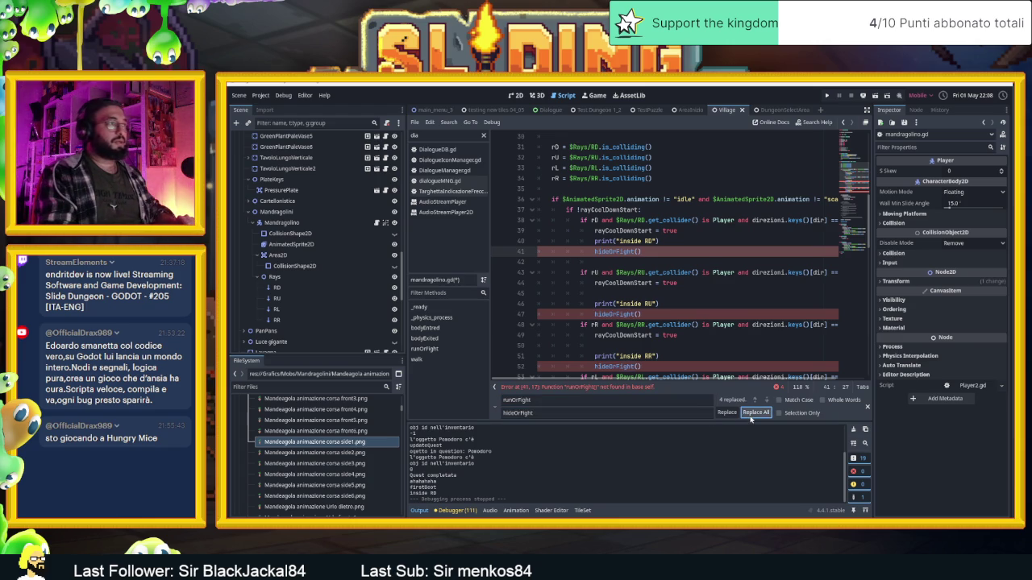
click(756, 412)
Scroll down the script, then return to the Village 2D view
click(719, 293)
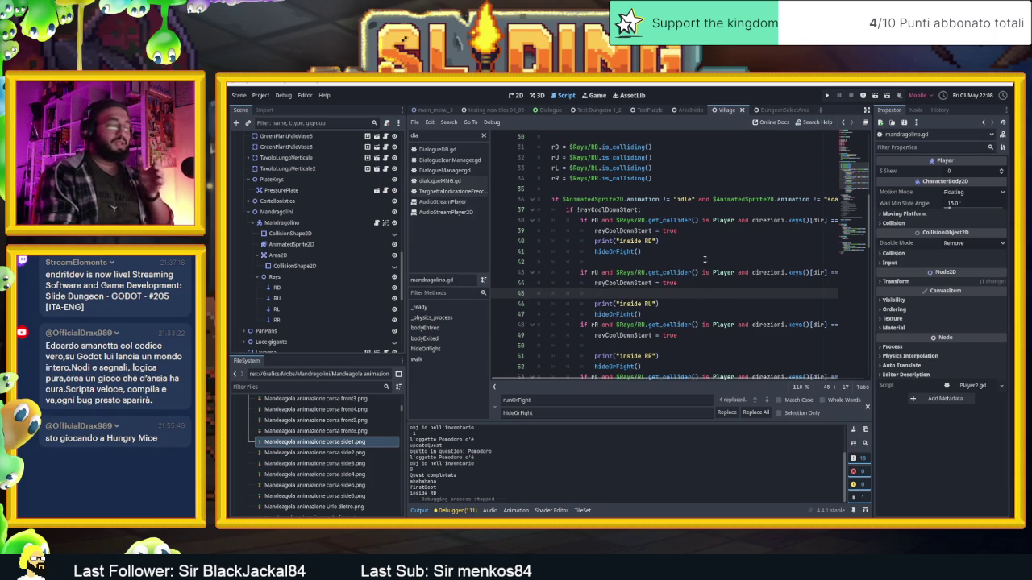
scroll(704, 259, down, 10)
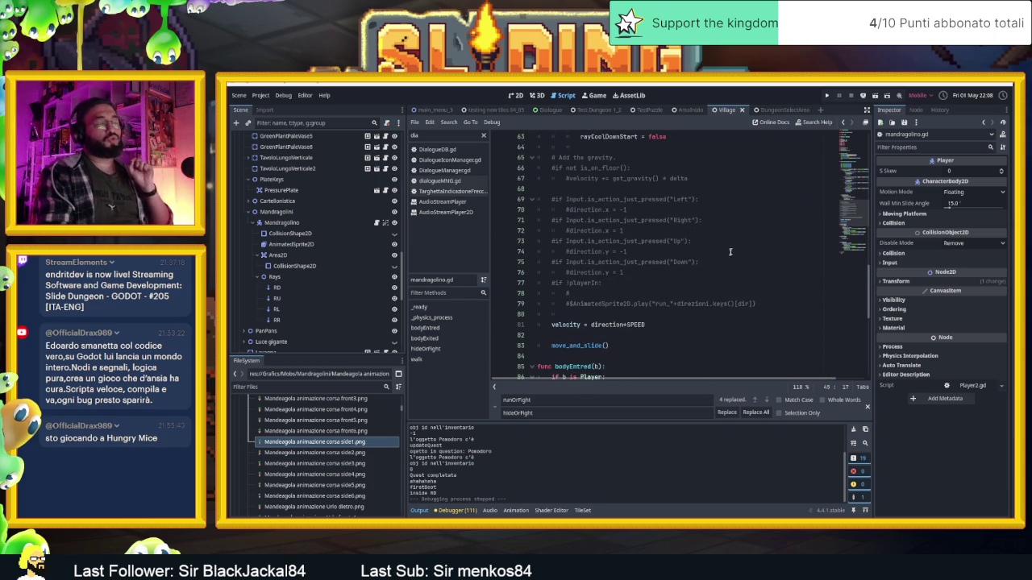
click(516, 95)
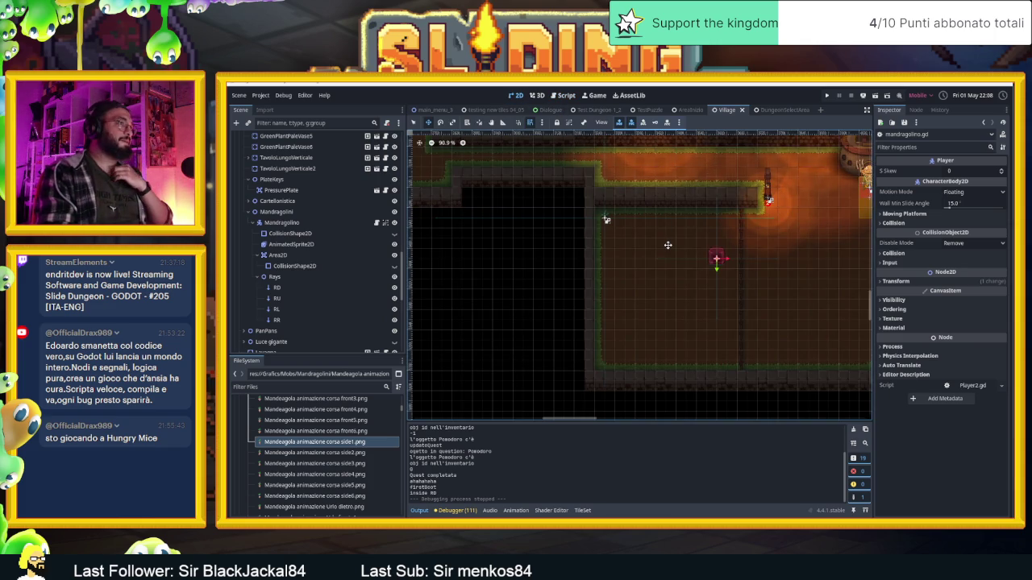
scroll(670, 242, up, 3)
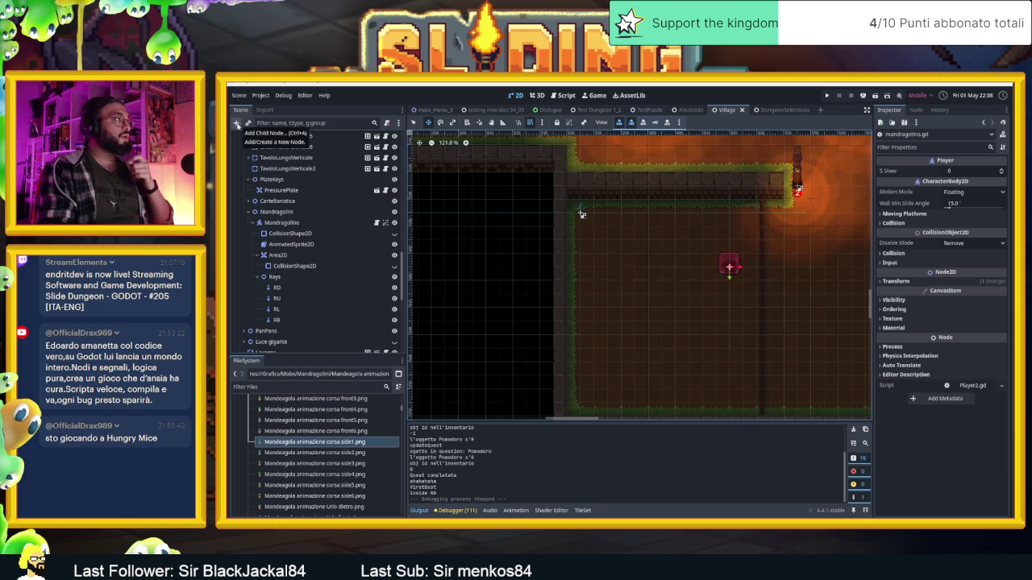
click(286, 222)
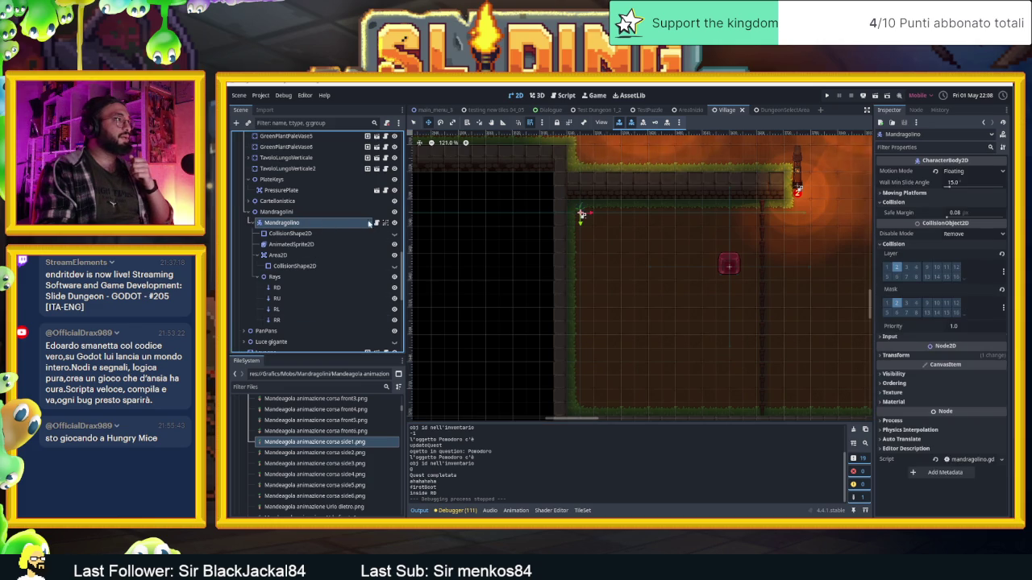
click(377, 223)
scroll(596, 242, up, 15)
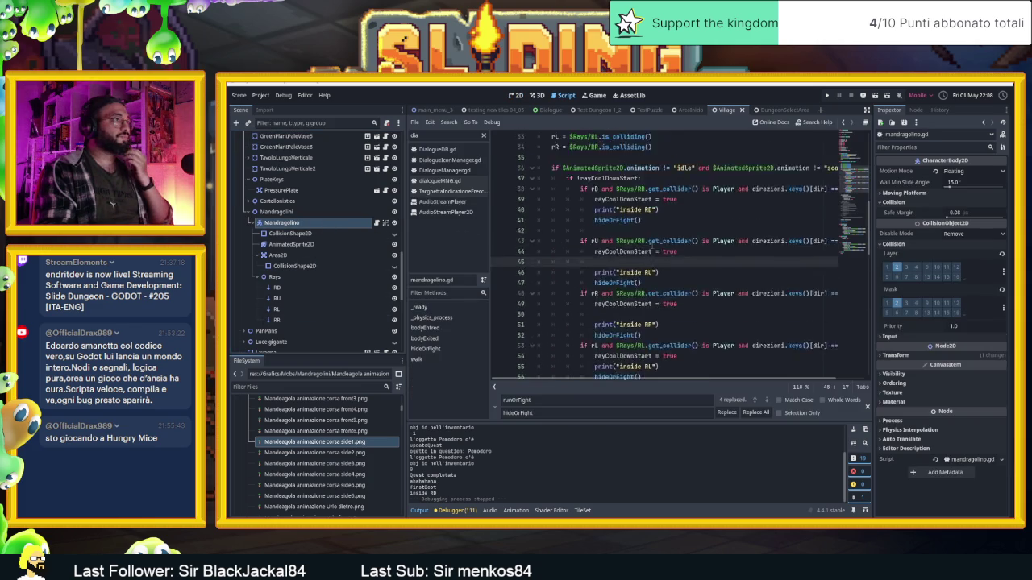
scroll(671, 267, down, 18)
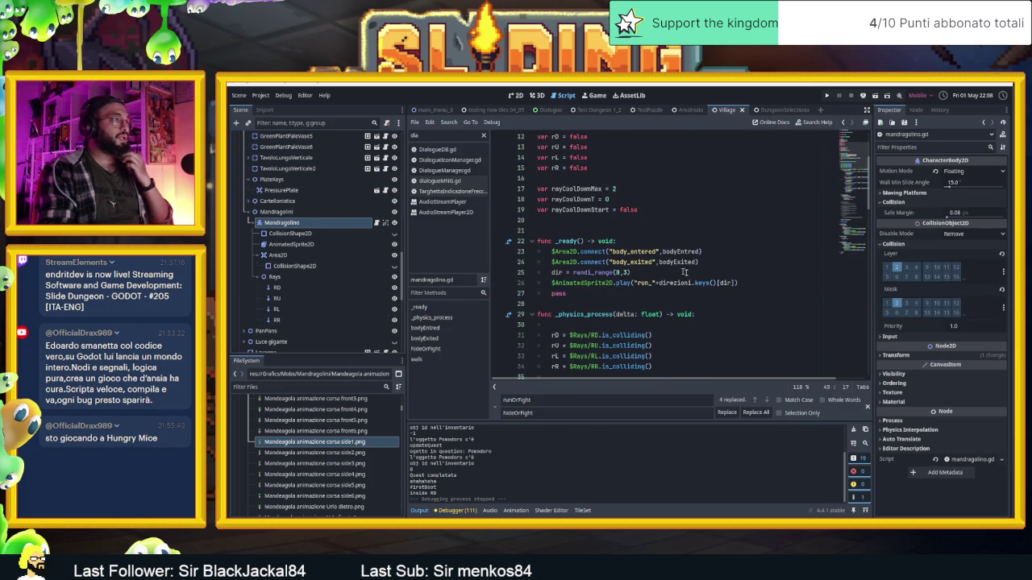
scroll(755, 301, down, 9)
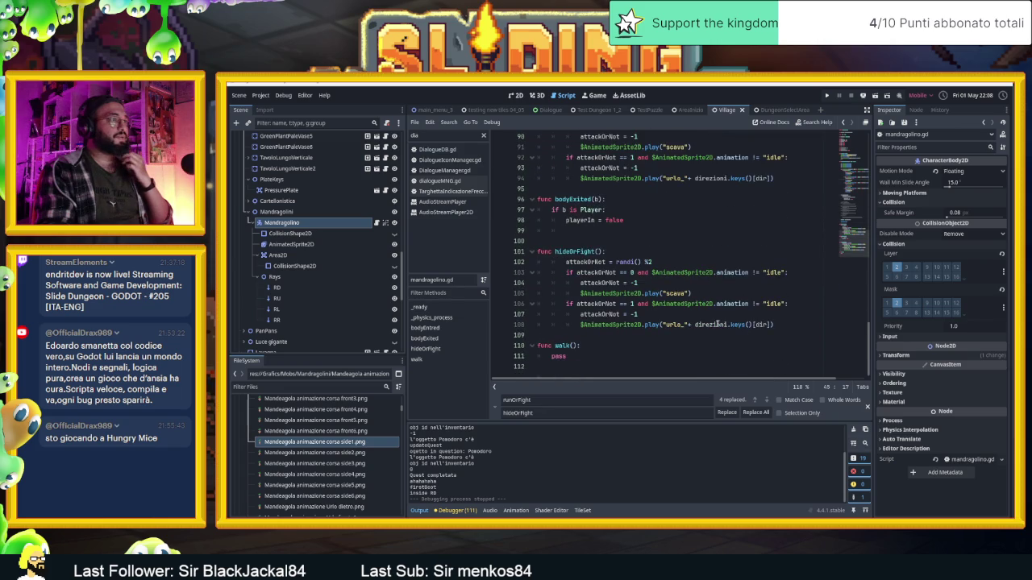
click(589, 366)
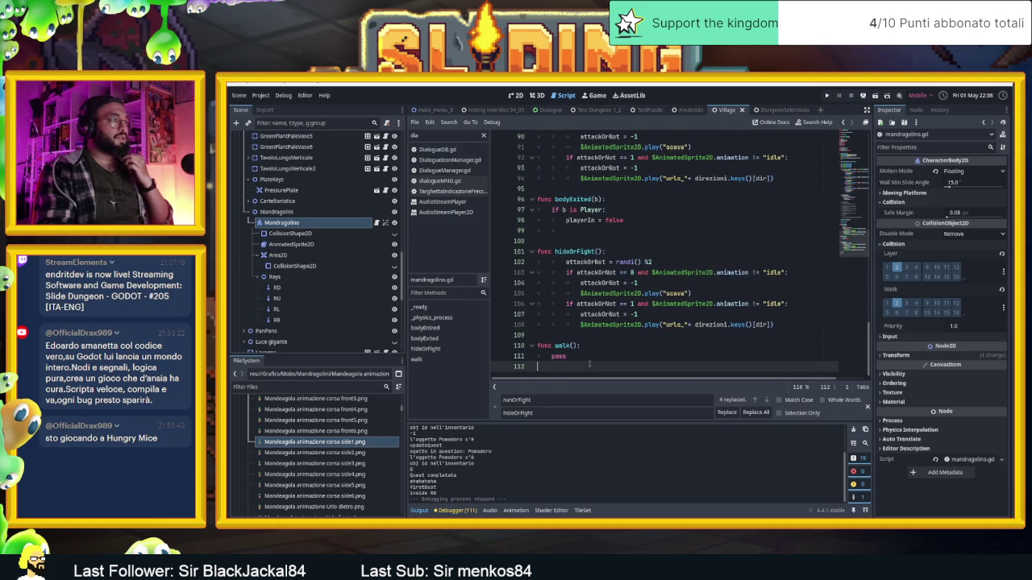
After walk(), write func waitForWalk(): with only pass in its body
key(Return)
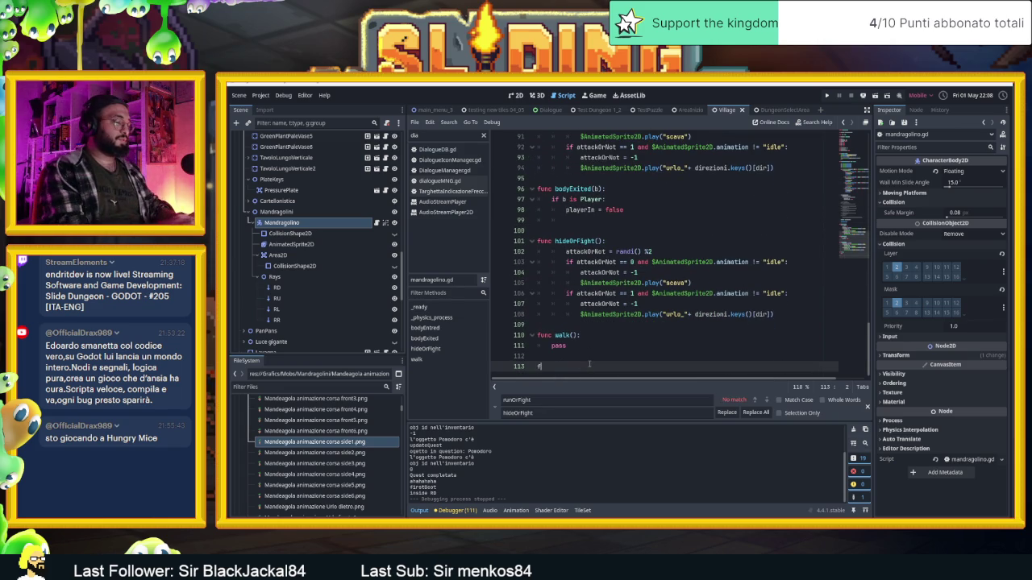
text(func aw)
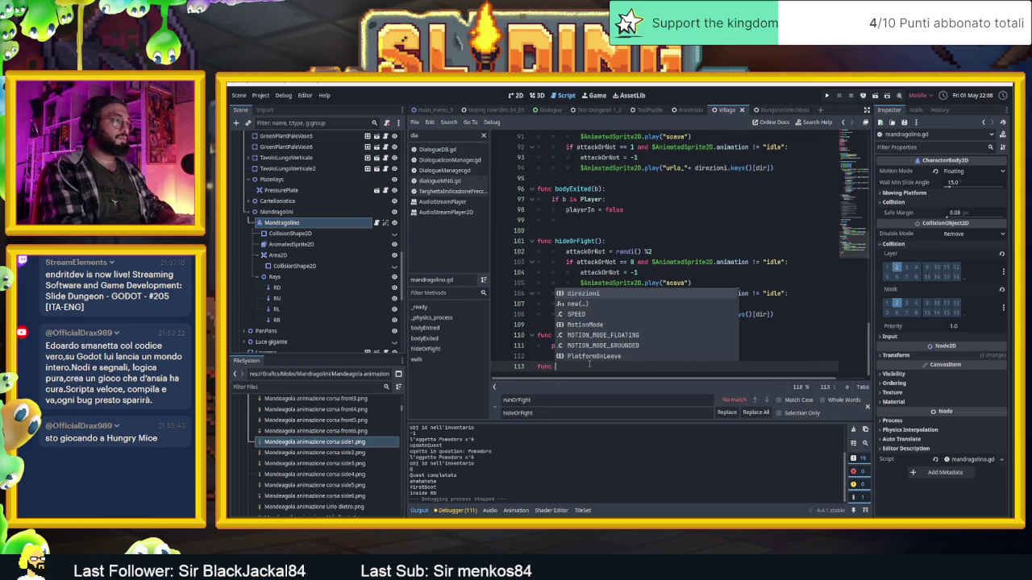
text(itForWal)
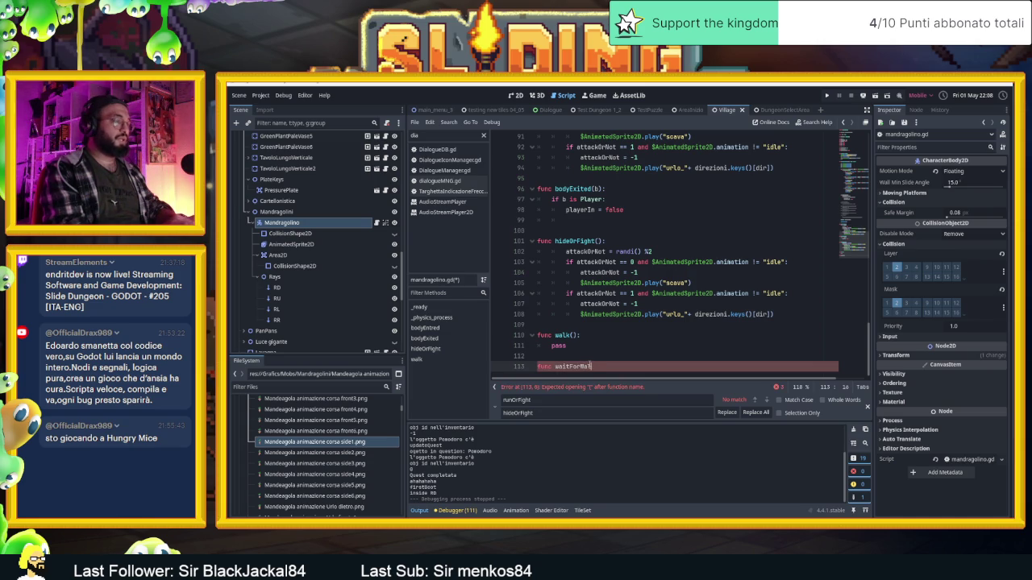
text(())
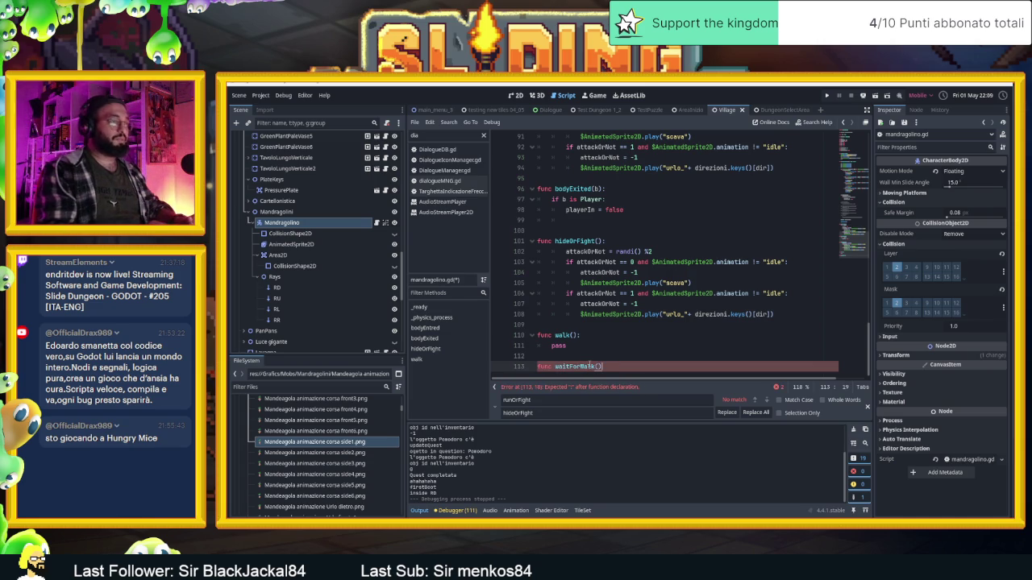
key(Return)
key(BackSpace)
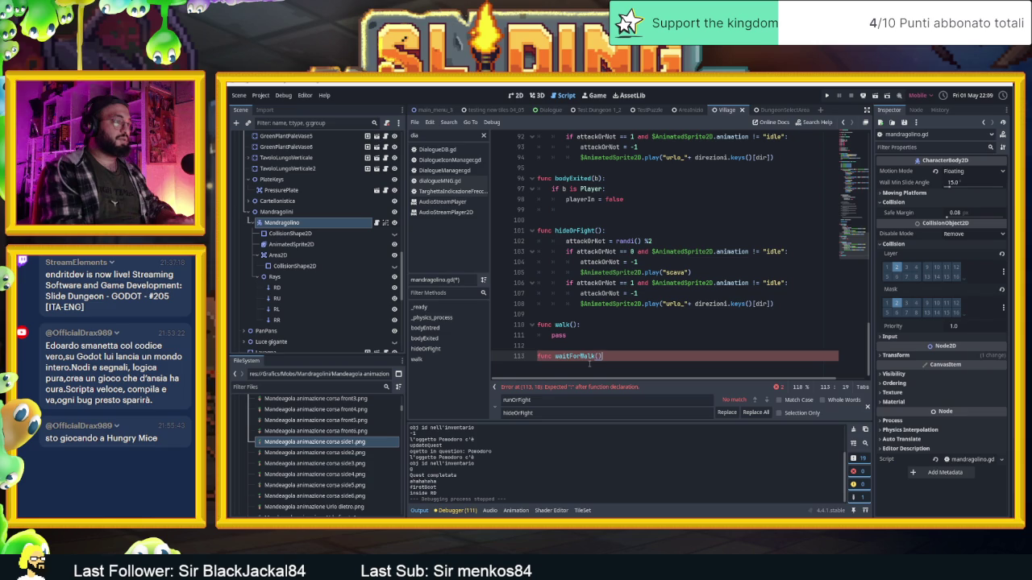
text(:)
key(Return)
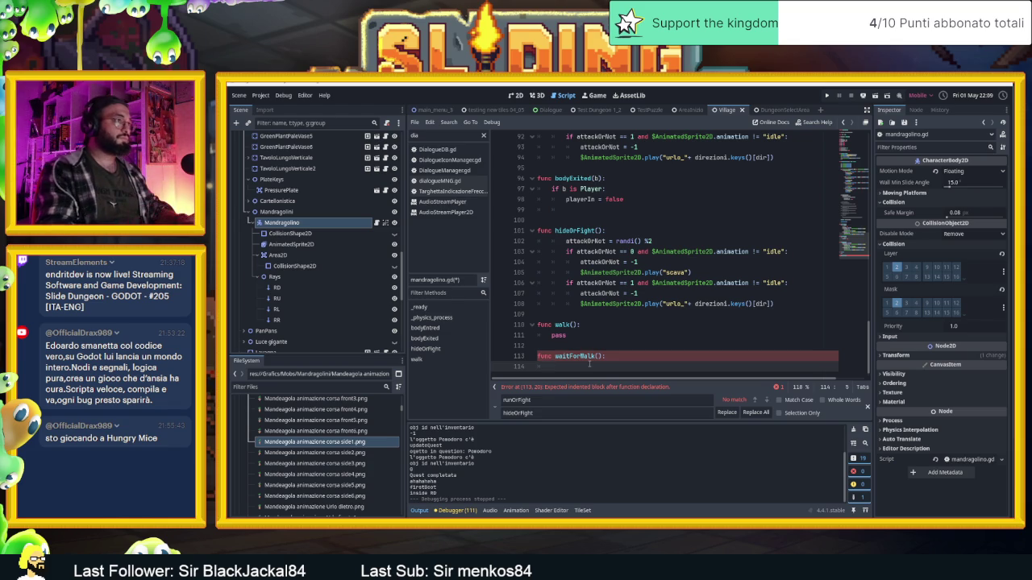
key(Return)
text(pass)
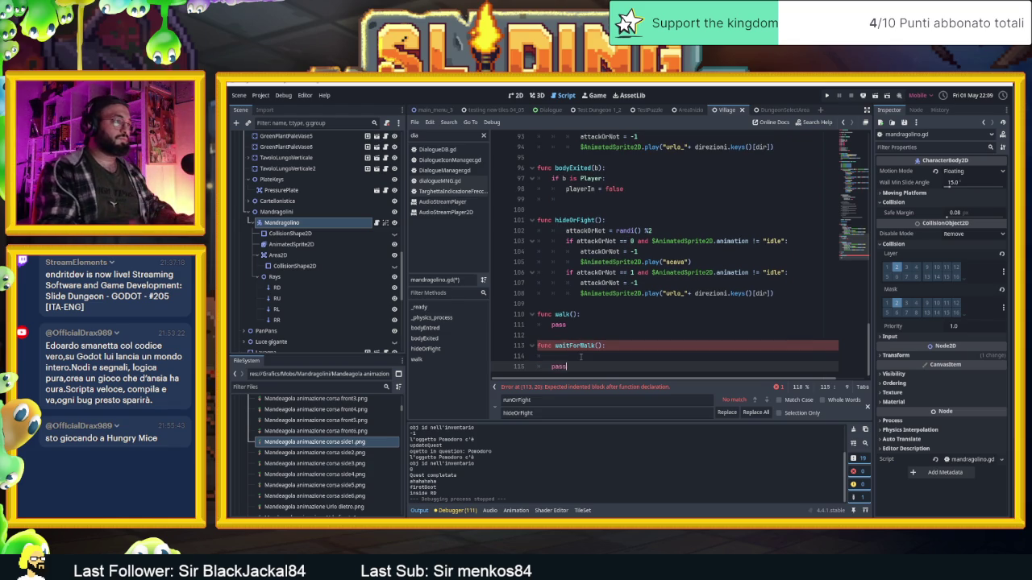
scroll(583, 355, up, 10)
scroll(582, 355, up, 15)
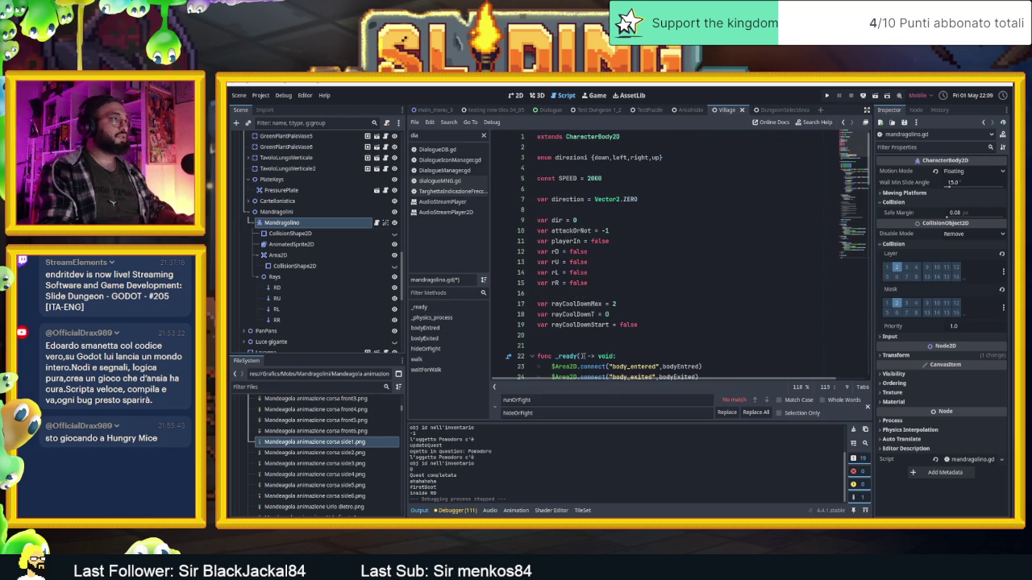
Below the cooldown variables, declare choseWalkT = 0, choseWalkStart = false and choseWalkMax
click(601, 335)
key(Return)
text(v)
text(ar ch)
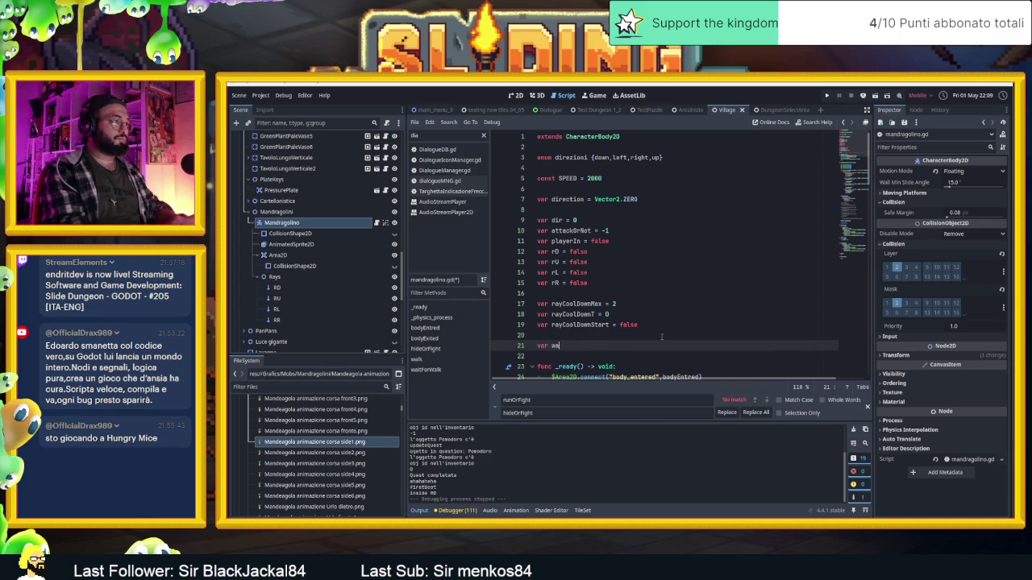
text(oo)
key(BackSpace)
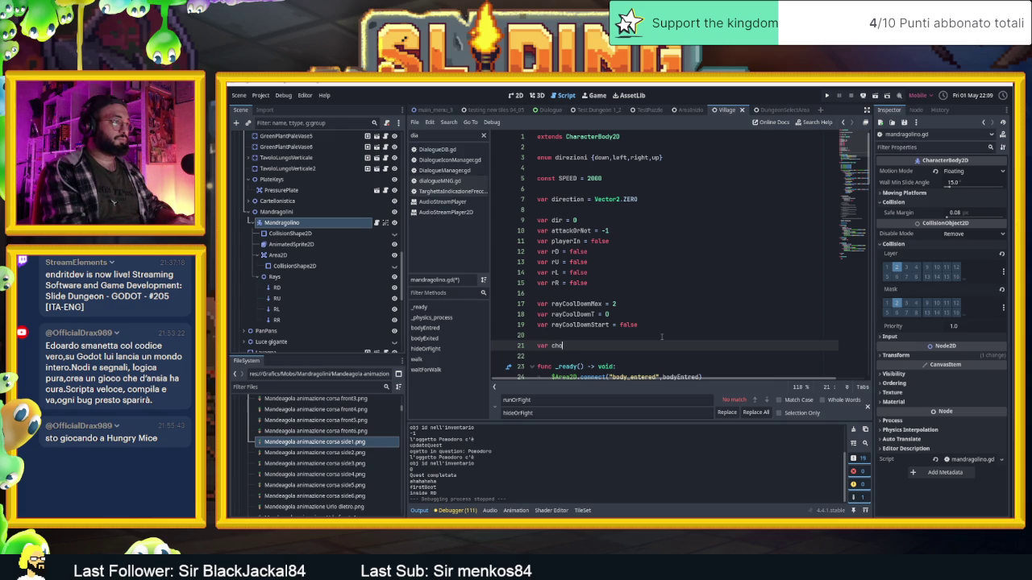
text(seWalk)
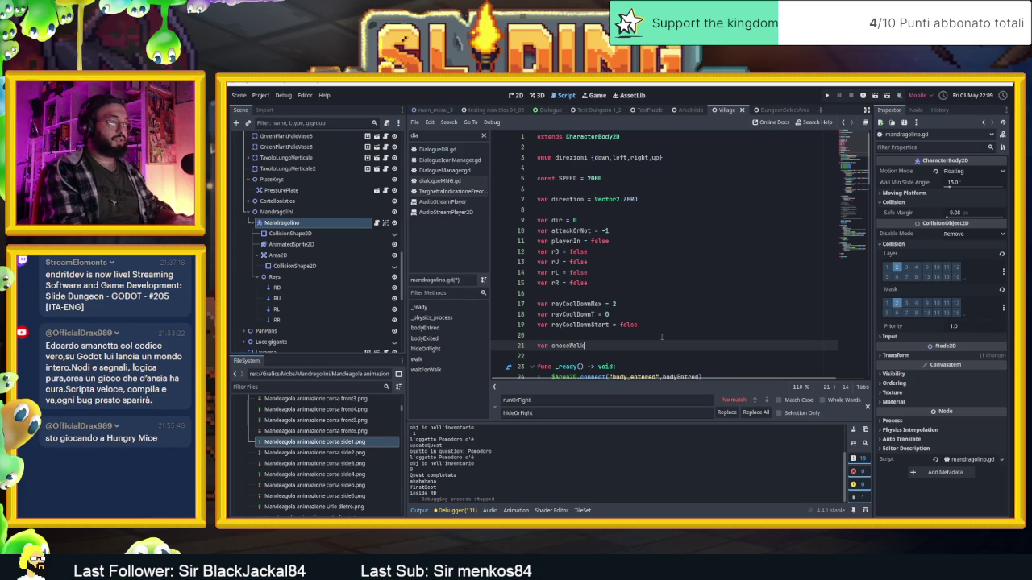
text(T = 0)
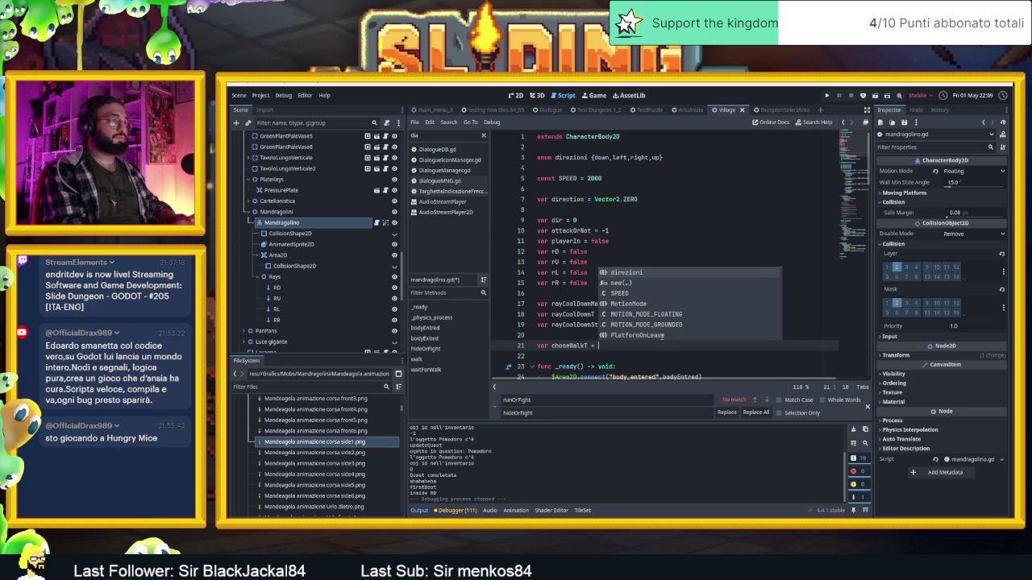
key(Return)
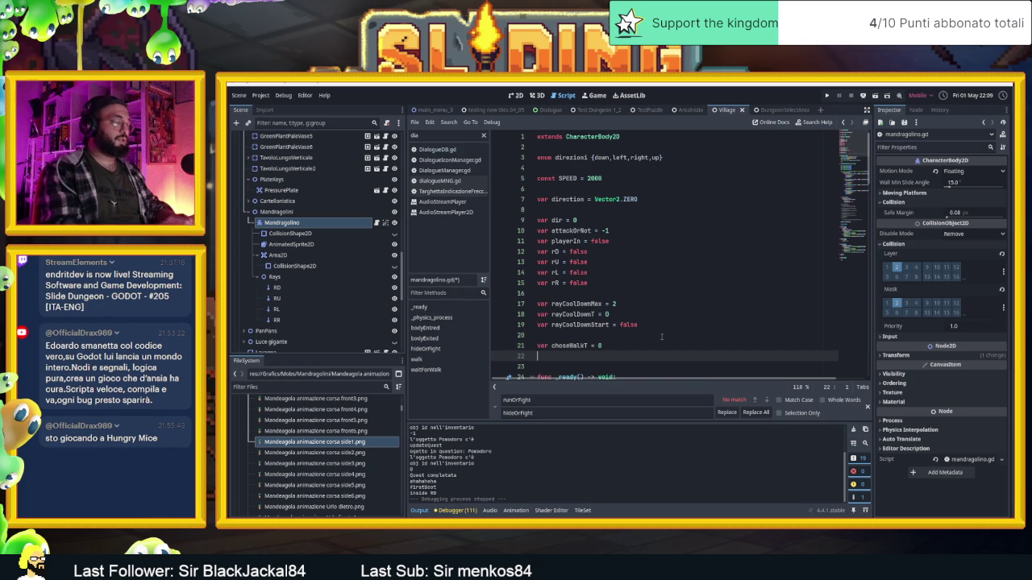
text(var che)
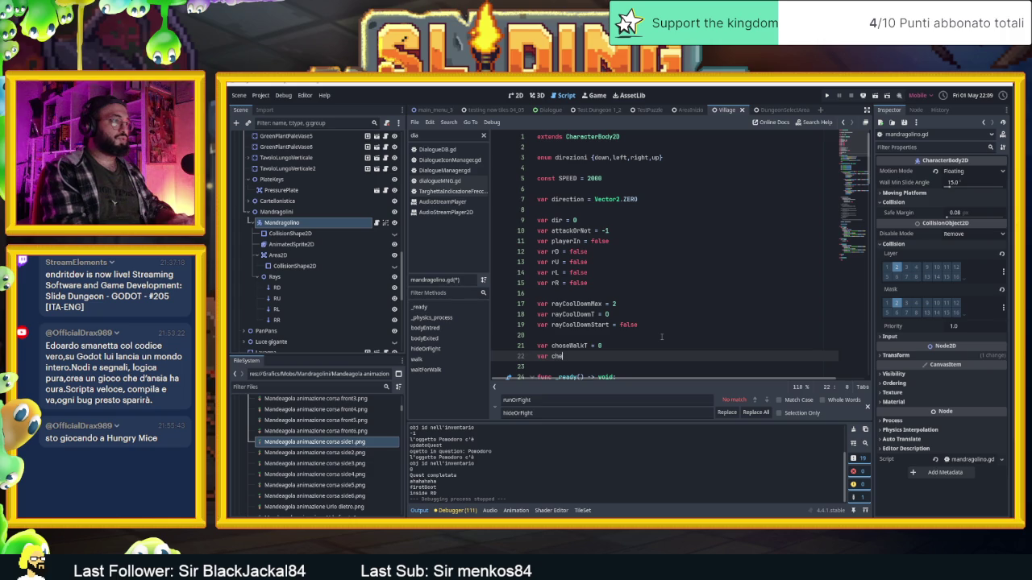
text(oseWalk)
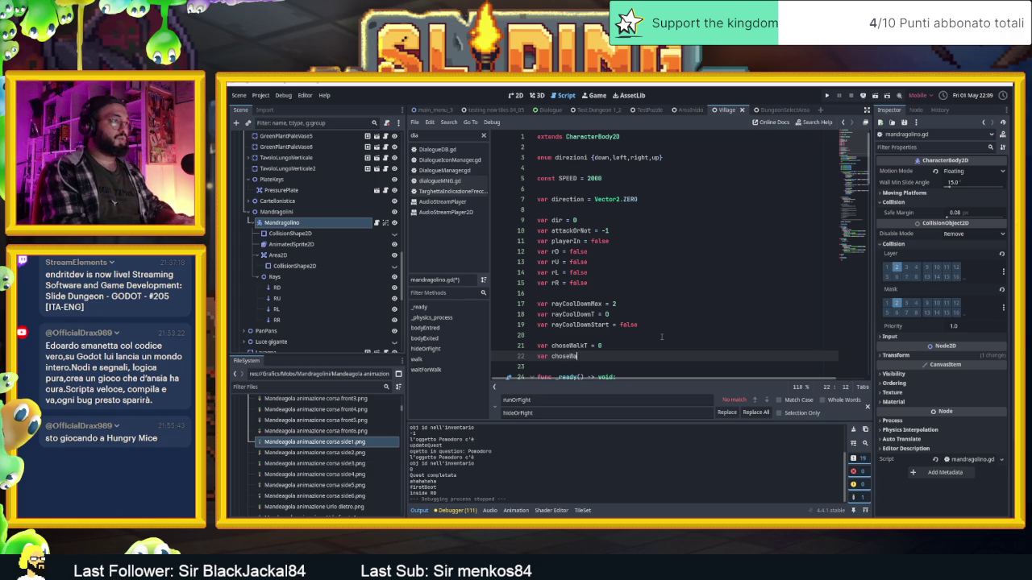
text(Start)
text( = )
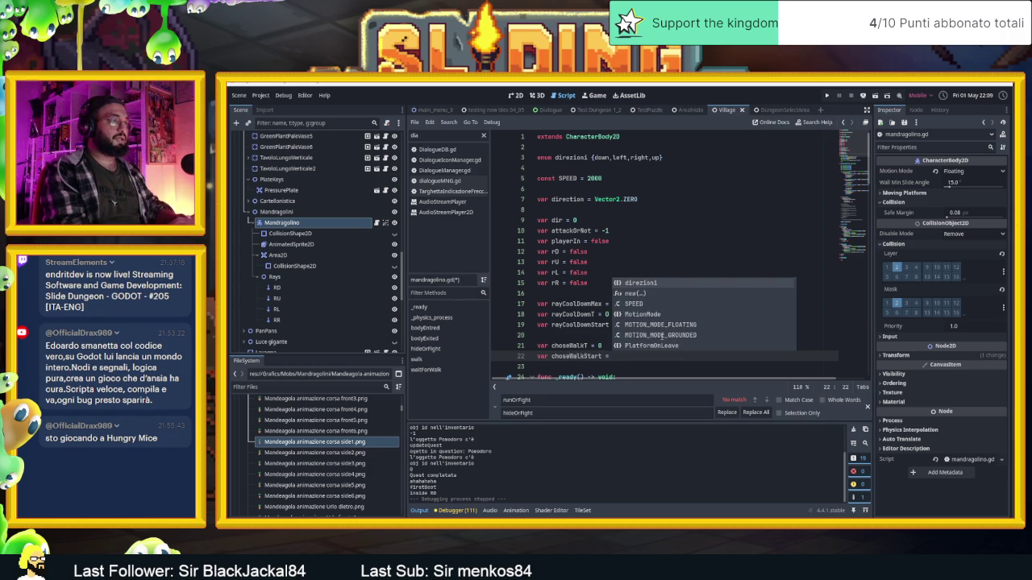
text(fa)
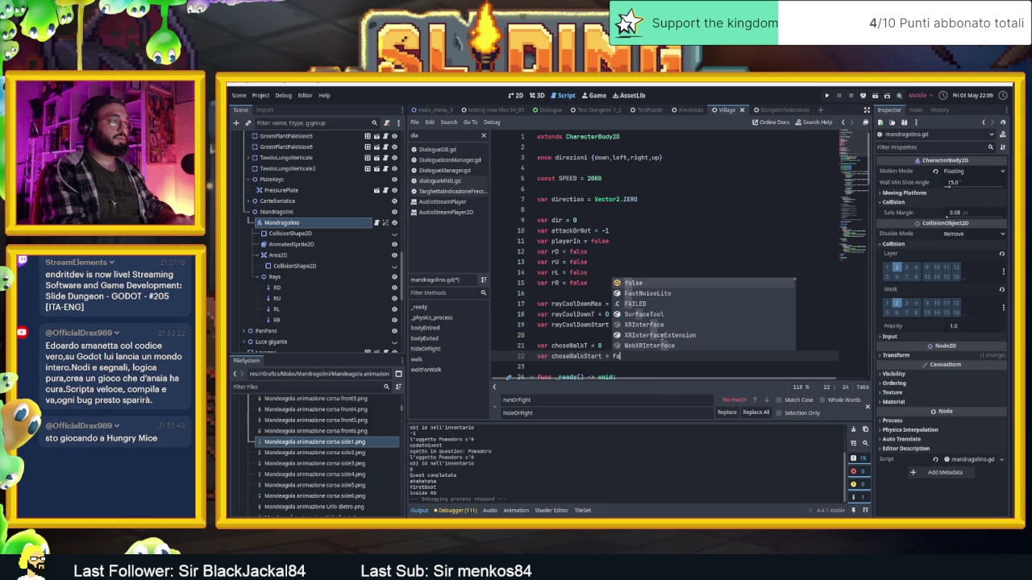
text(lse)
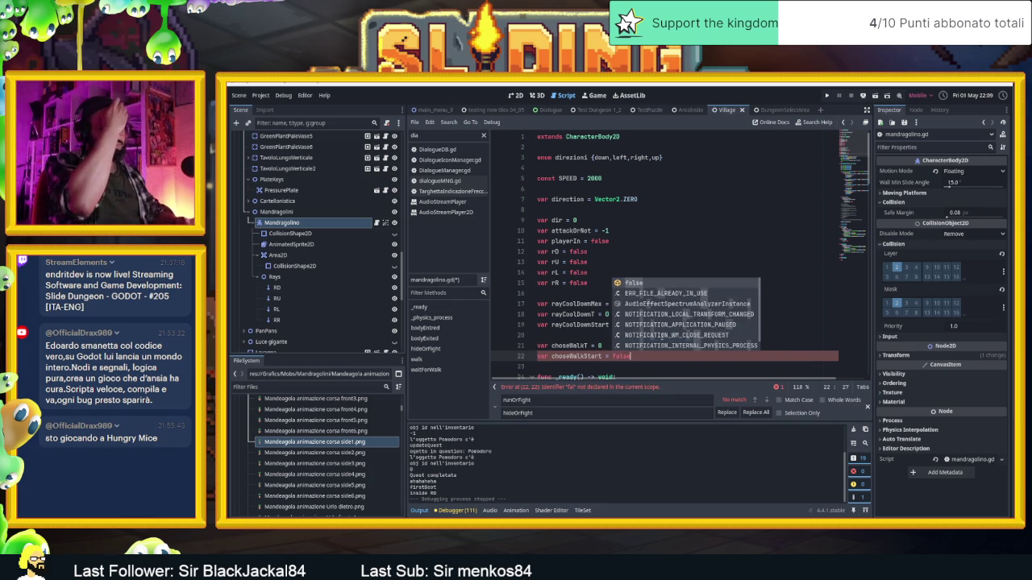
key(Return)
key(Return)
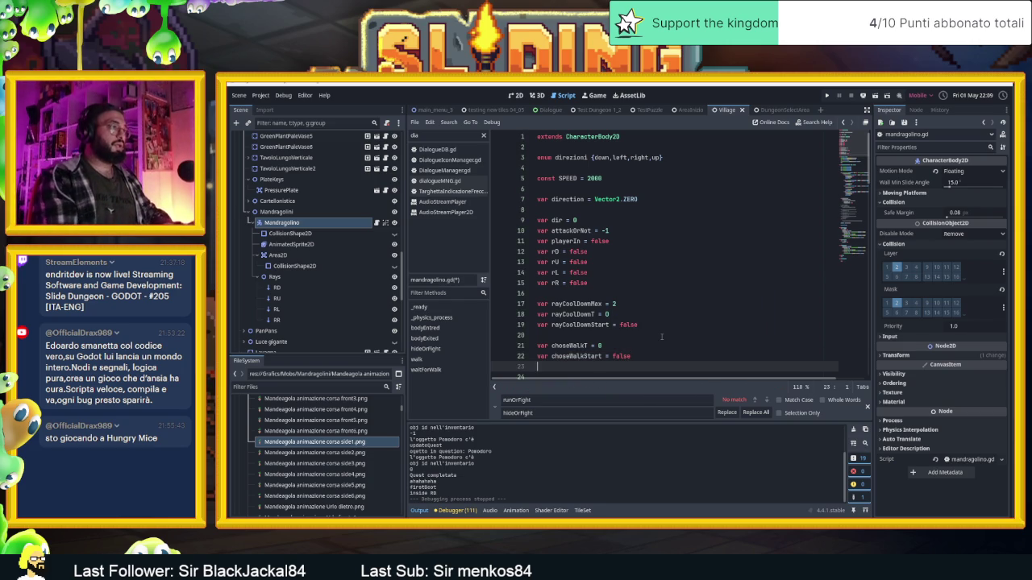
text(var cho)
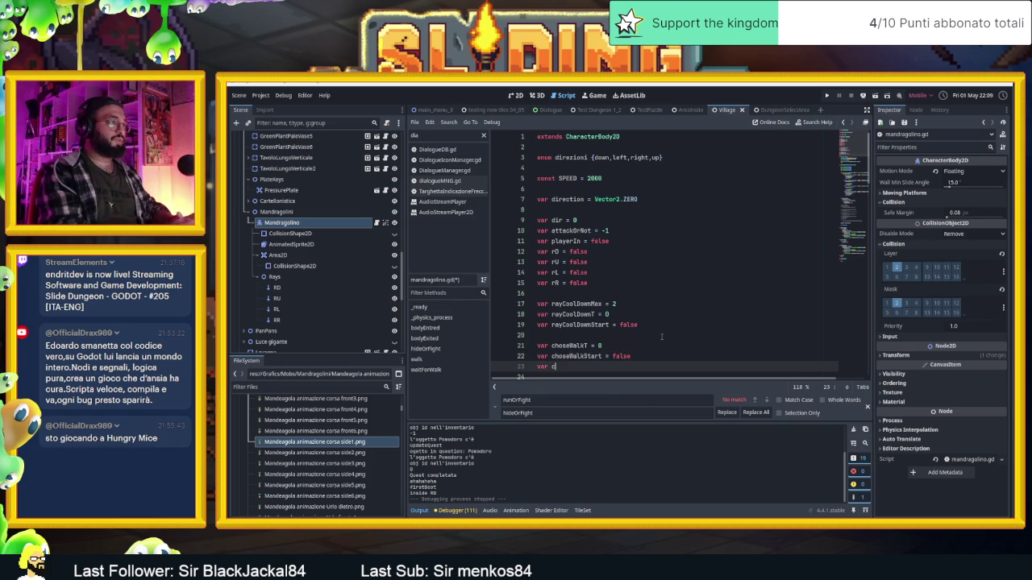
text(seWa)
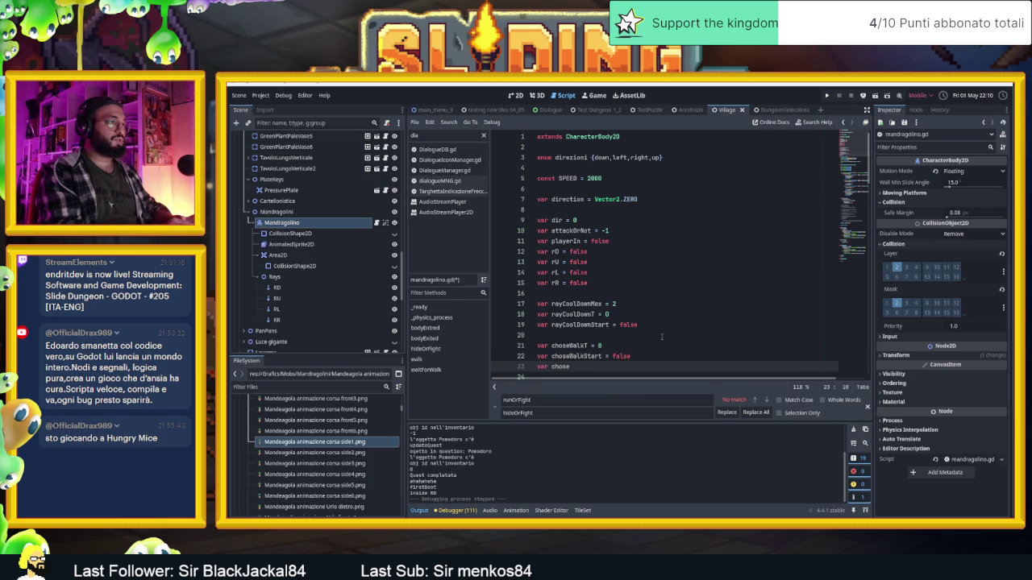
text(lkM)
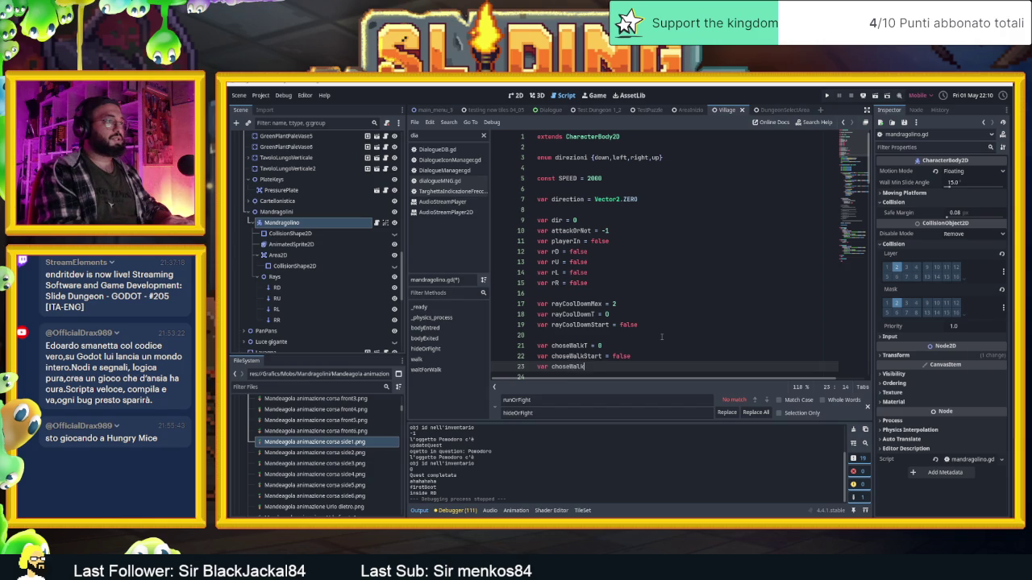
text(ax =)
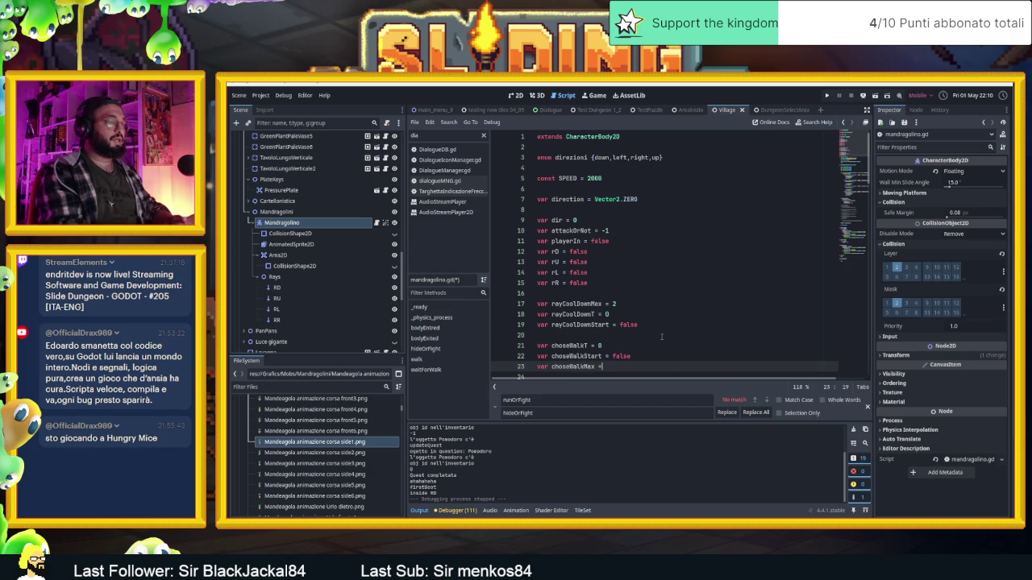
text( 0)
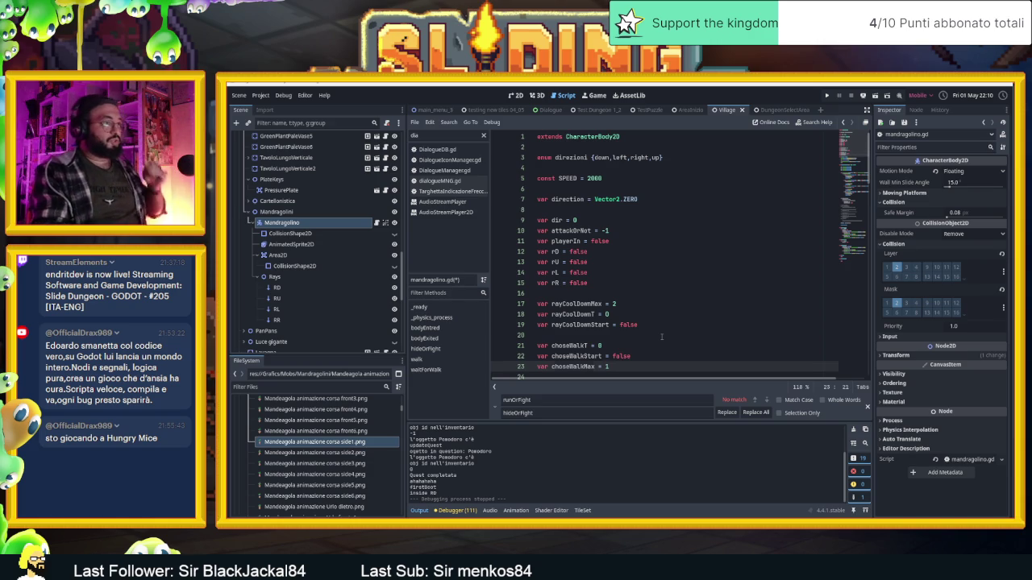
Close the Find/Replace bar and put the caret inside the empty waitForWalk function
scroll(661, 337, down, 1)
key(Up)
key(Up)
key(Up)
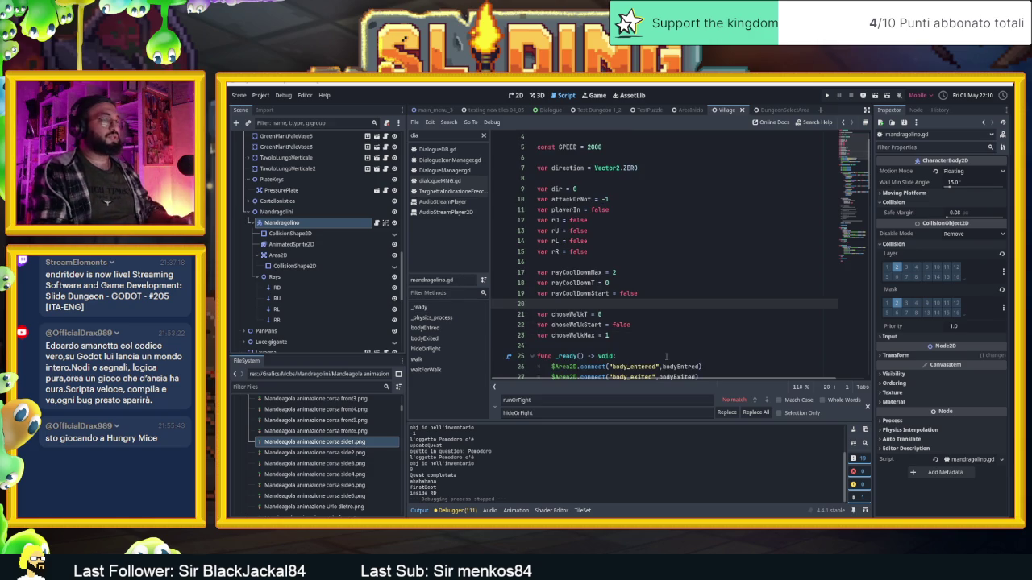
click(866, 409)
scroll(594, 341, down, 9)
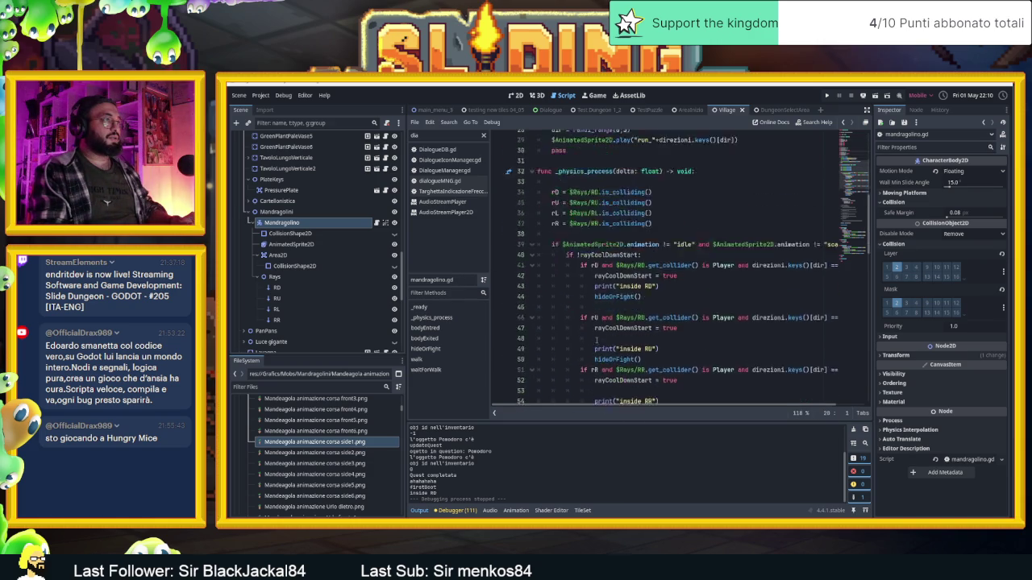
scroll(594, 342, up, 5)
scroll(694, 262, up, 1)
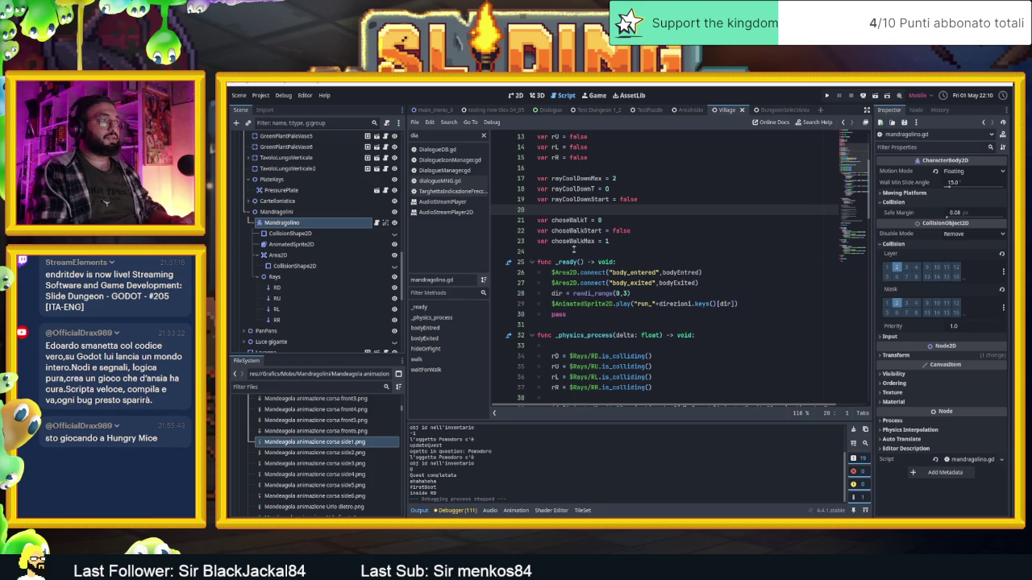
click(651, 243)
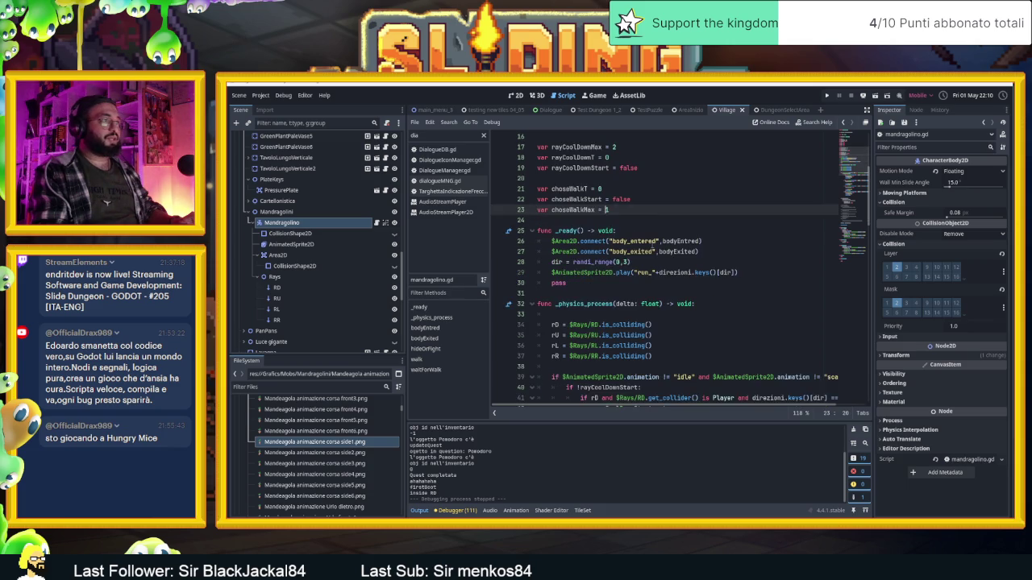
scroll(652, 266, down, 7)
scroll(658, 307, down, 20)
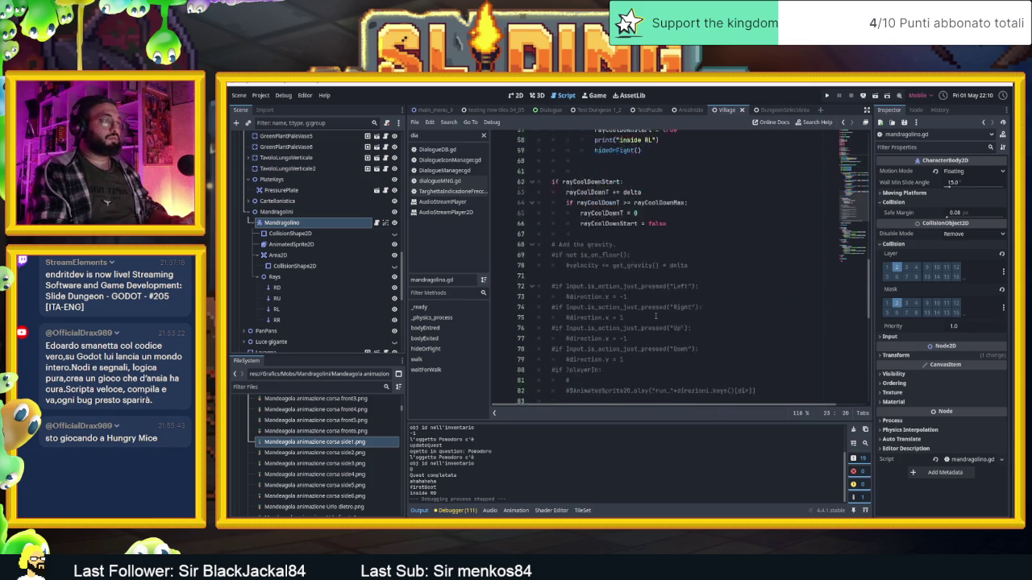
click(591, 365)
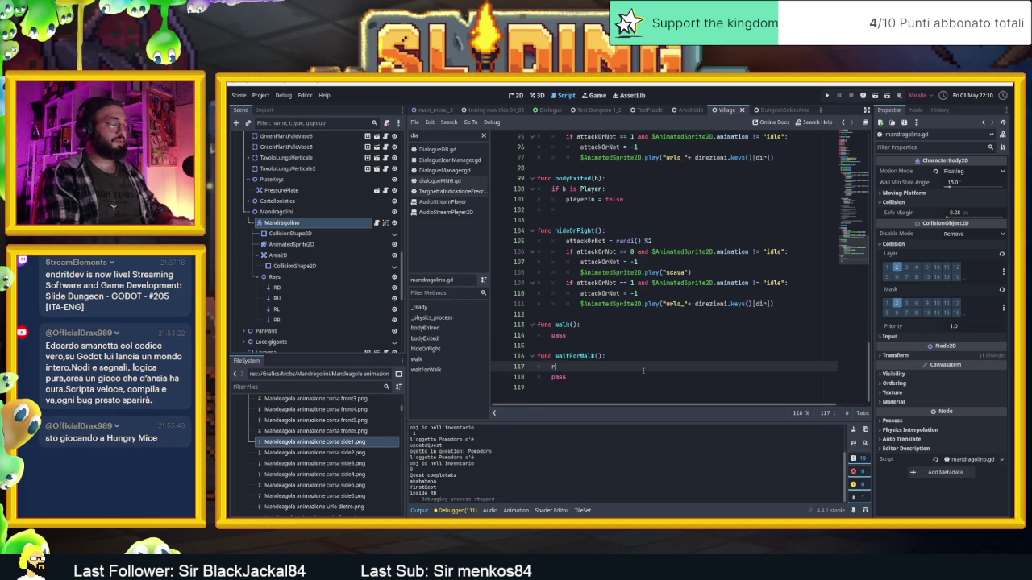
In waitForWalk, call randomize() and set choseWalkMax = randf_range(1,3)
text(rando)
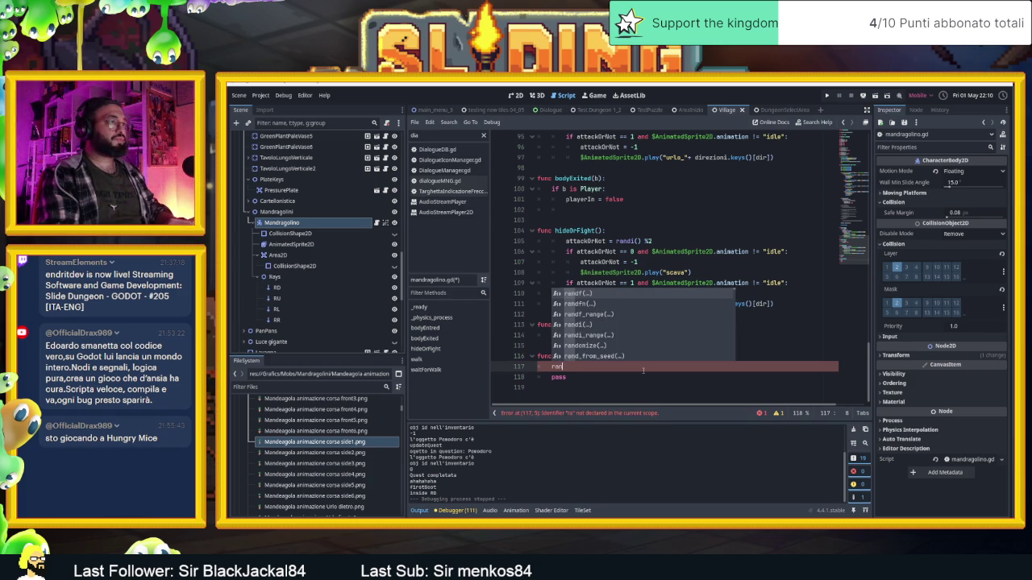
key(Return)
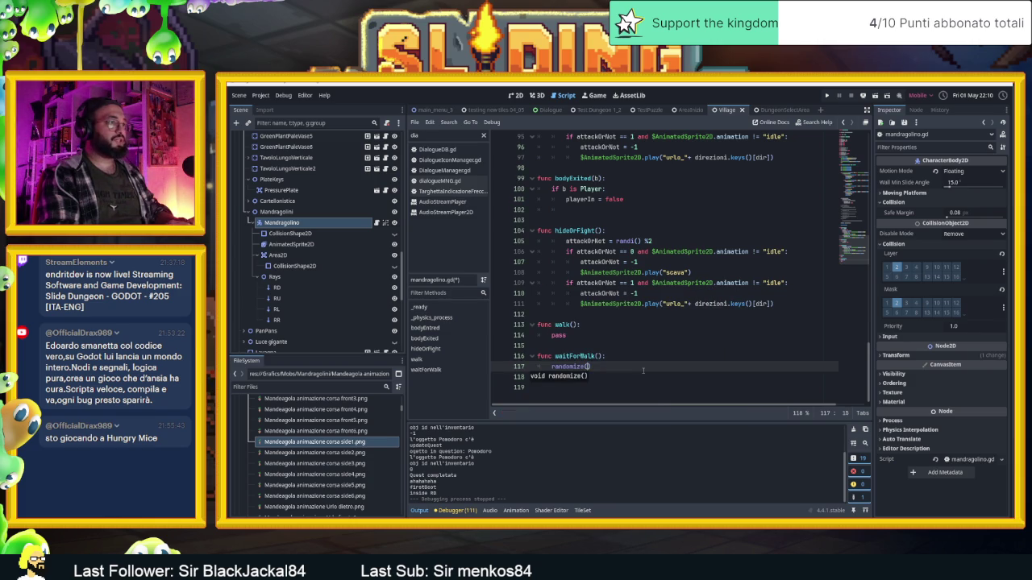
key(End)
key(Return)
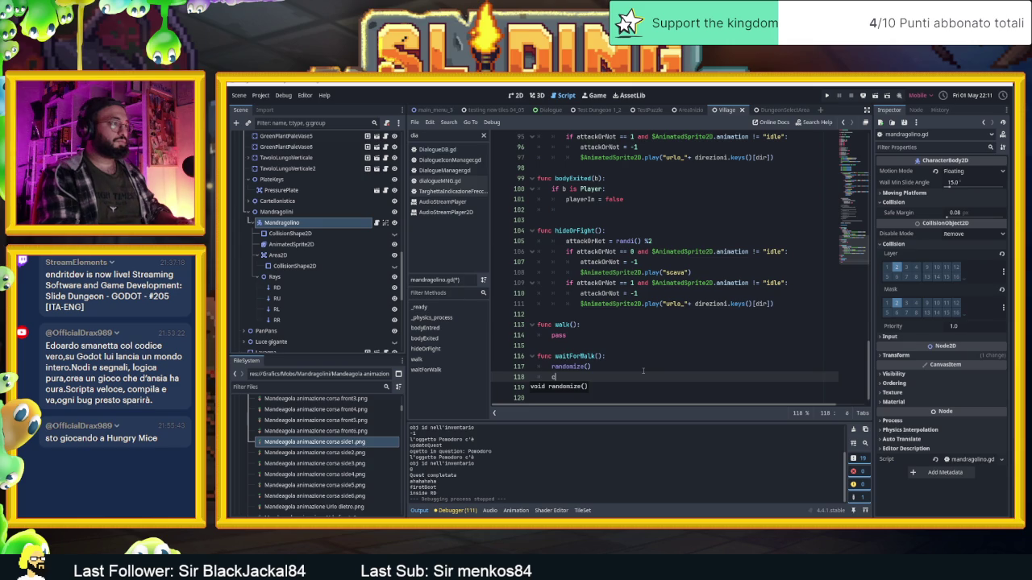
text(h)
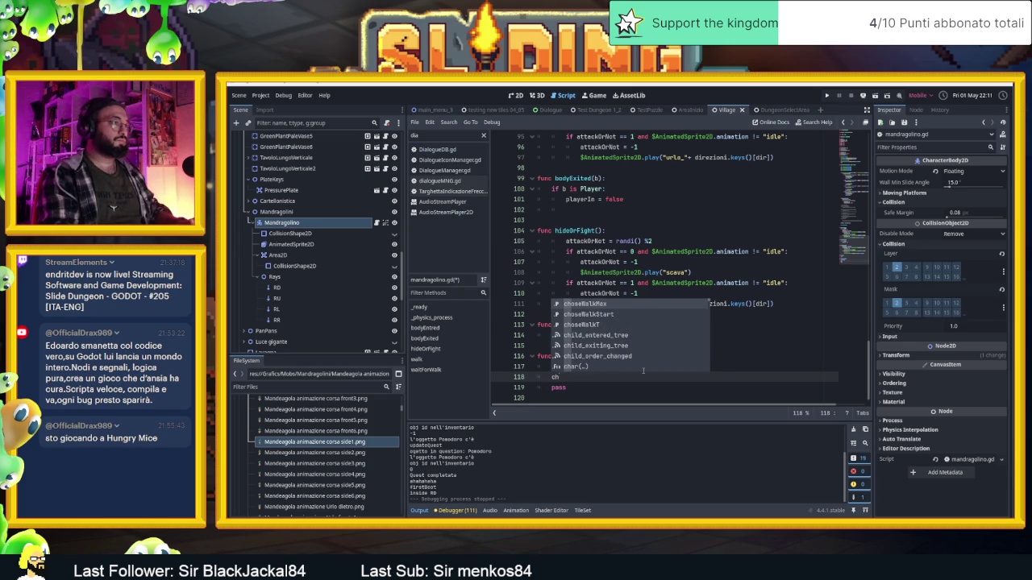
key(Return)
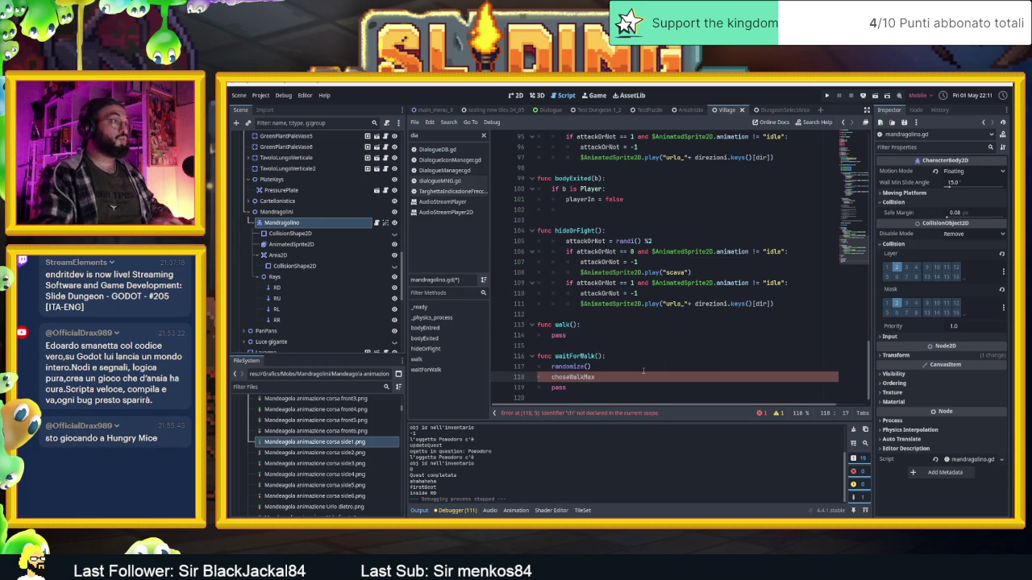
text(rand)
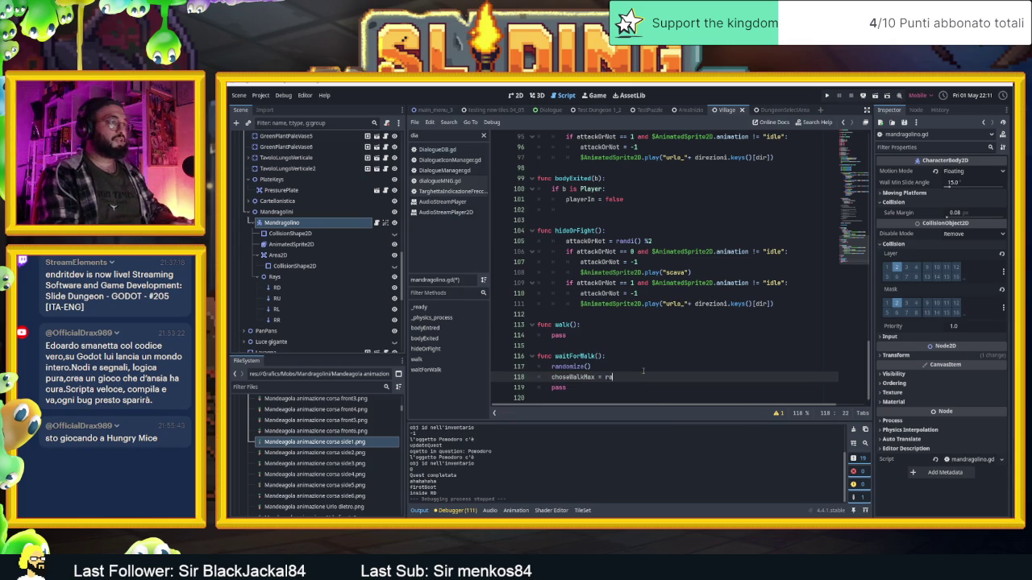
key(Down)
key(Down)
key(Return)
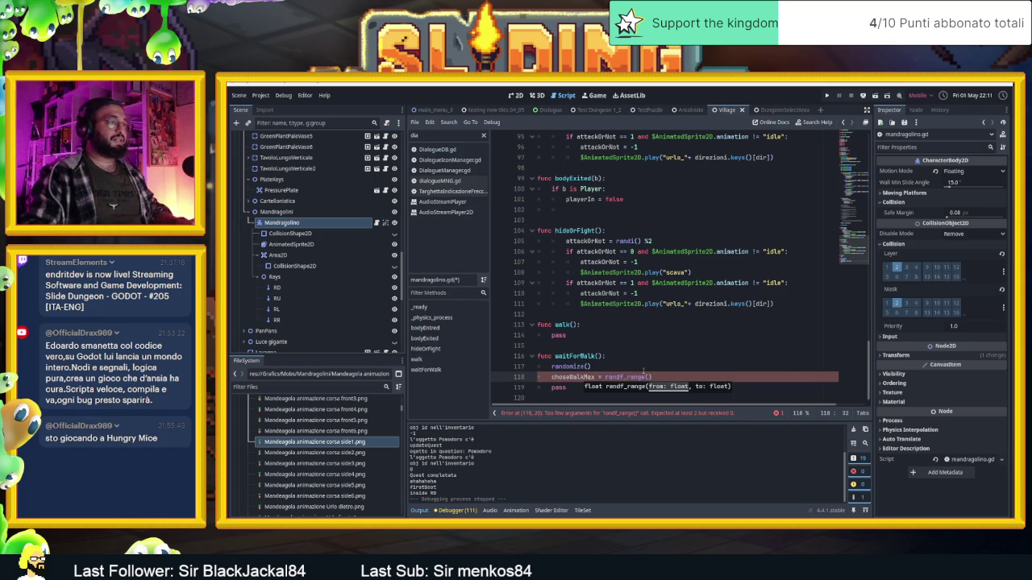
text(1,)
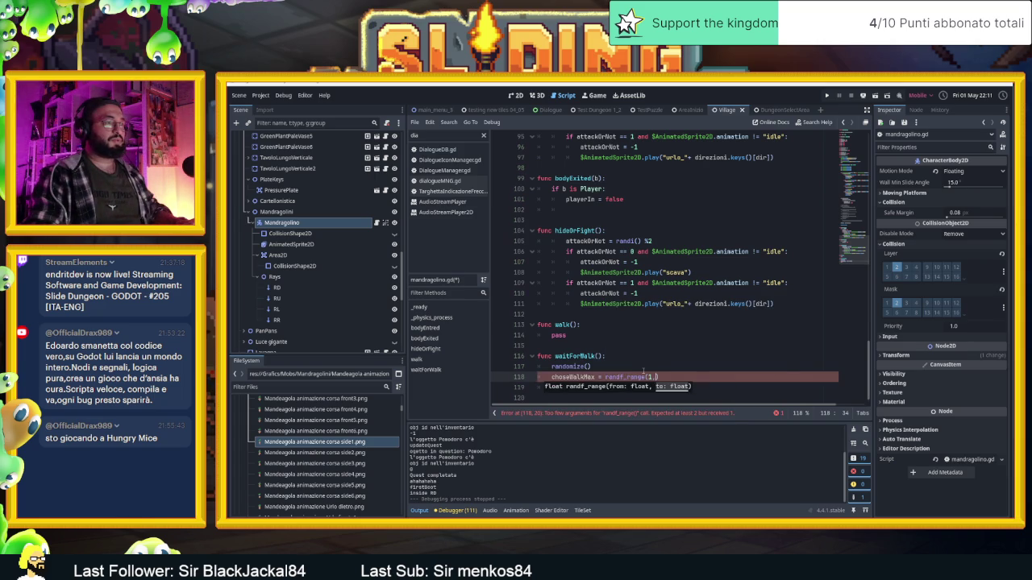
text(.)
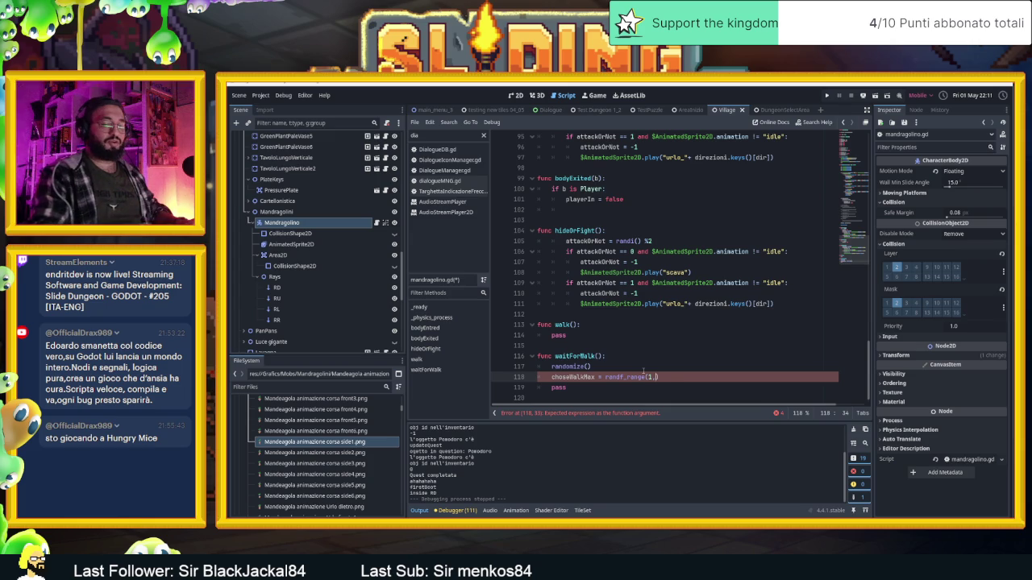
text(3)
Replace the pass line in waitForWalk with choseWalkStart = true
click(596, 389)
drag(595, 389, 517, 389)
key(BackSpace)
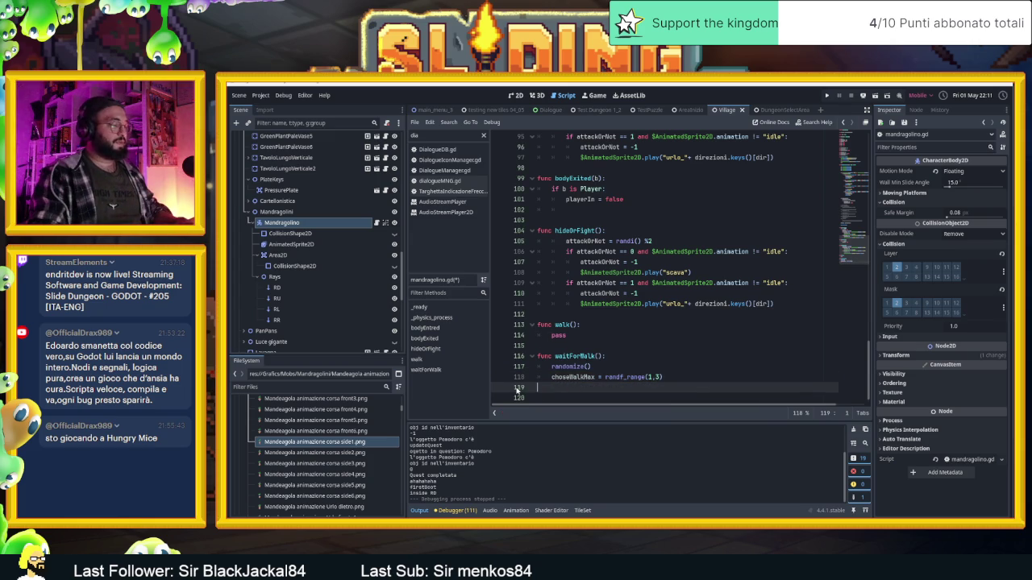
key(BackSpace)
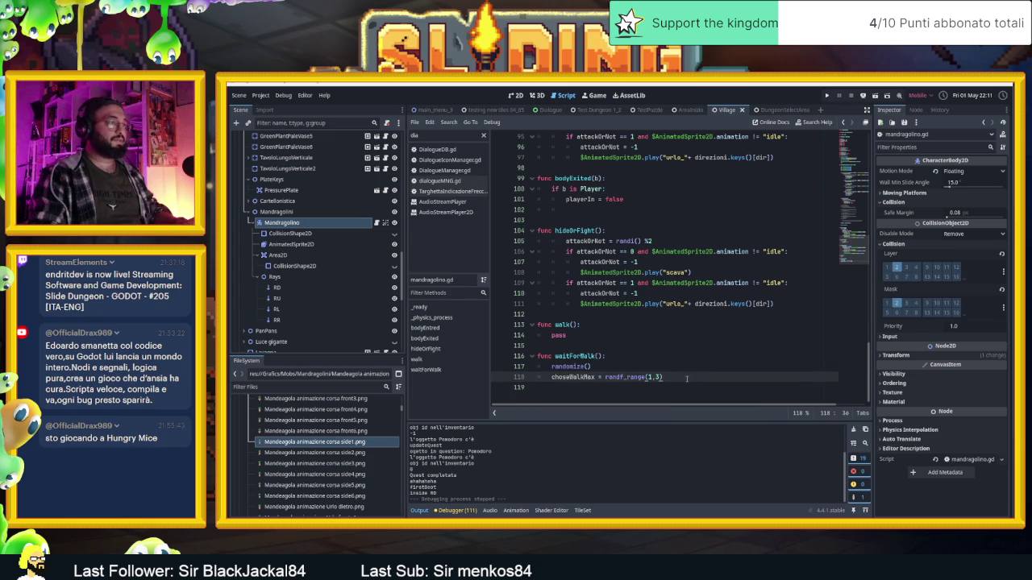
key(Return)
key(ctrl+space)
key(Escape)
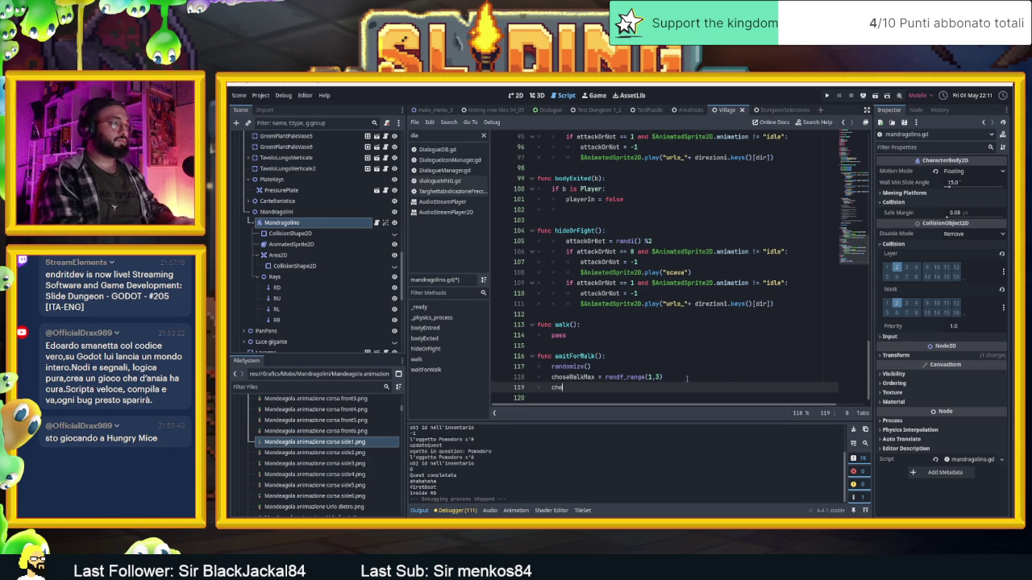
text(ose)
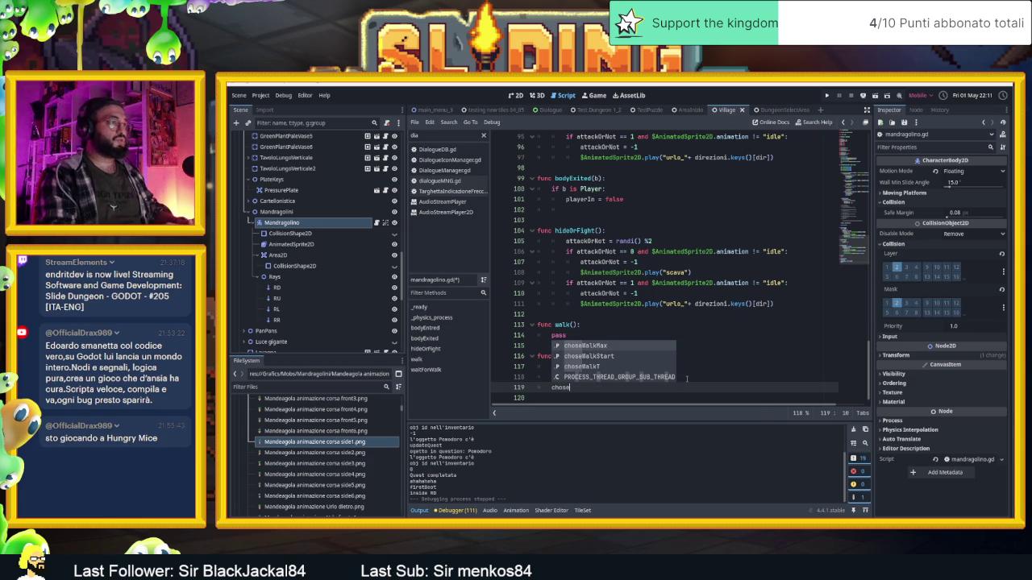
key(Down)
key(Return)
text(= true)
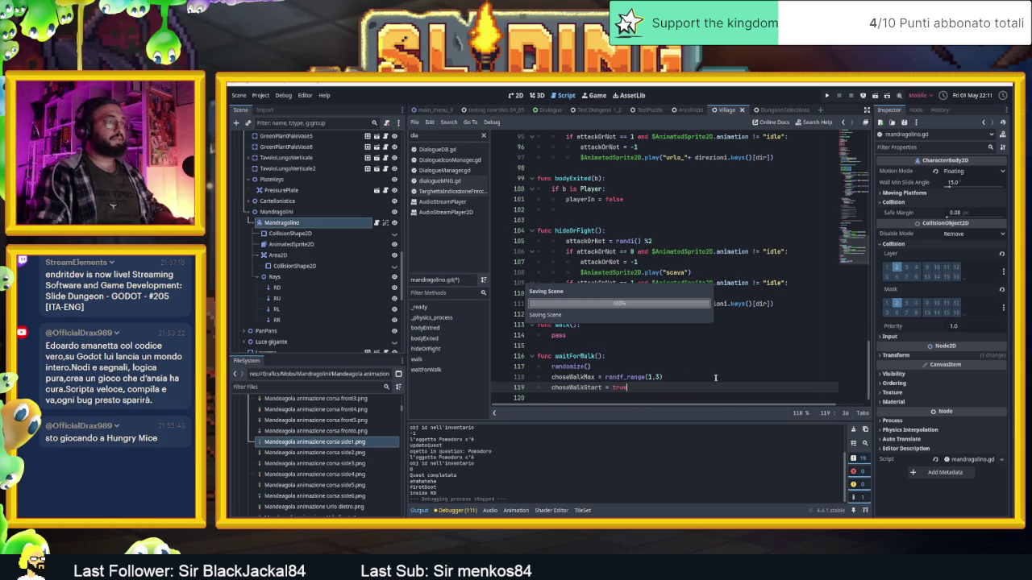
scroll(687, 379, up, 12)
scroll(679, 340, up, 12)
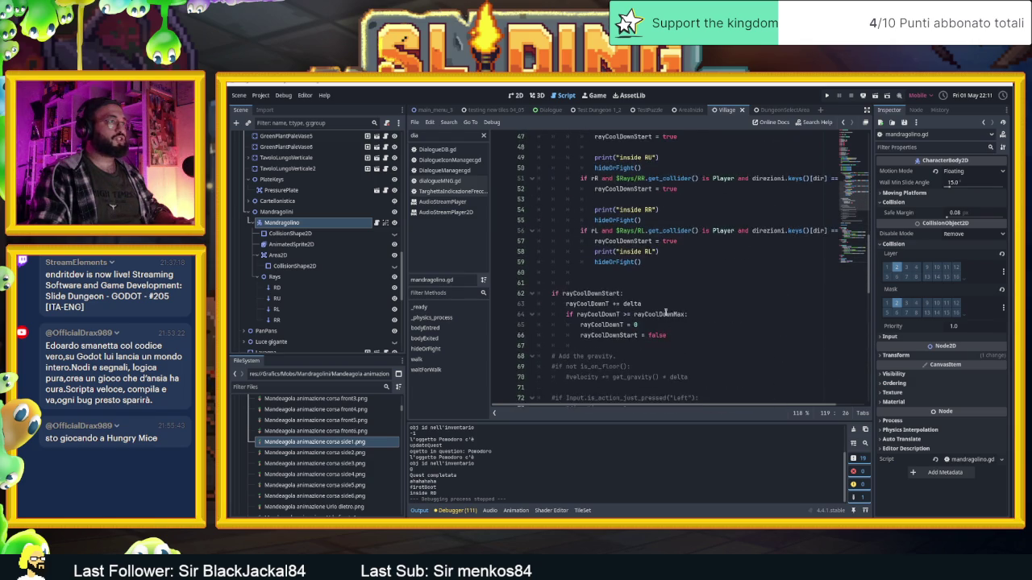
scroll(654, 282, up, 1)
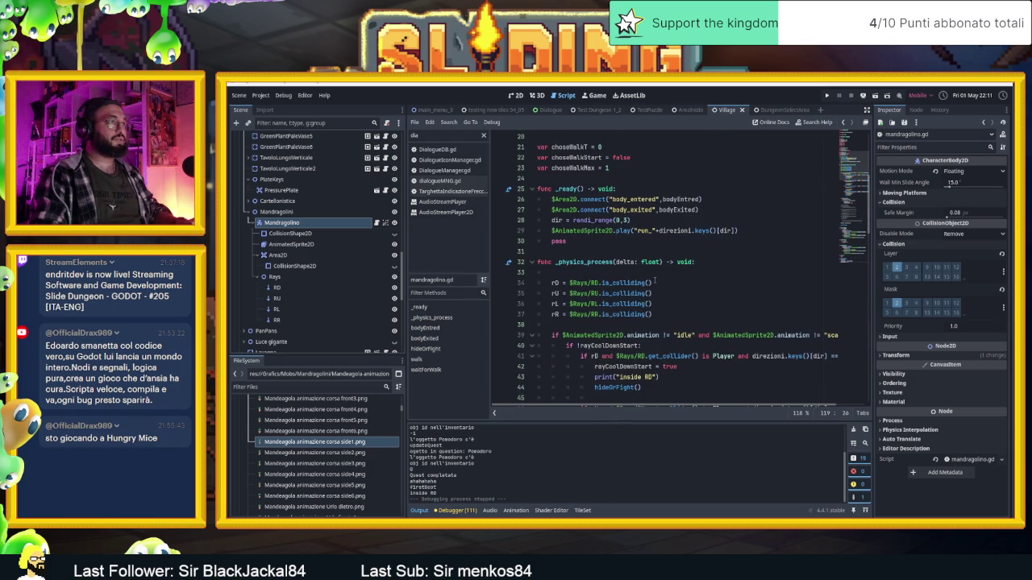
scroll(664, 255, up, 2)
click(660, 232)
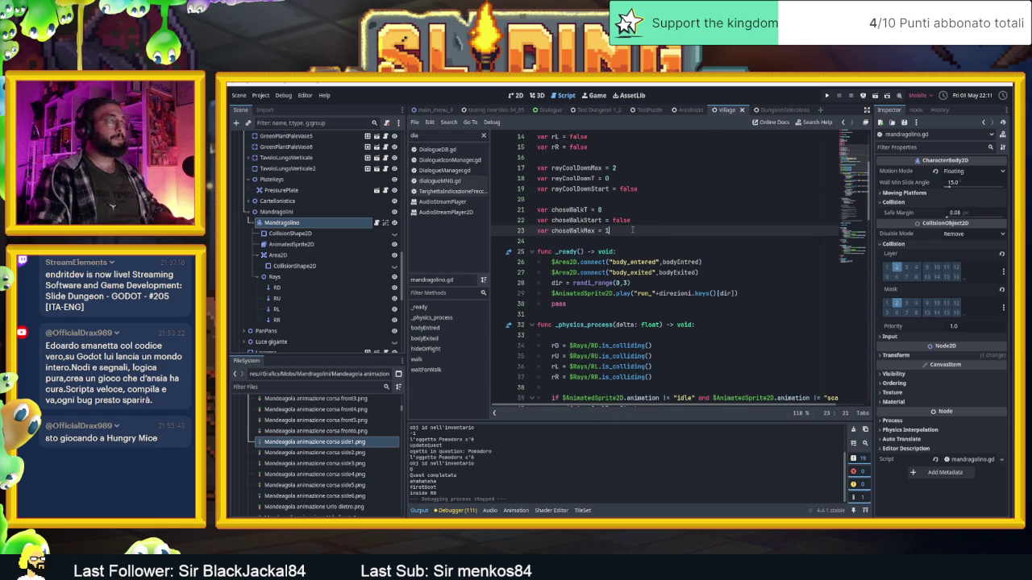
scroll(631, 231, up, 1)
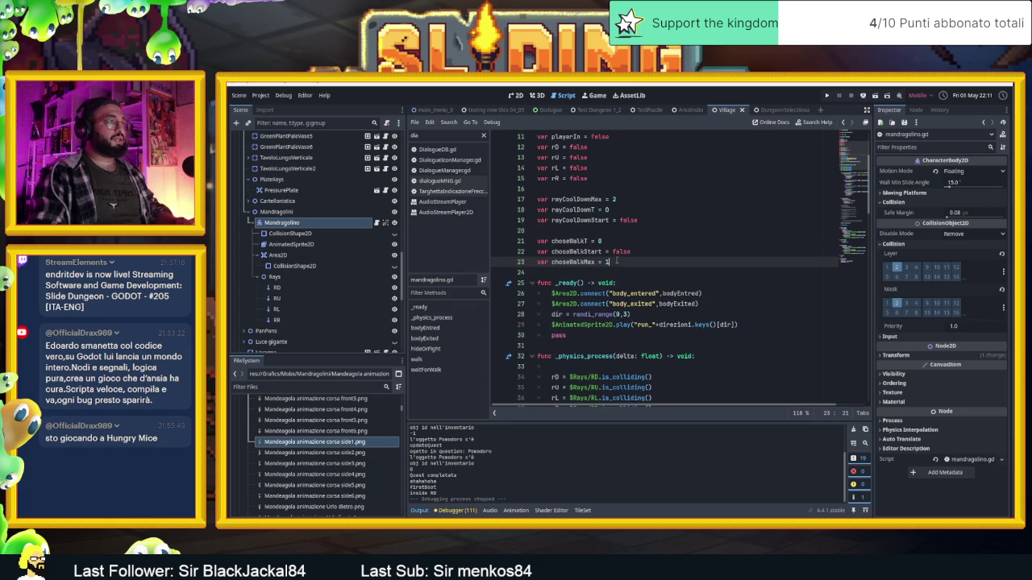
scroll(617, 262, up, 1)
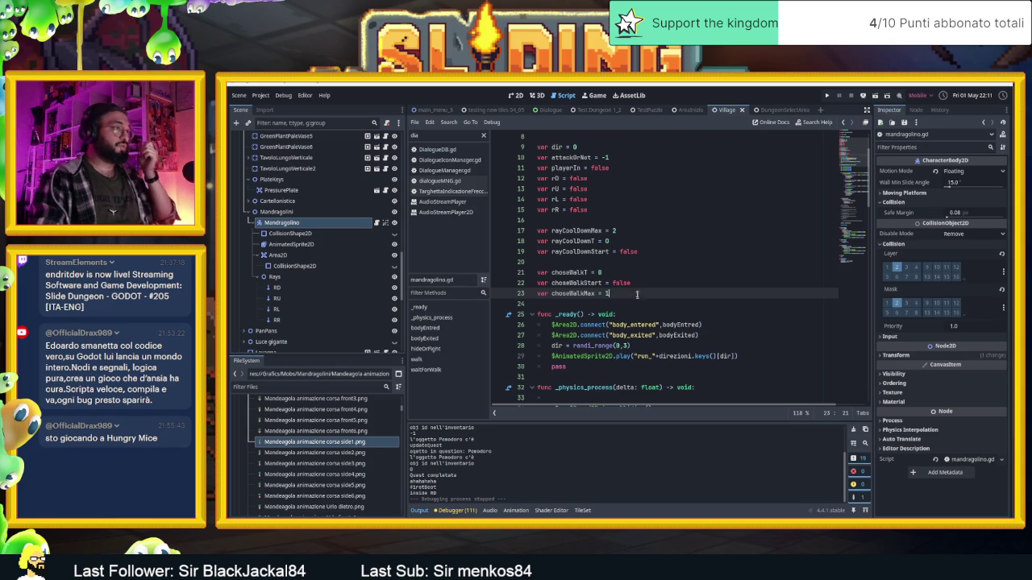
scroll(681, 347, down, 5)
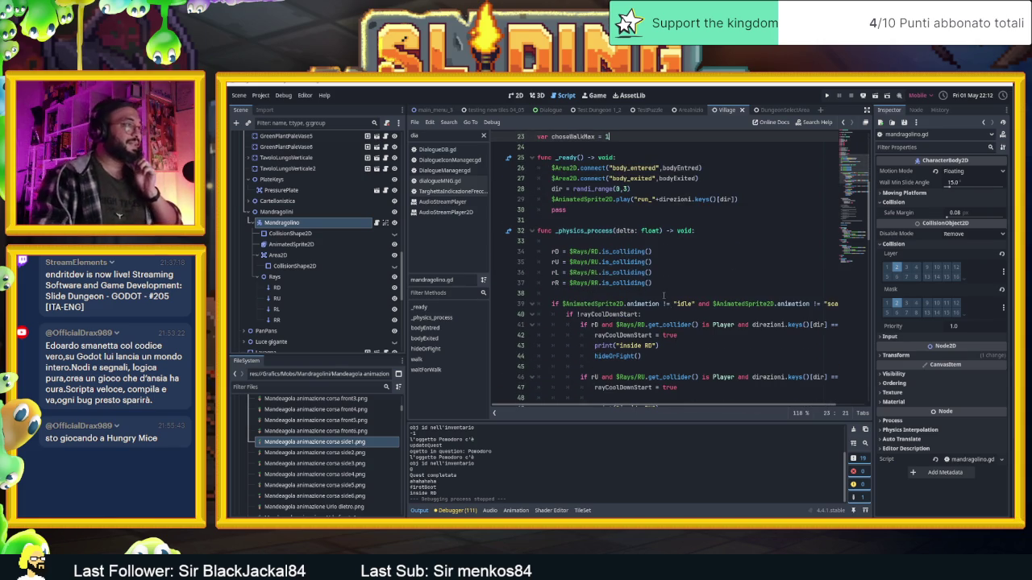
scroll(663, 302, up, 1)
scroll(664, 295, up, 1)
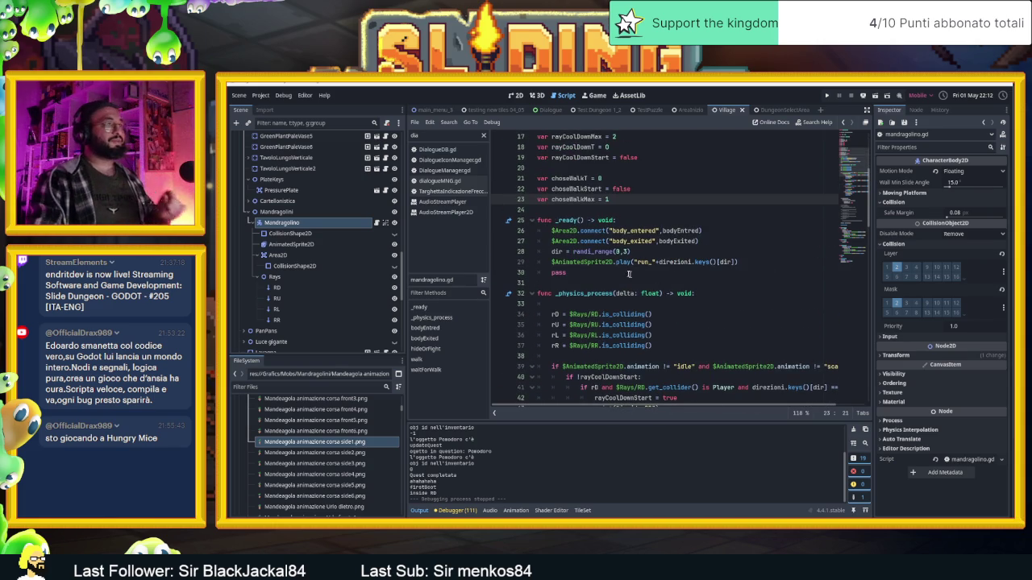
click(751, 262)
Comment out the dir and play lines in _ready and call waitForWalk() above them
drag(751, 263, 435, 258)
key(ctrl+k)
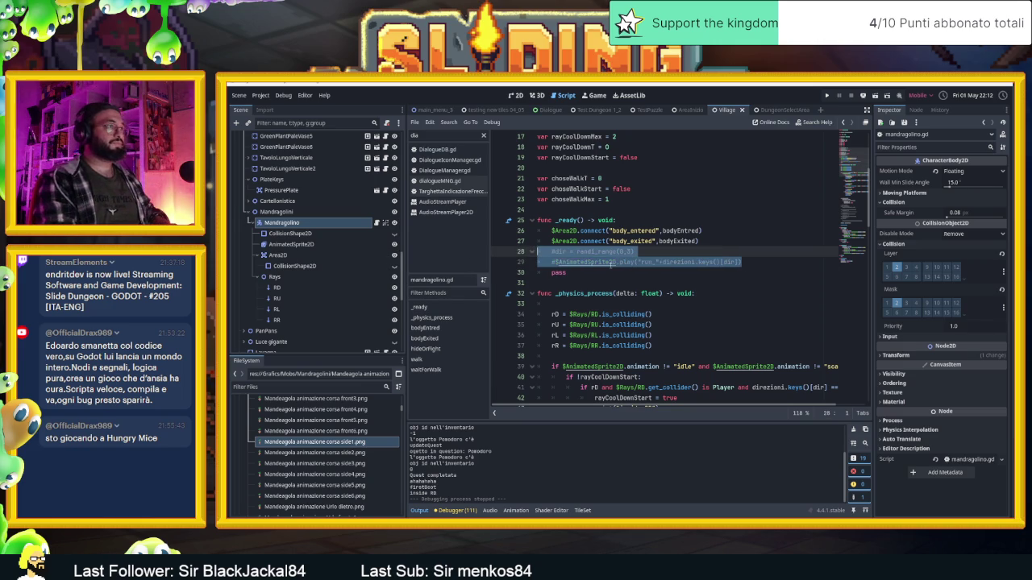
key(Up)
key(End)
key(Return)
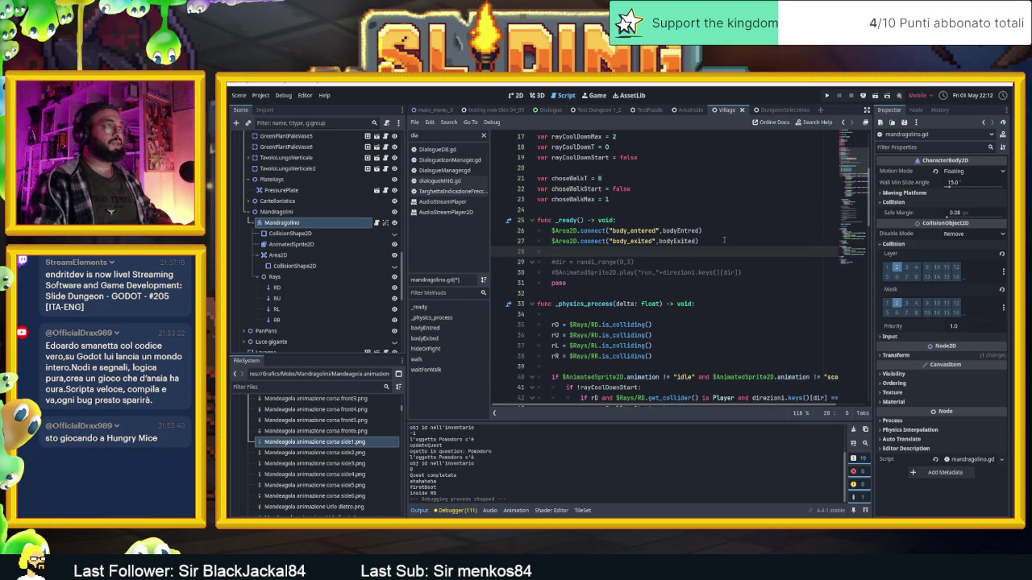
text(cho)
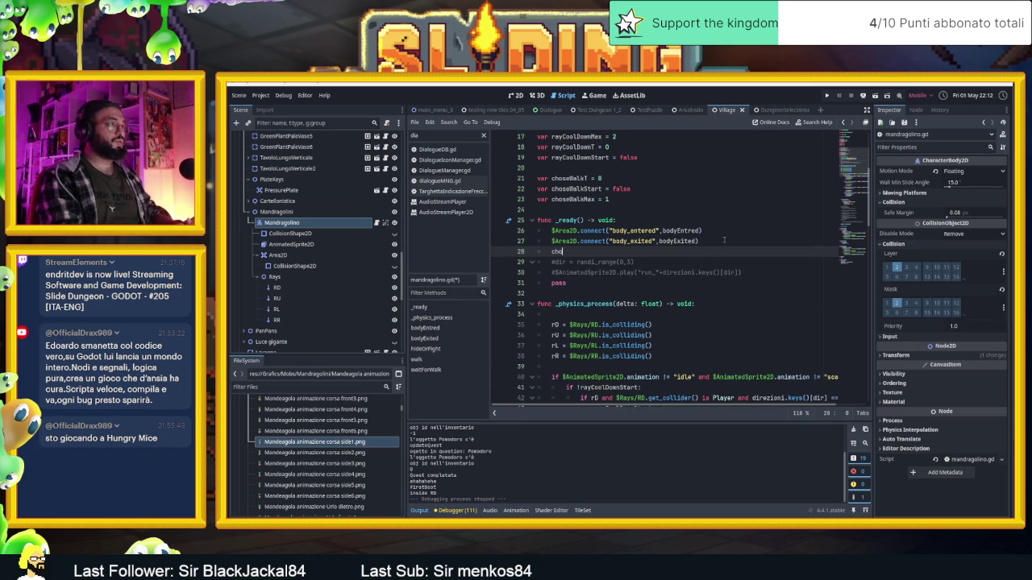
key(Return)
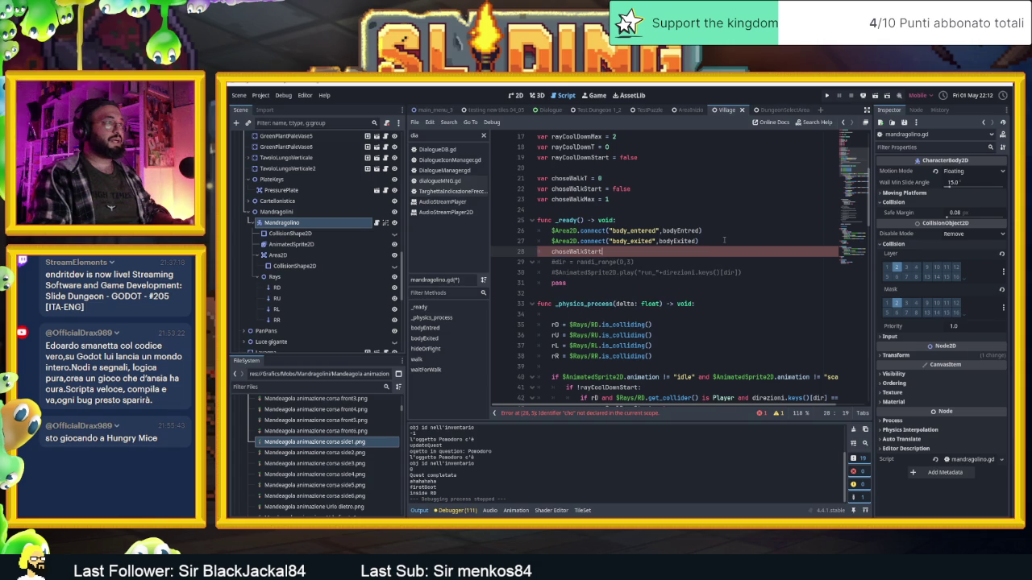
key(BackSpace)
key(BackSpace)
key(BackSpace)
key(BackSpace)
key(BackSpace)
key(BackSpace)
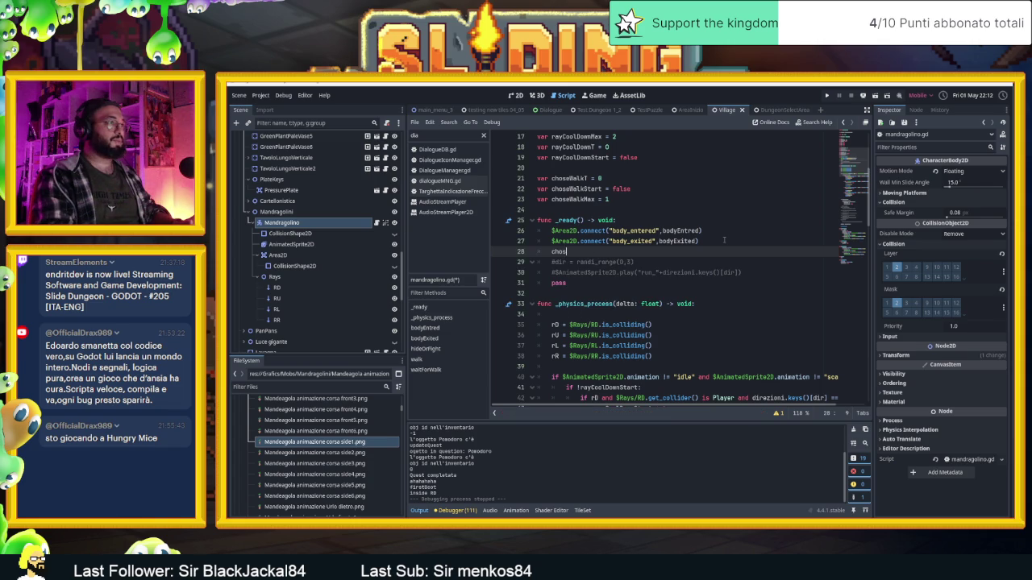
text(wal)
key(Return)
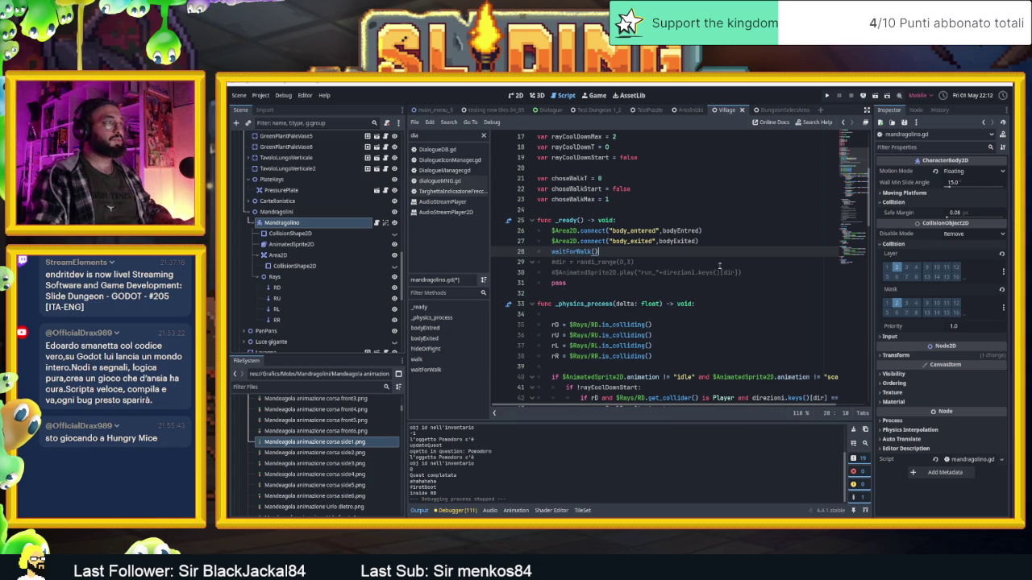
Delete the leftover pass line at the end of _ready
scroll(613, 233, down, 2)
click(584, 218)
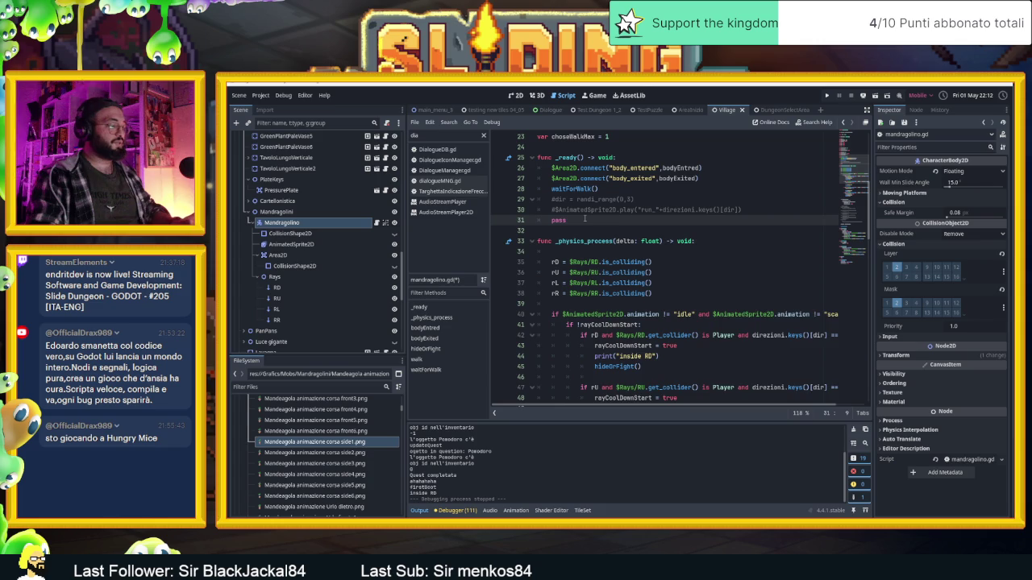
key(ctrl+x)
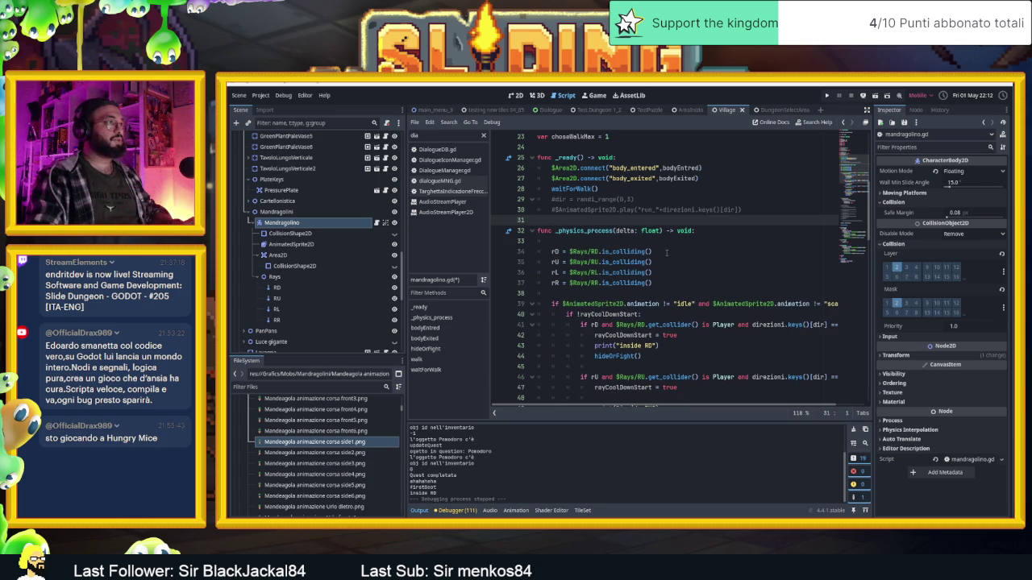
scroll(633, 278, down, 10)
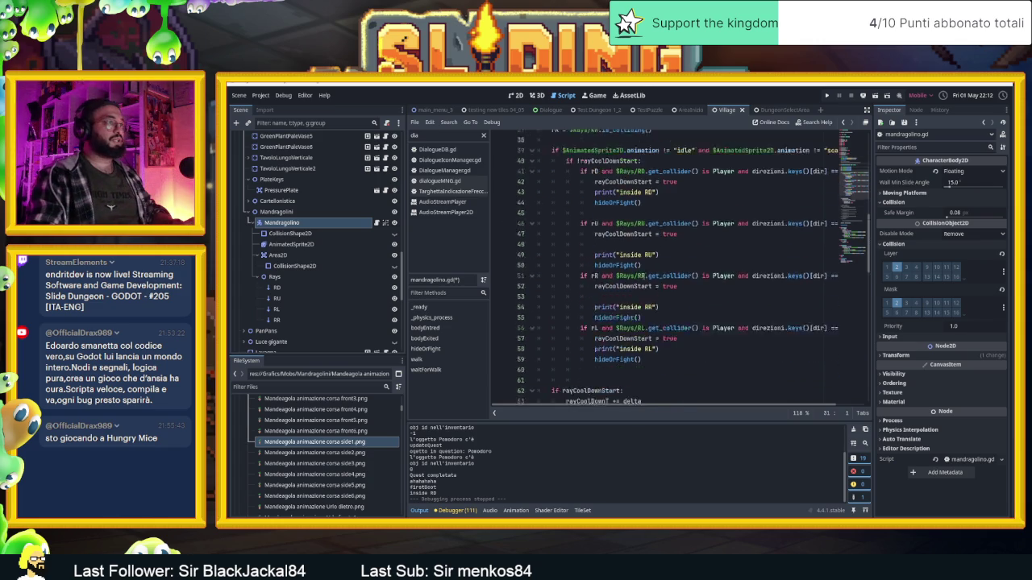
After the cooldown block, add an if choseWalkStart: block that adds delta to choseWalkT
click(596, 261)
click(601, 252)
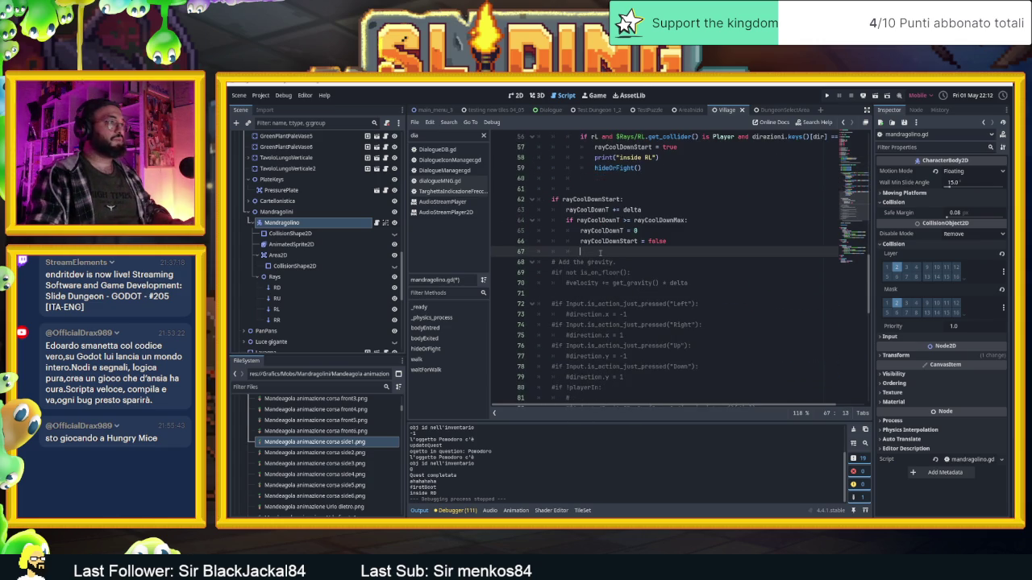
key(Return)
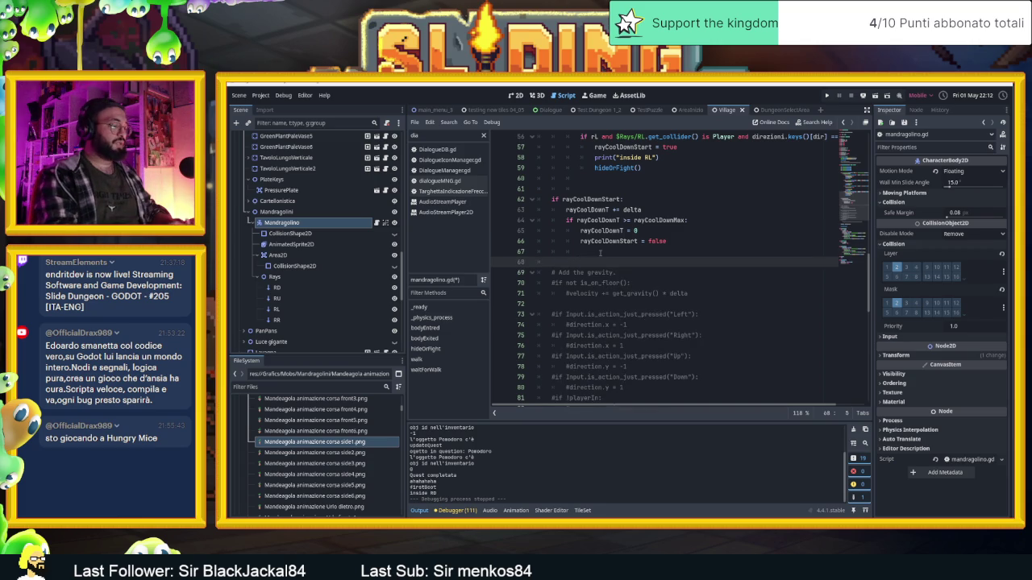
text(if ch)
key(Down)
key(Return)
text(:)
key(Return)
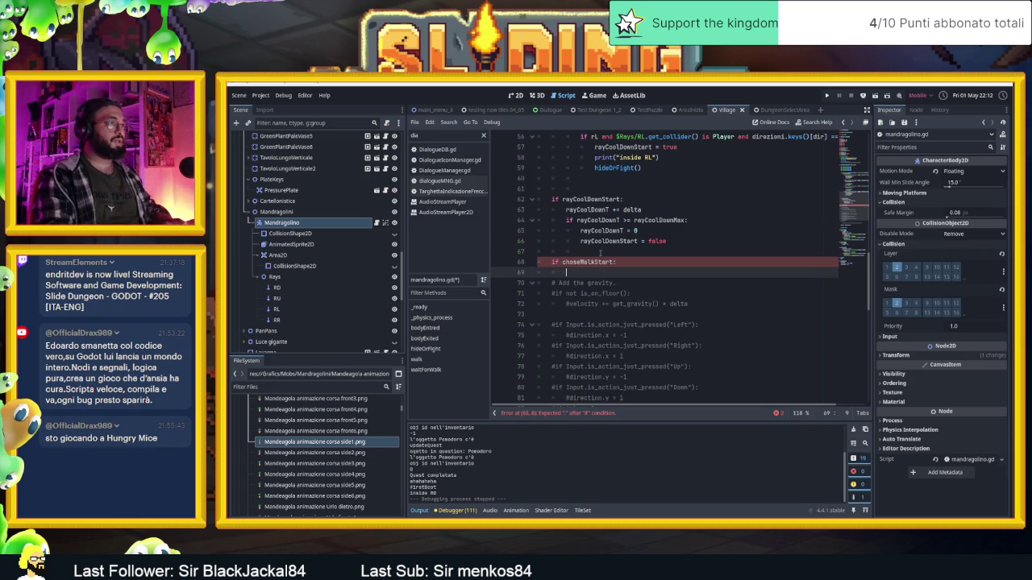
text(if)
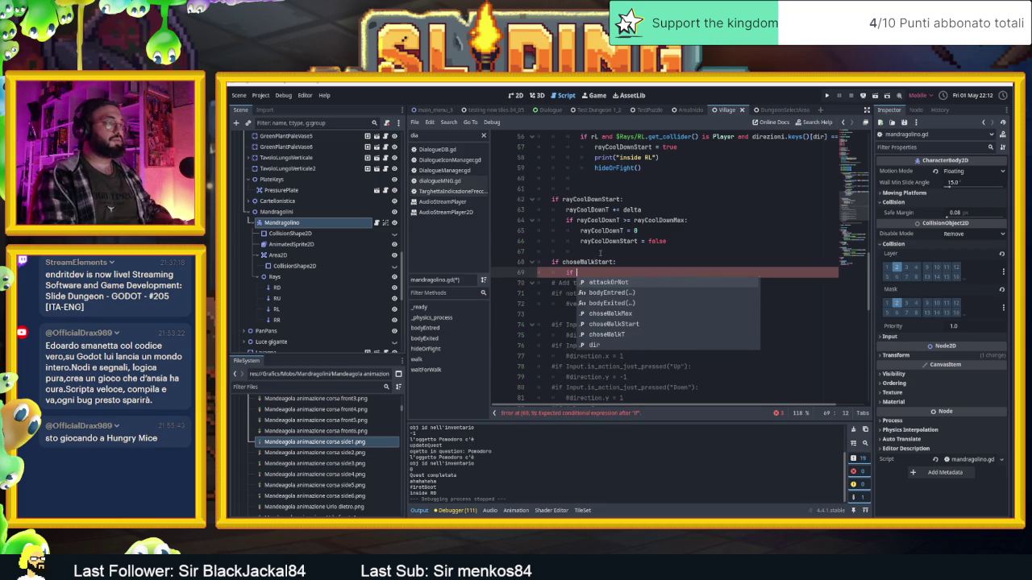
key(BackSpace)
key(BackSpace)
key(BackSpace)
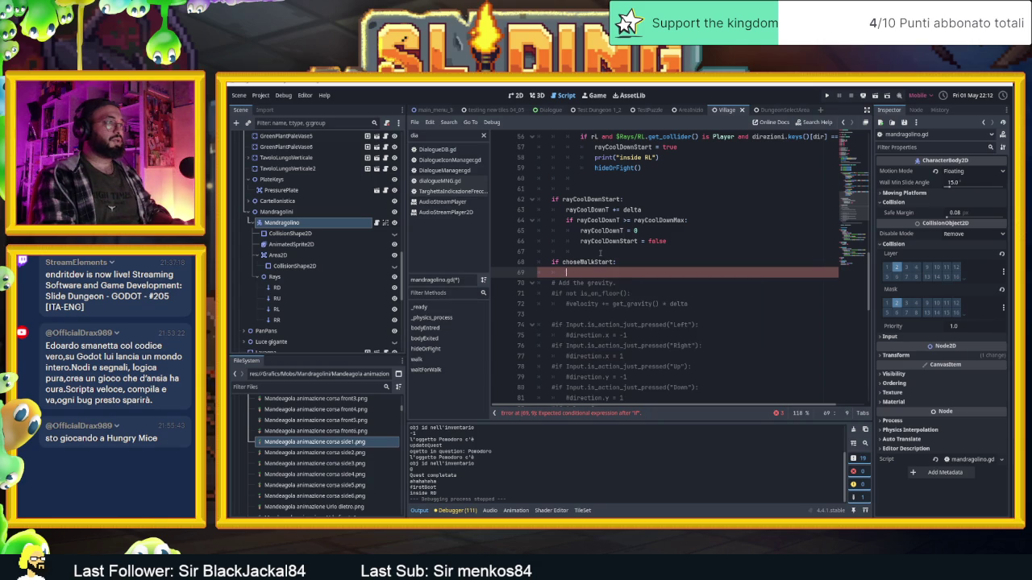
text(chose)
key(Down)
key(Down)
key(Return)
text(-)
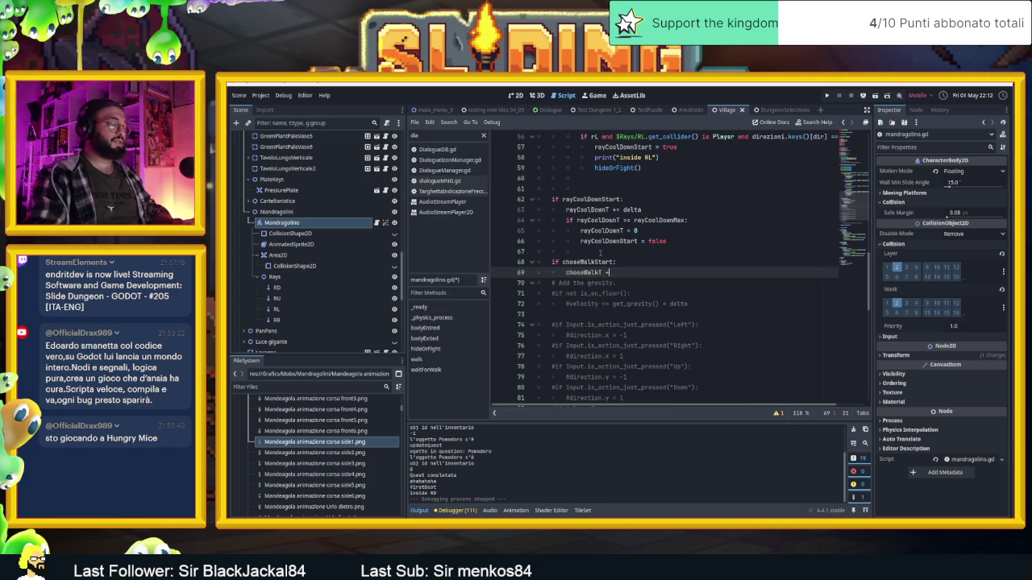
text(= delta)
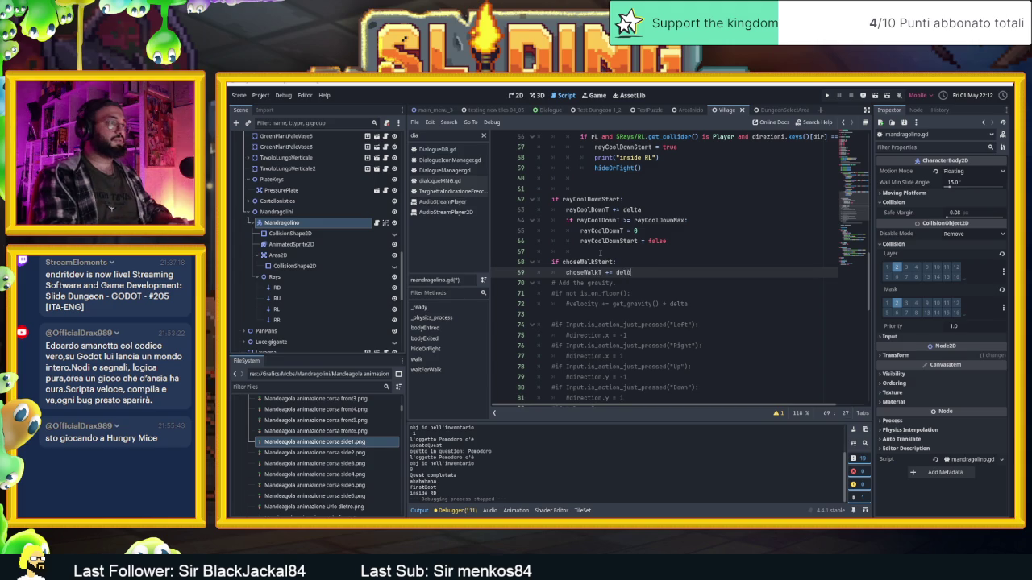
key(Return)
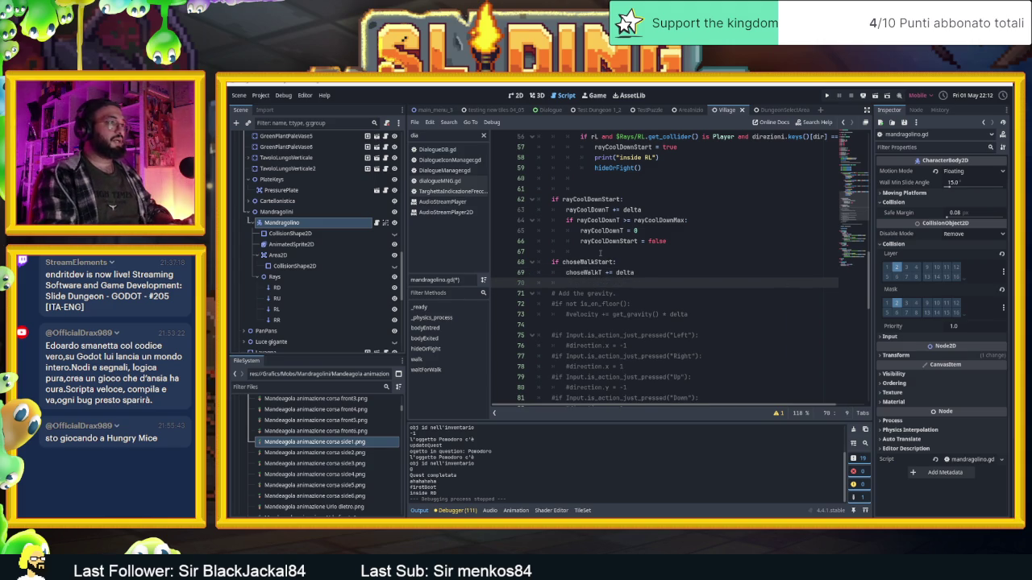
Inside that block, add the check if choseWalkT >= choseWalkMax:
text(if ch)
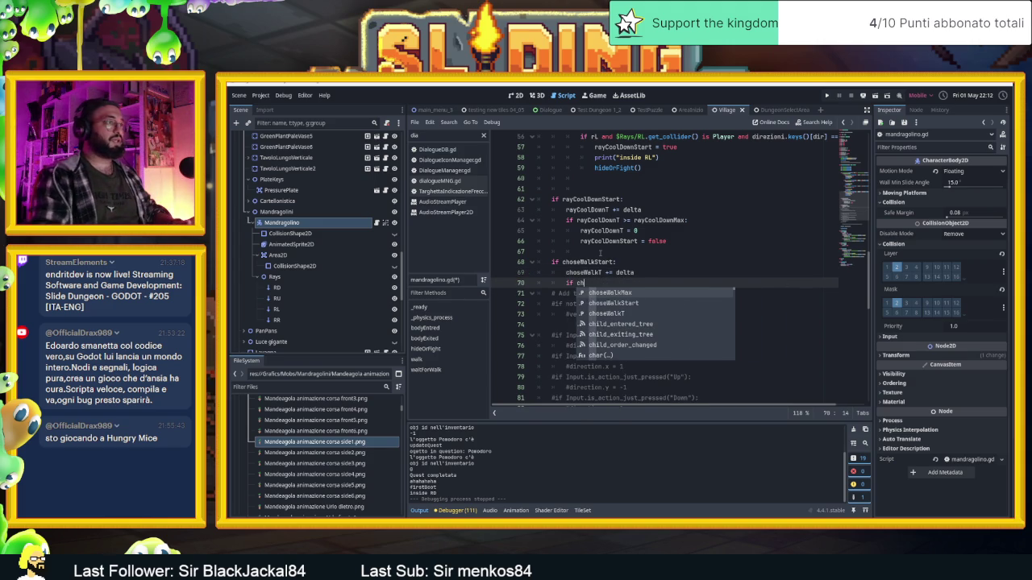
key(Down)
key(Down)
key(Return)
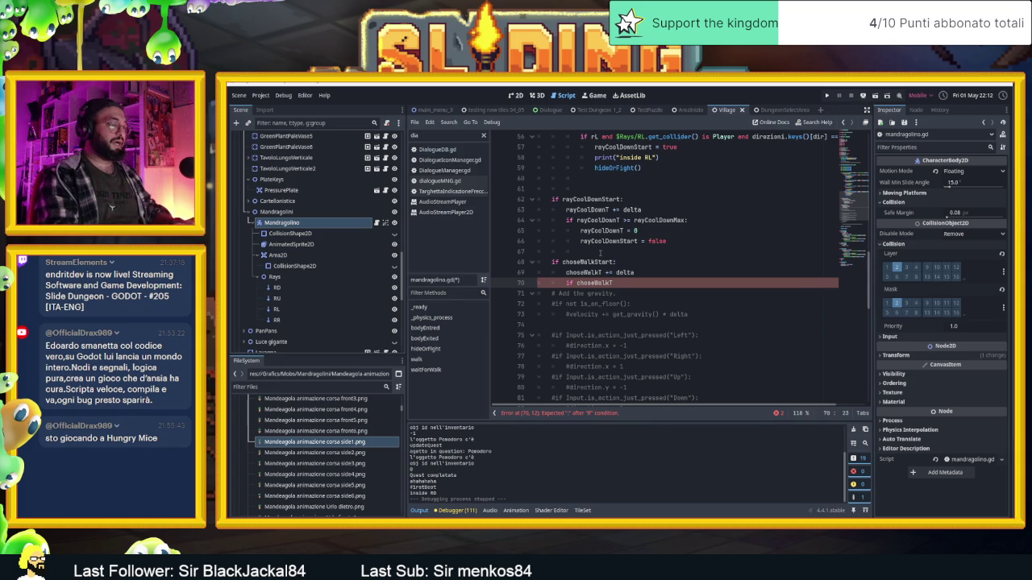
text(=)
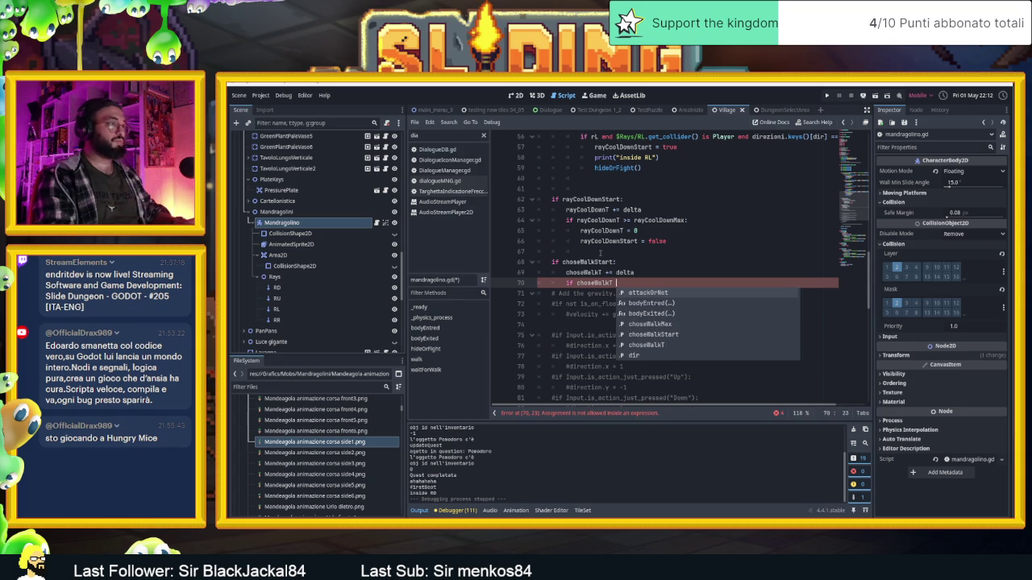
text(>= )
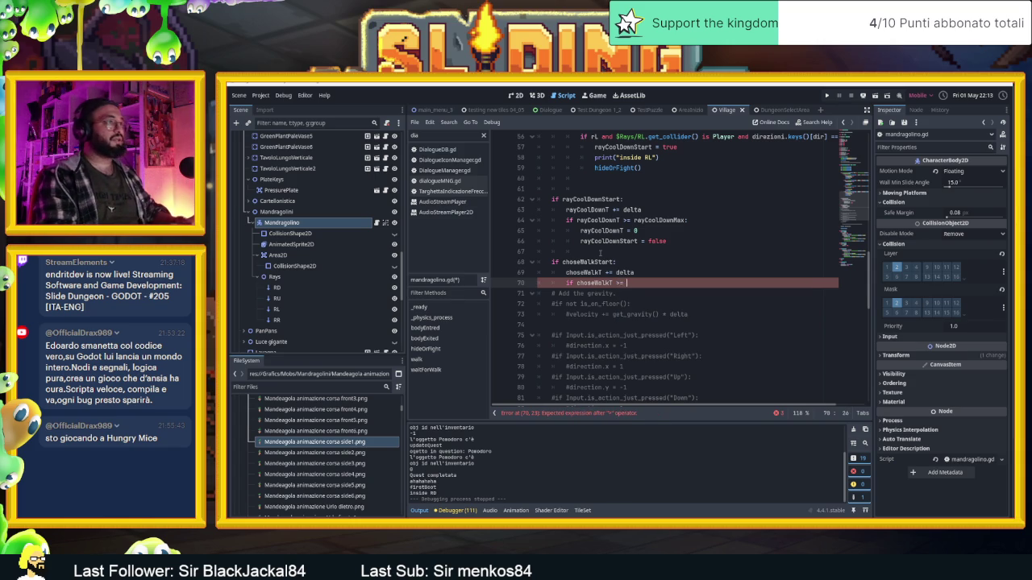
text(ch)
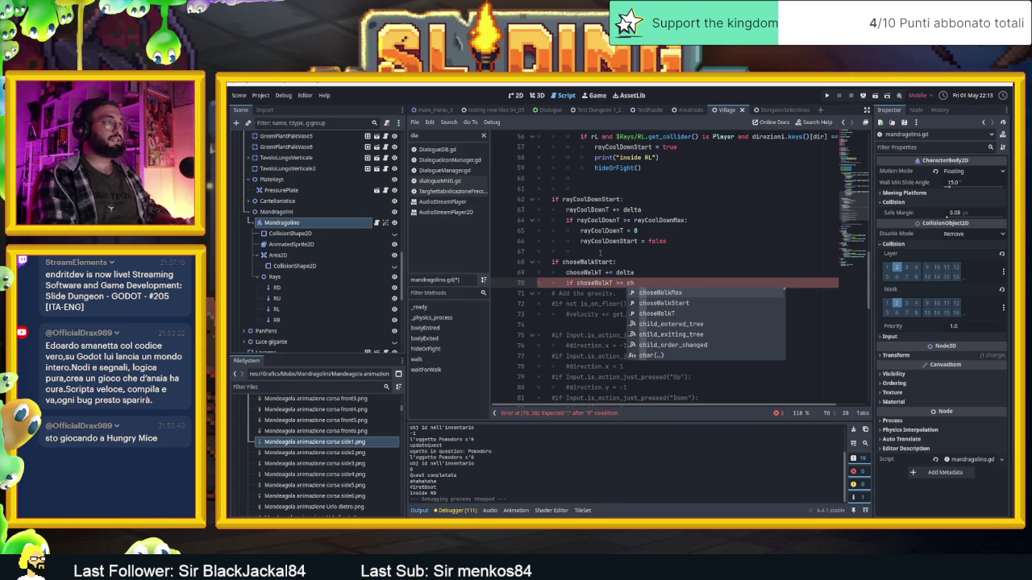
key(Return)
text(:)
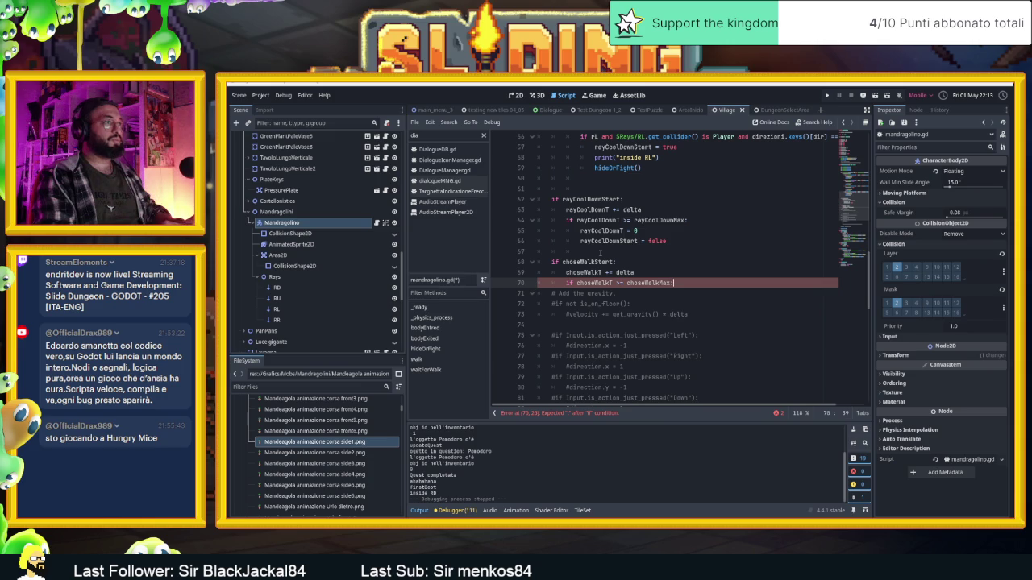
key(Return)
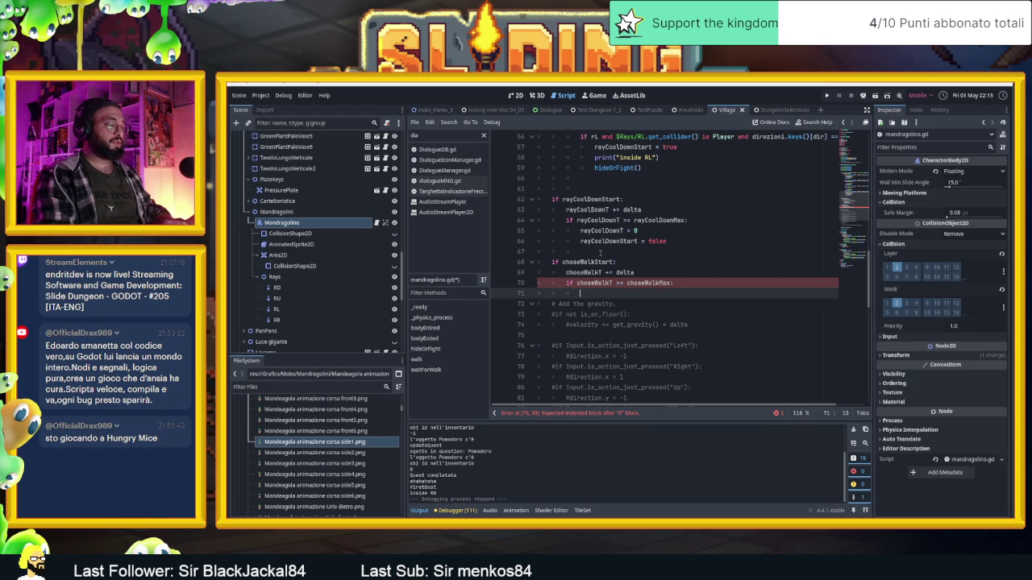
Inside the timer check, assign dir = randf_range(0,3)
text(dir )
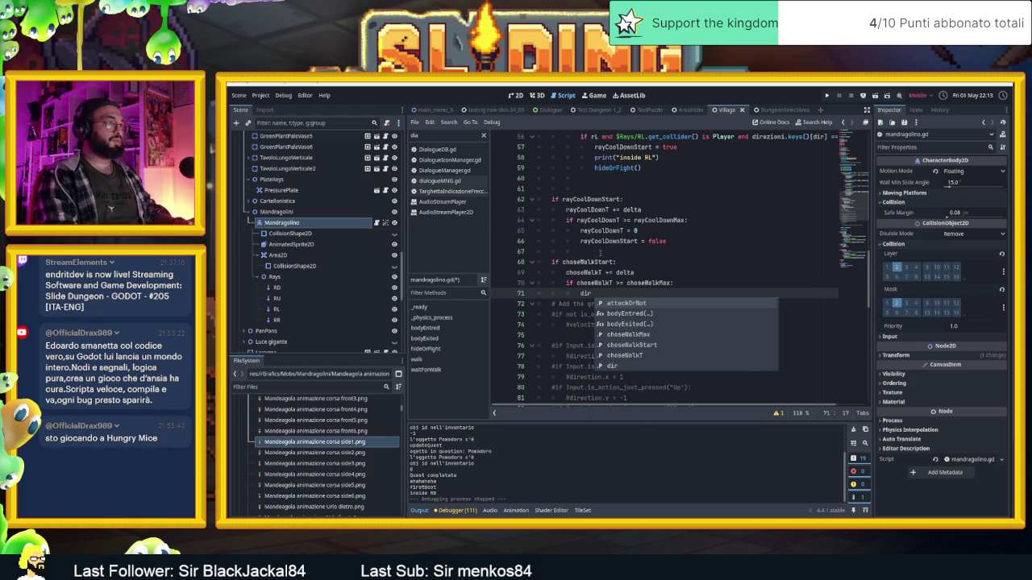
text(=)
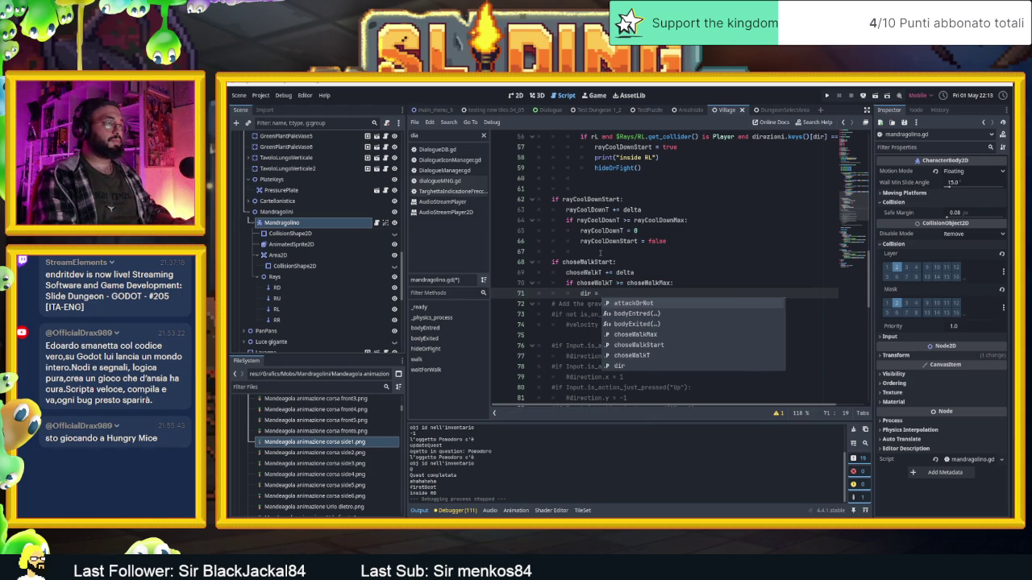
key(BackSpace)
key(BackSpace)
key(BackSpace)
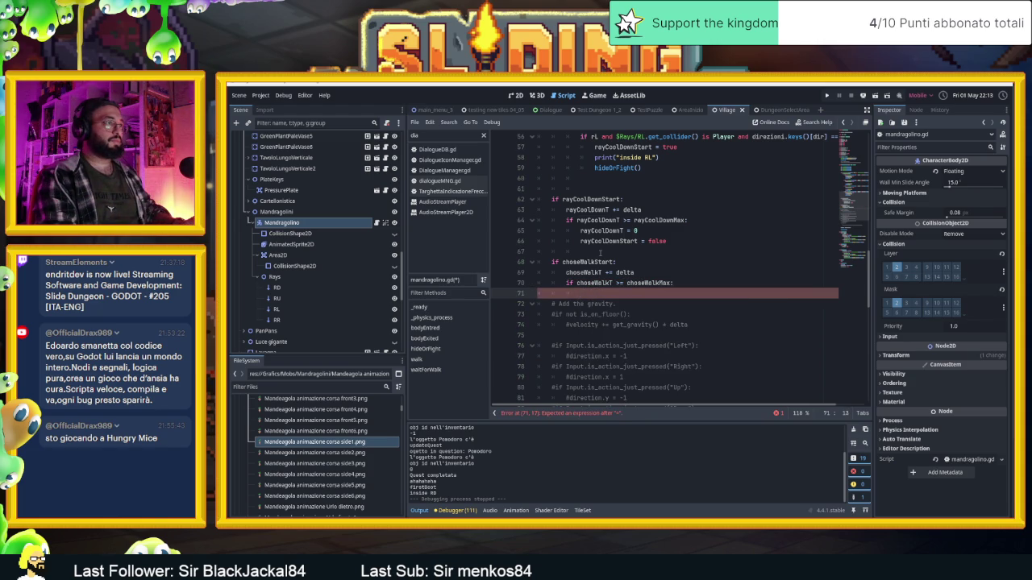
scroll(600, 254, up, 1)
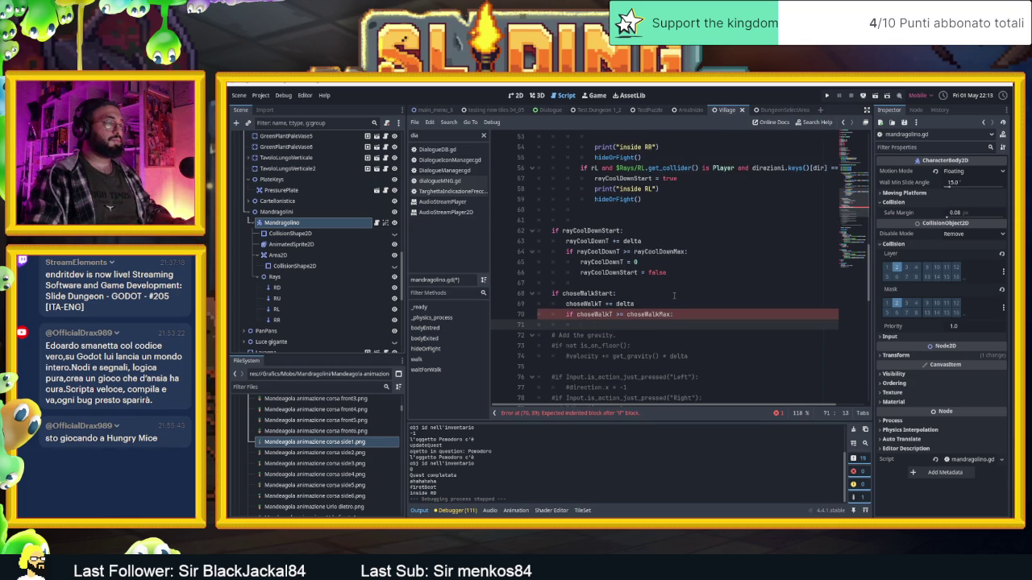
text(var )
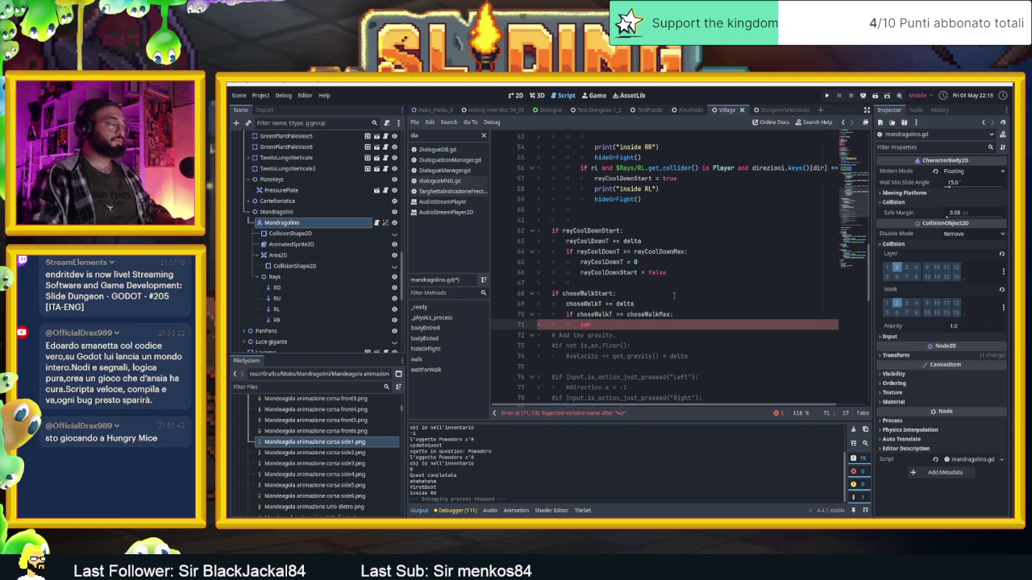
text(no)
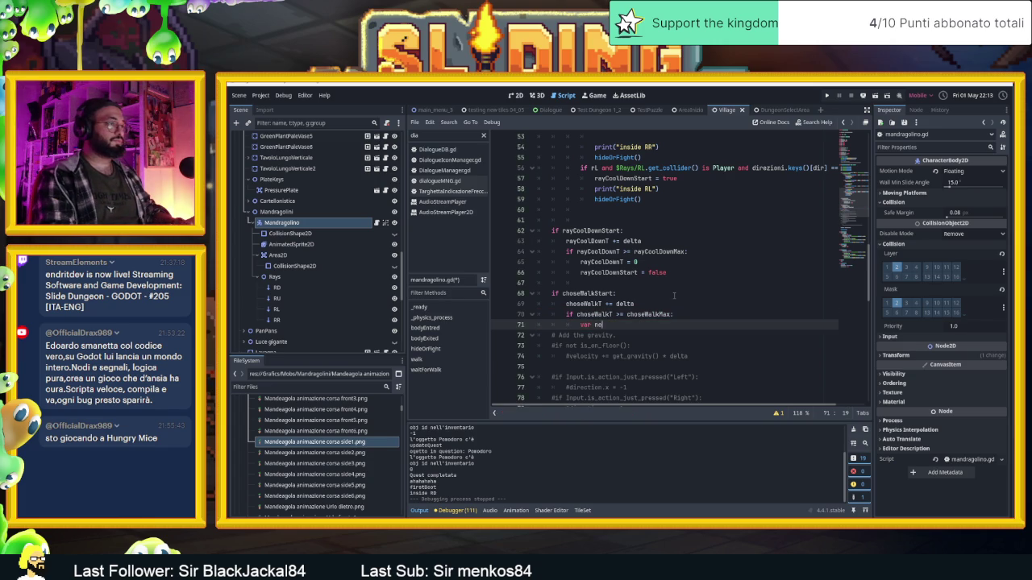
key(BackSpace)
key(BackSpace)
key(BackSpace)
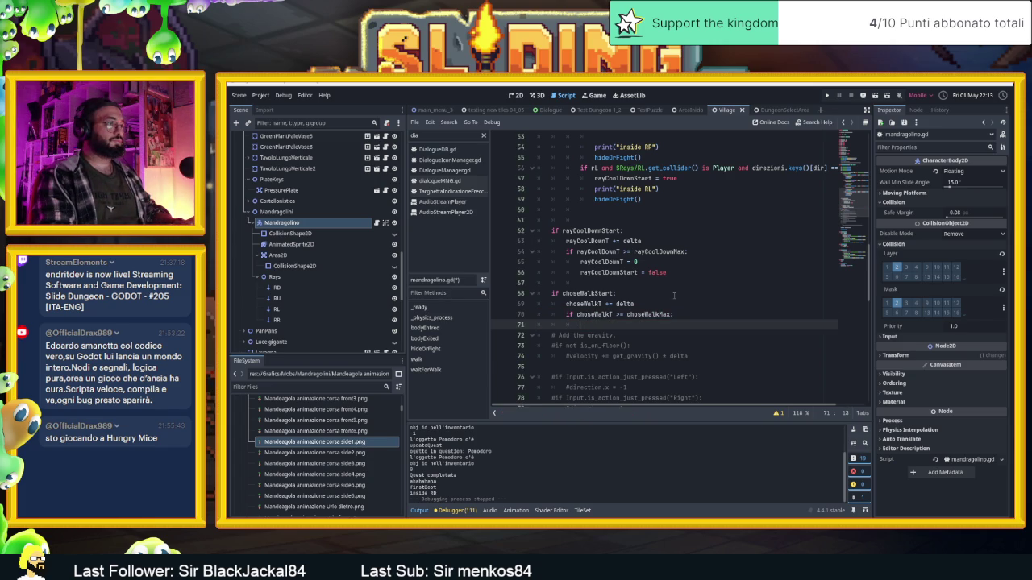
text(dir)
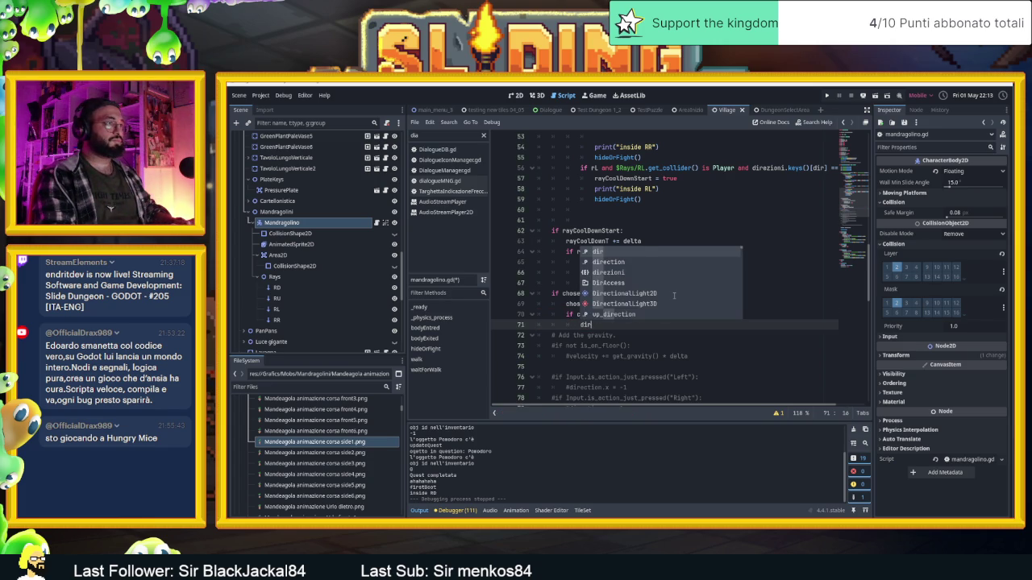
text( =)
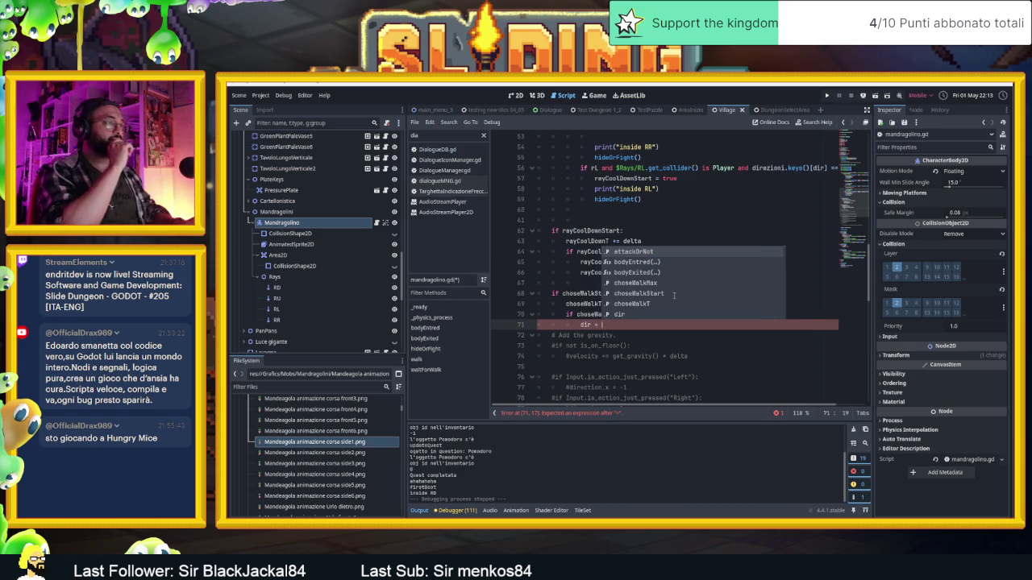
text(rand)
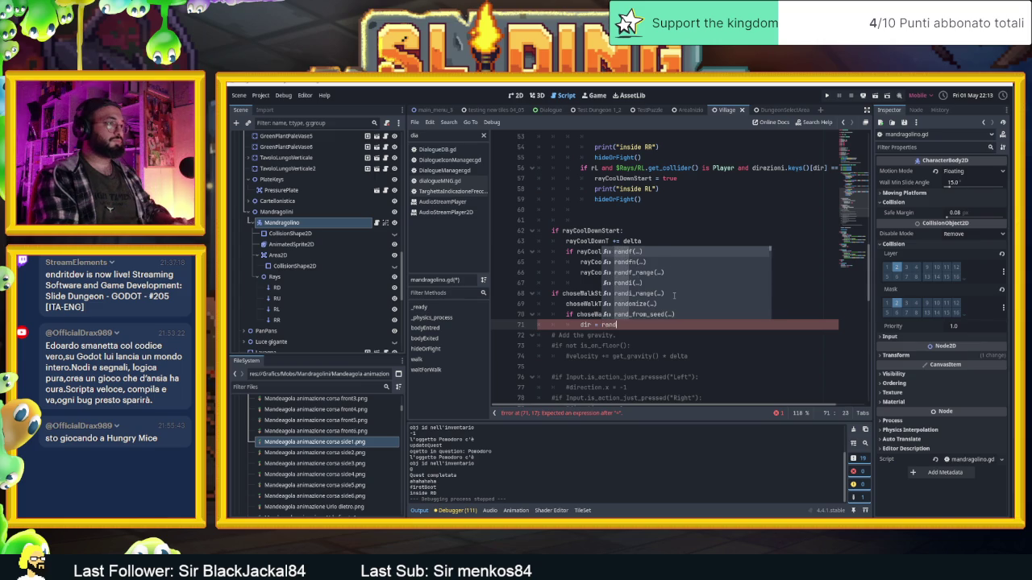
key(Down)
key(Down)
key(Return)
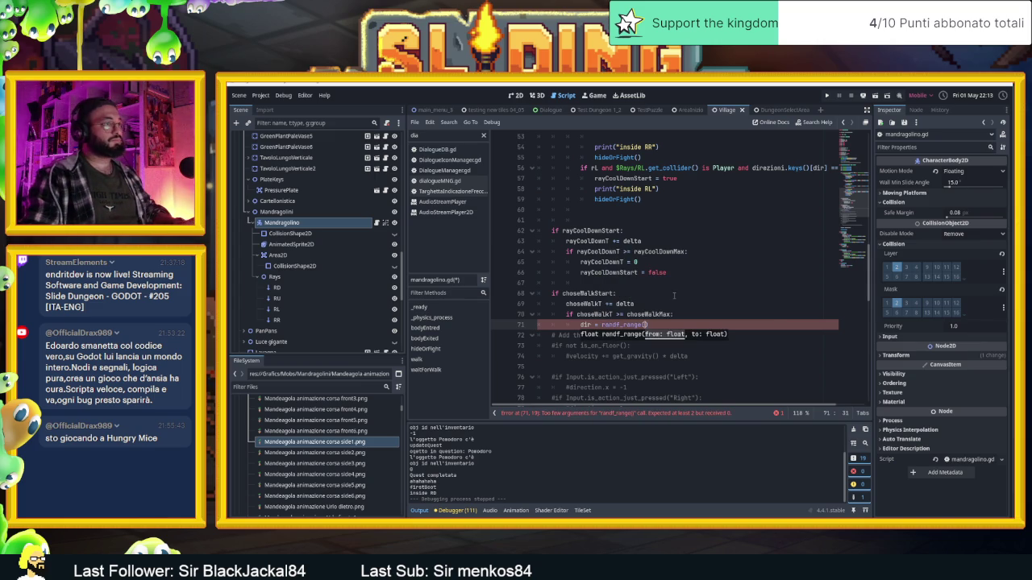
text(0,3)
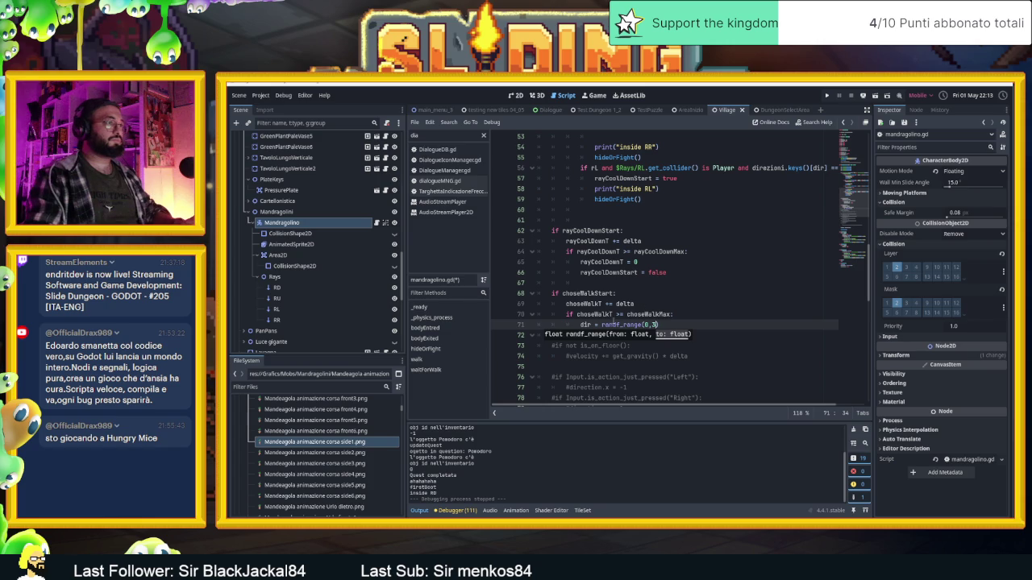
Change randf_range to randi_range on the dir line and open a new line below
click(617, 324)
key(Delete)
text(i)
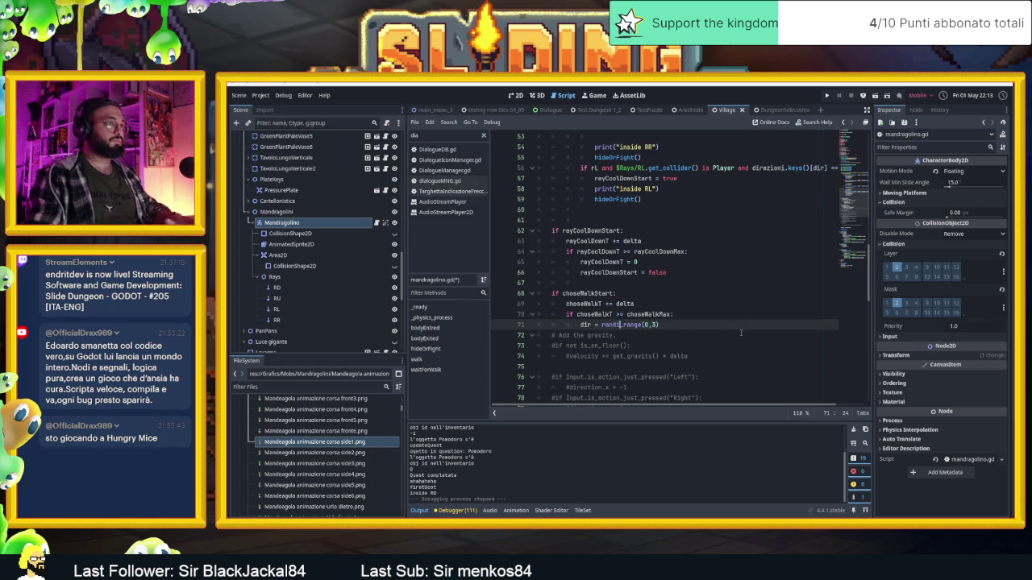
click(760, 323)
key(Return)
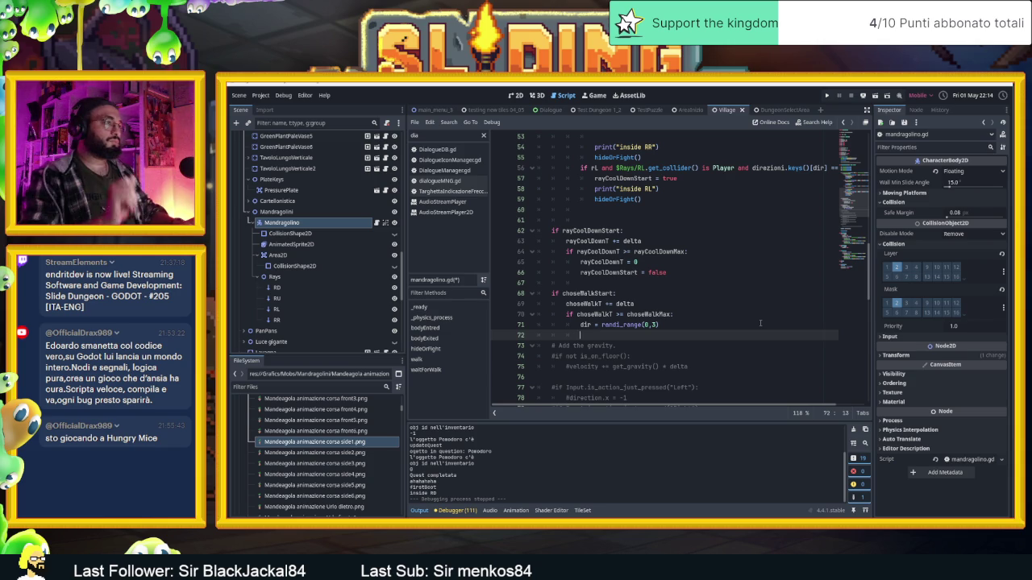
click(733, 313)
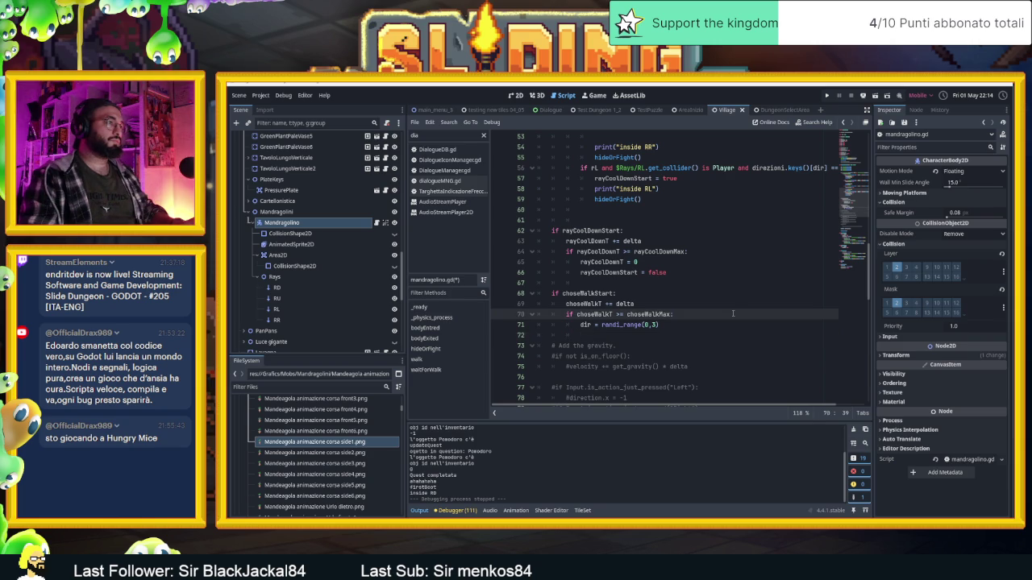
key(Return)
Inside the timer check, reset choseWalkStart = false
text(chos)
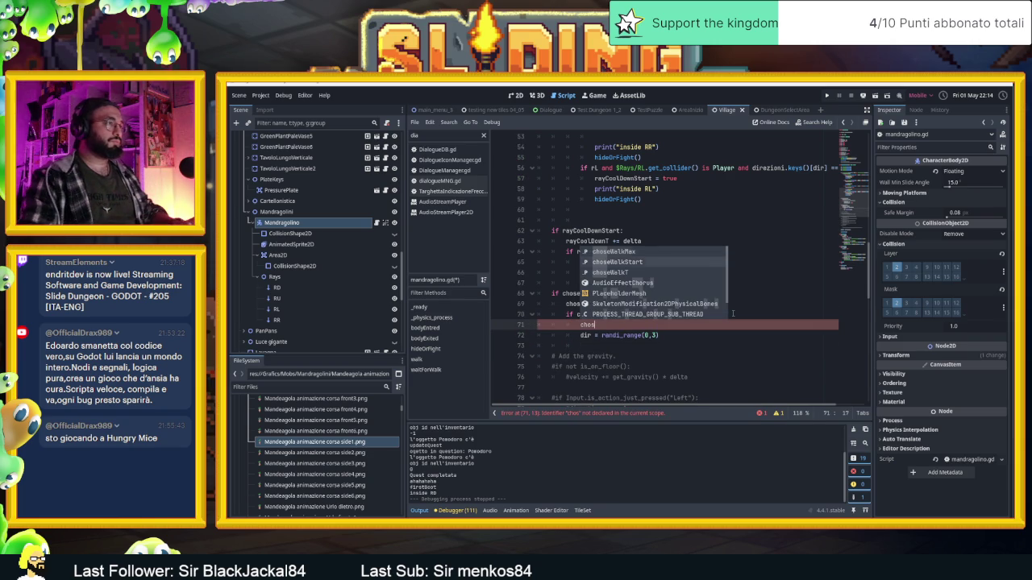
key(Down)
key(Return)
text(= false)
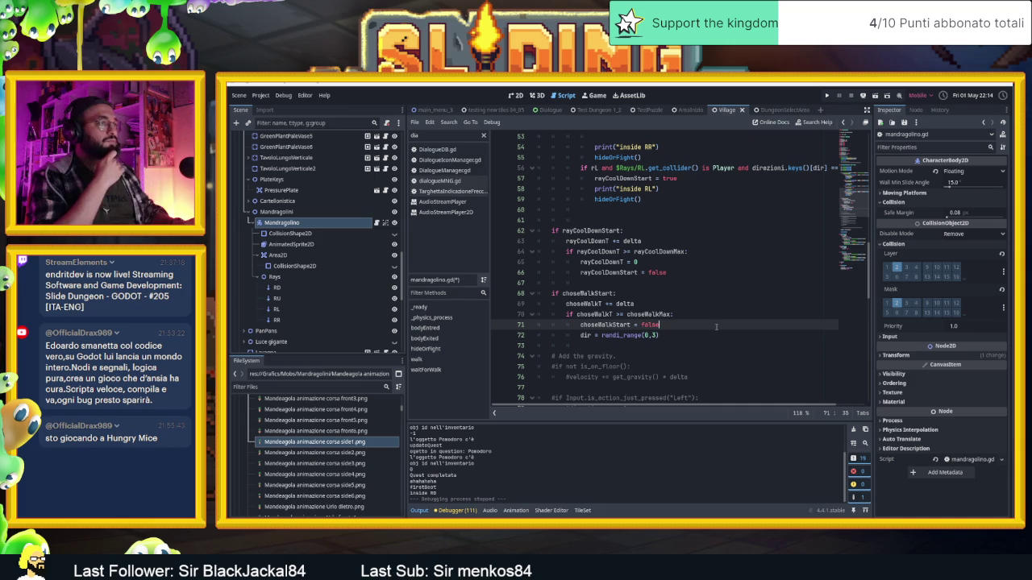
After the direction pick, add $AnimatedSprite2D.play("run_"+direzioni.keys()[dir])
key(Down)
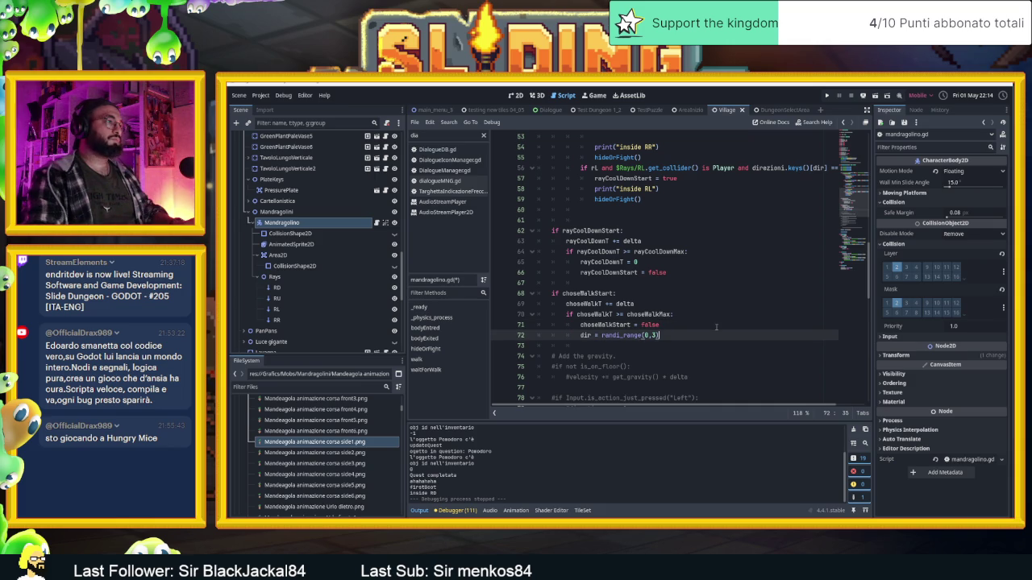
key(Return)
text($ani)
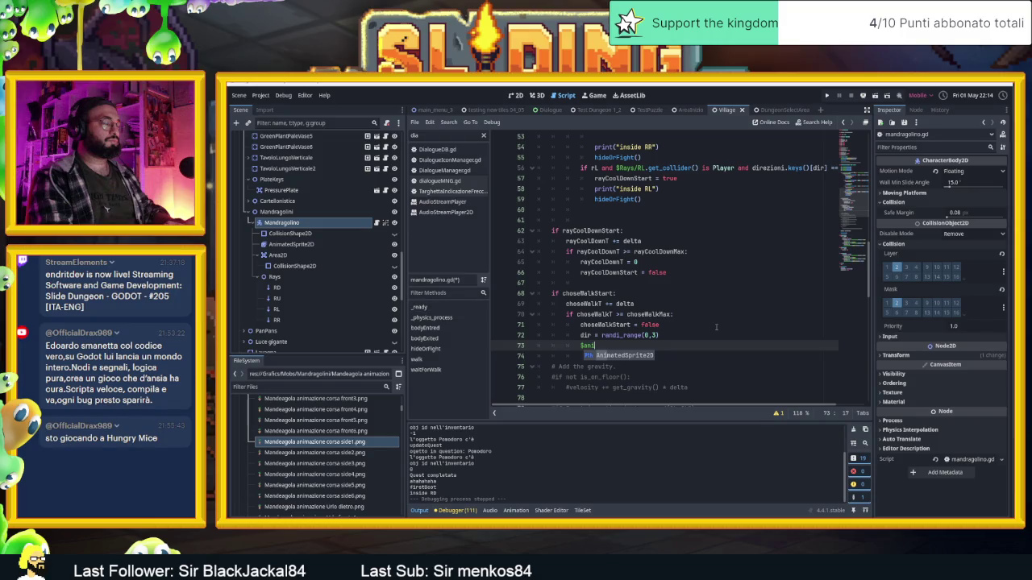
key(Return)
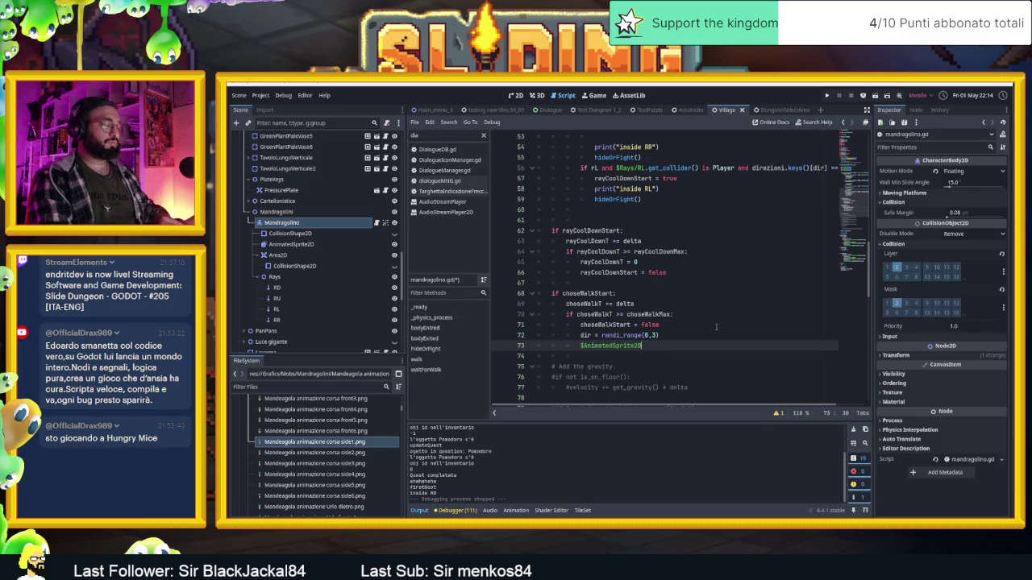
text(.pla)
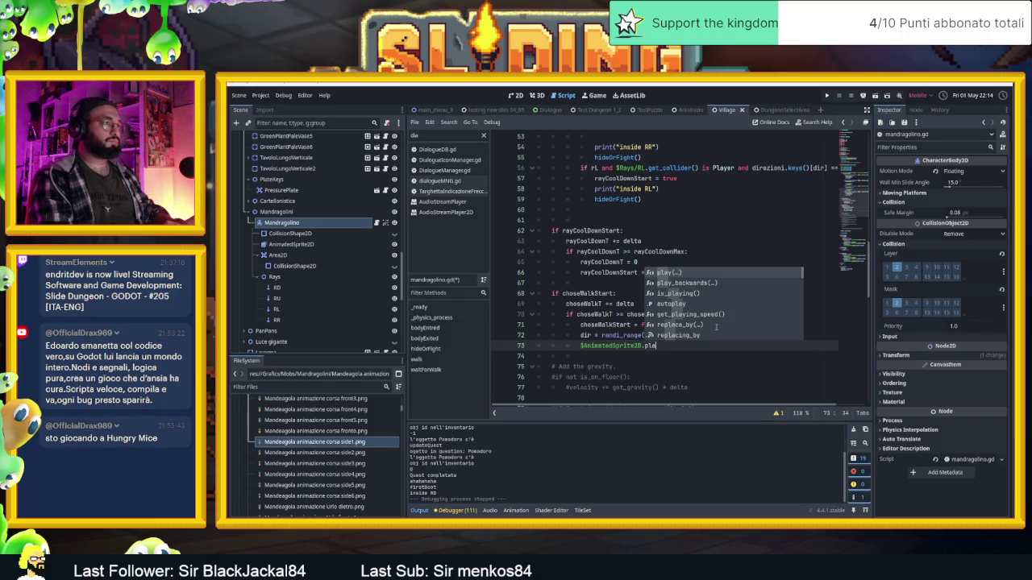
key(Return)
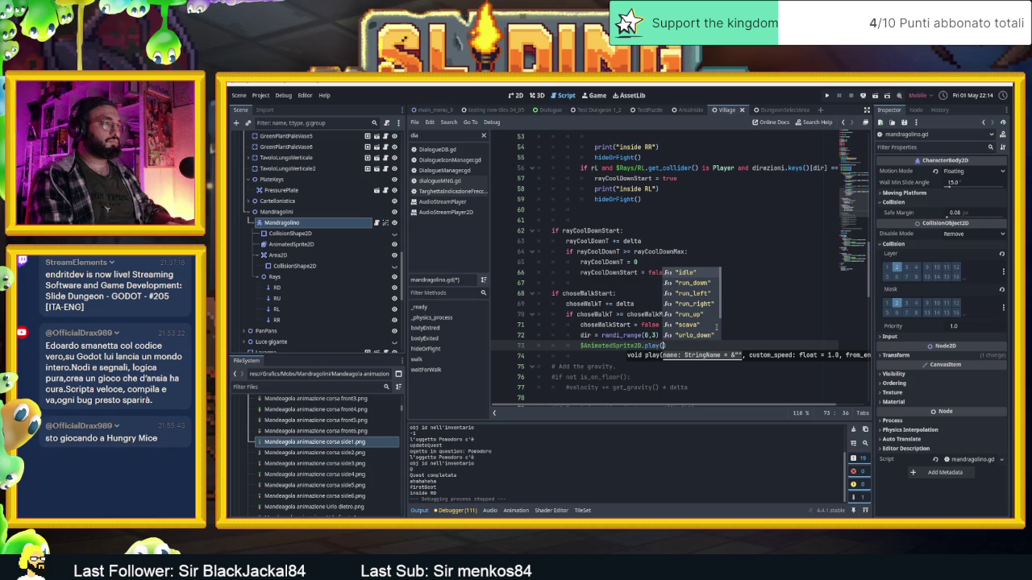
text(")
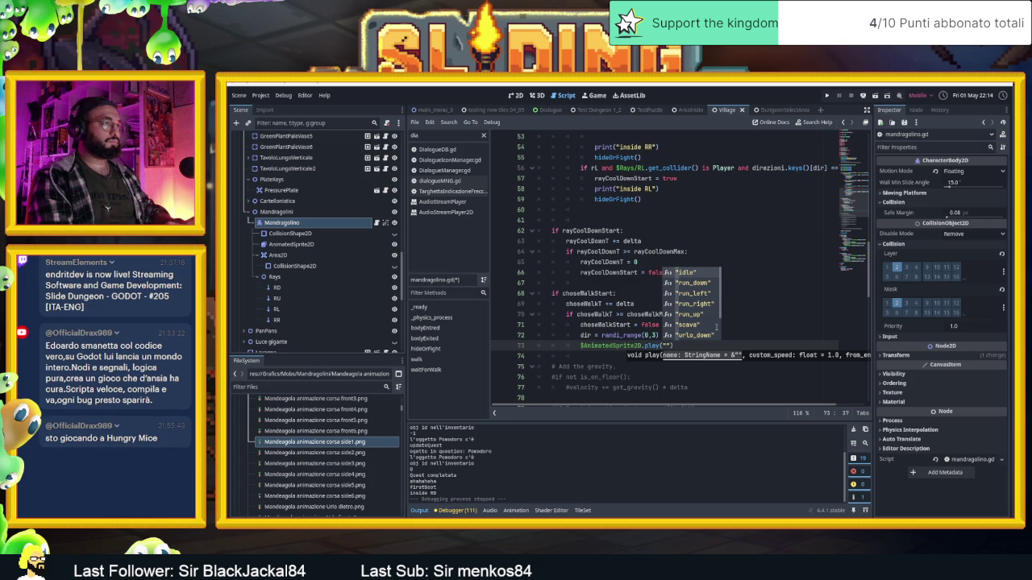
text(run)
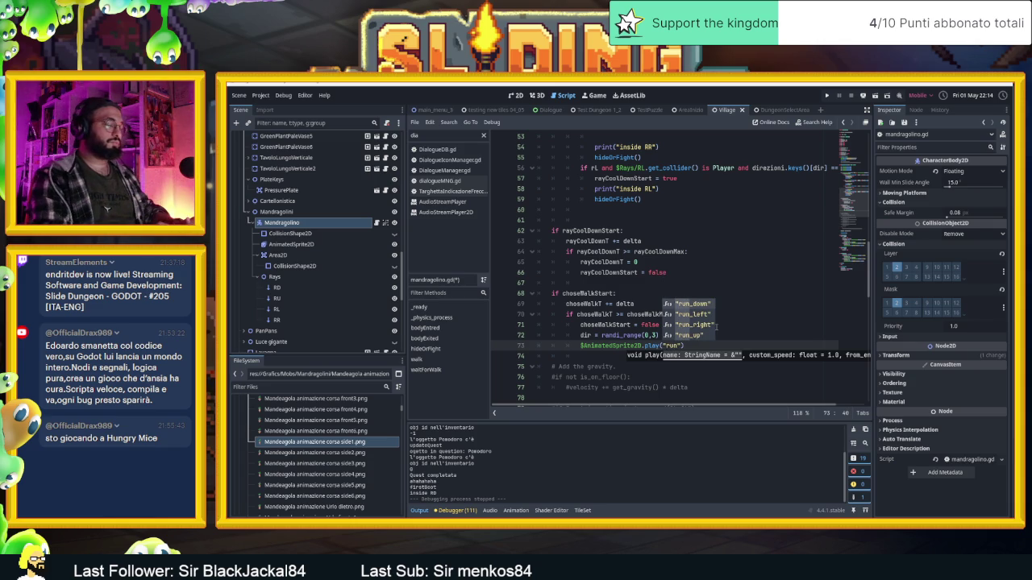
text(_"+)
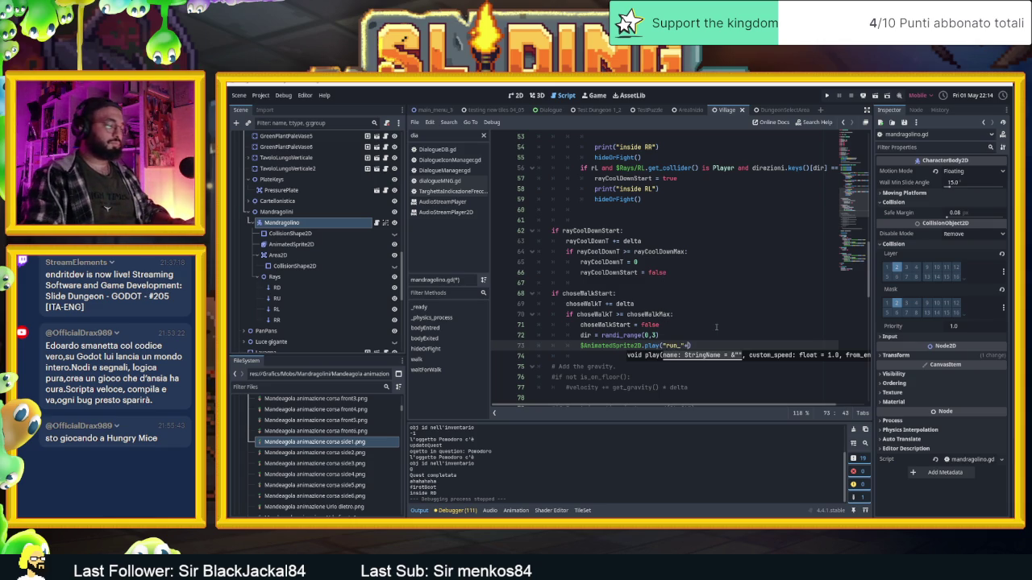
text(direzioni)
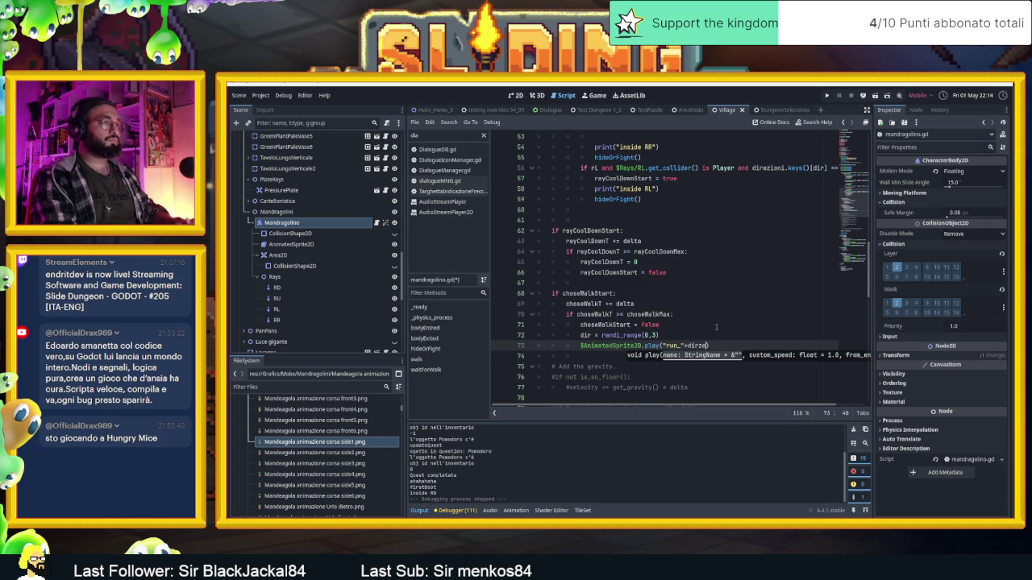
key(BackSpace)
key(BackSpace)
key(BackSpace)
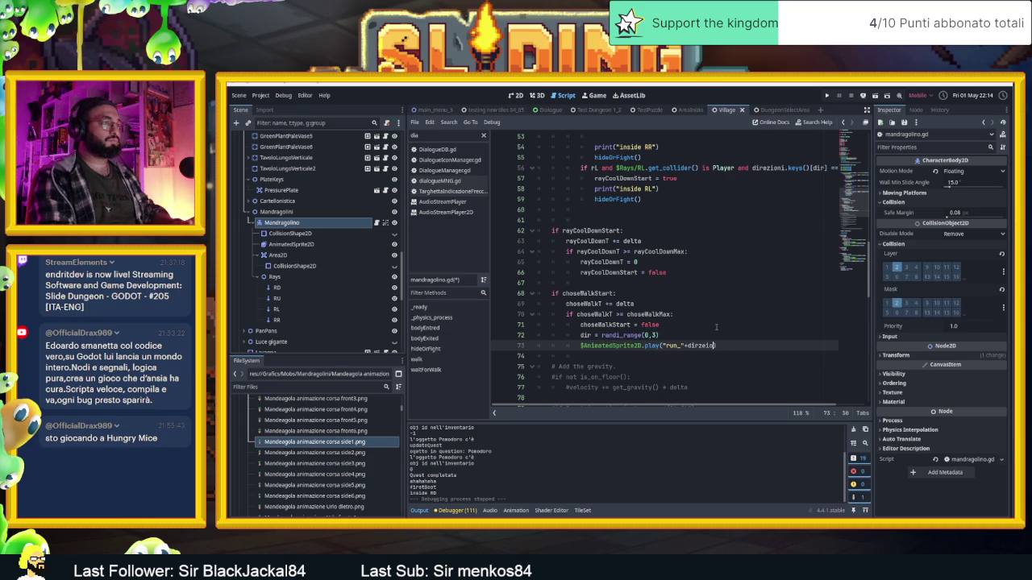
text(zioni)
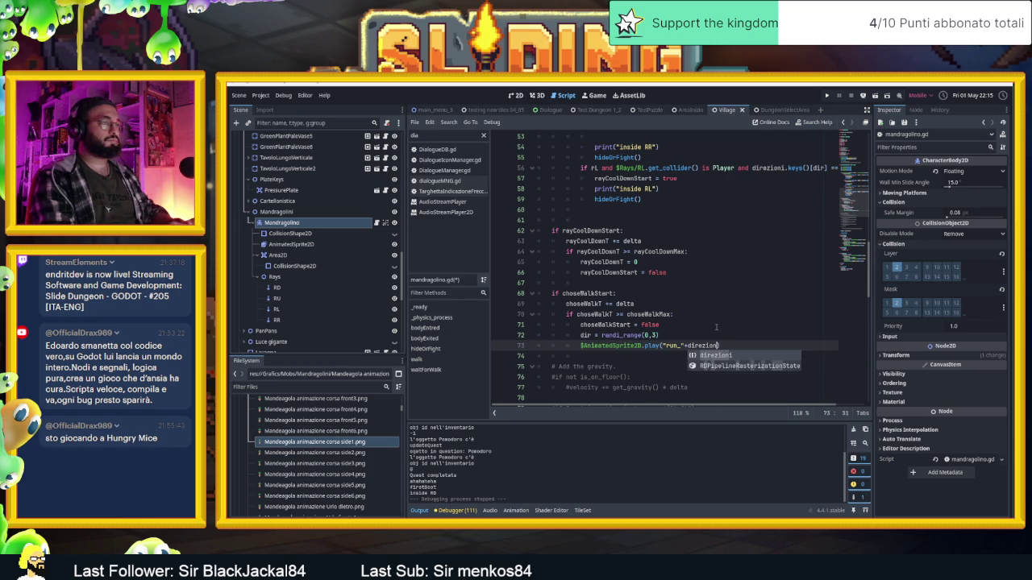
text(.key)
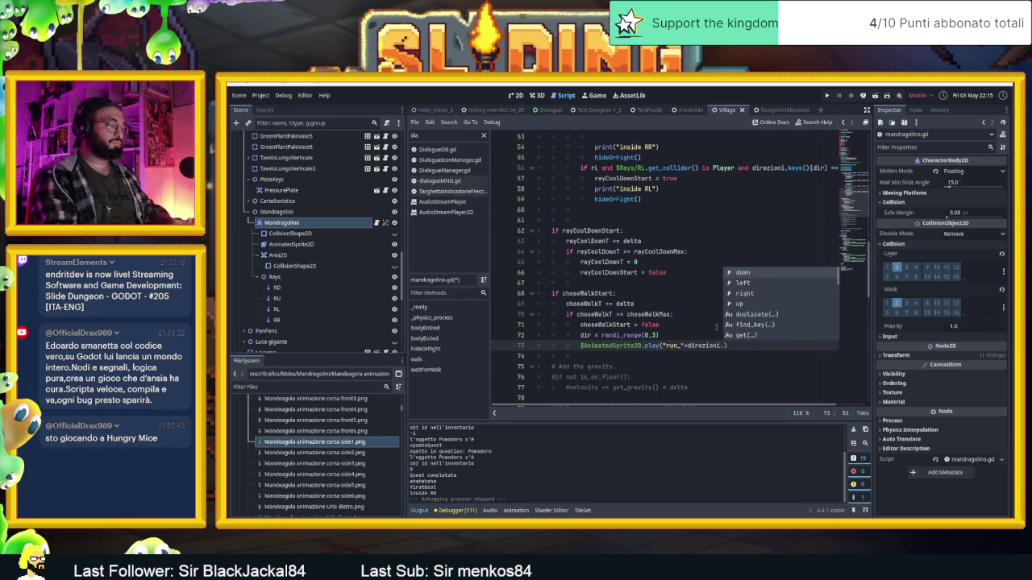
key(Return)
text([dir)
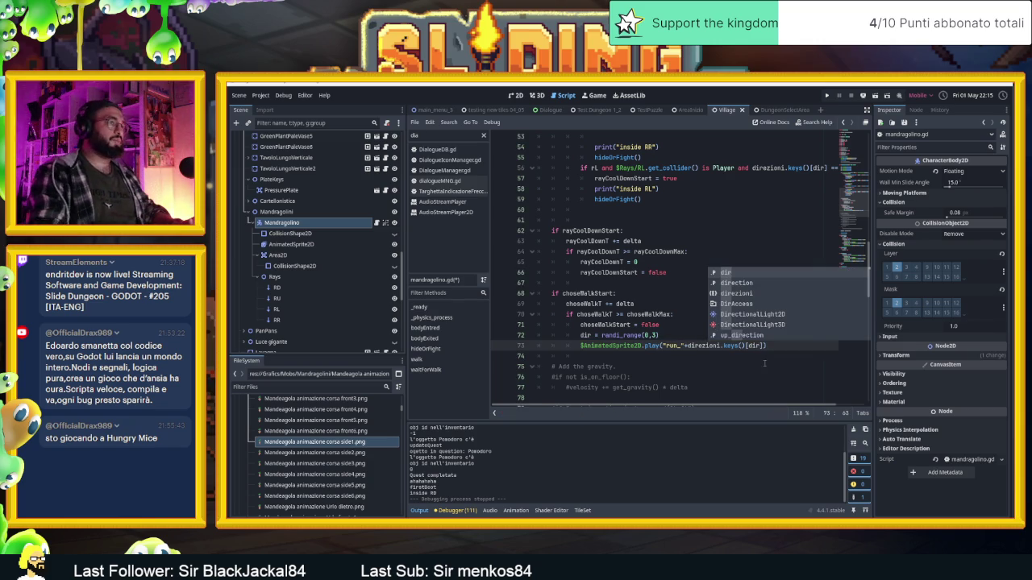
Add a blank line 128 after the last line of waitForWalk() at the end of the script
click(789, 361)
click(790, 346)
scroll(790, 346, up, 13)
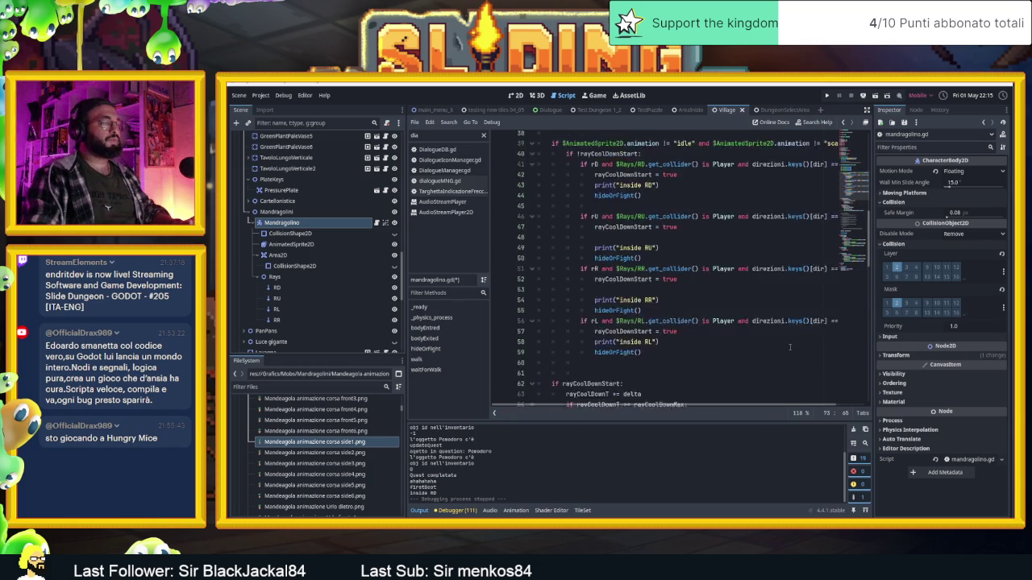
scroll(720, 333, up, 2)
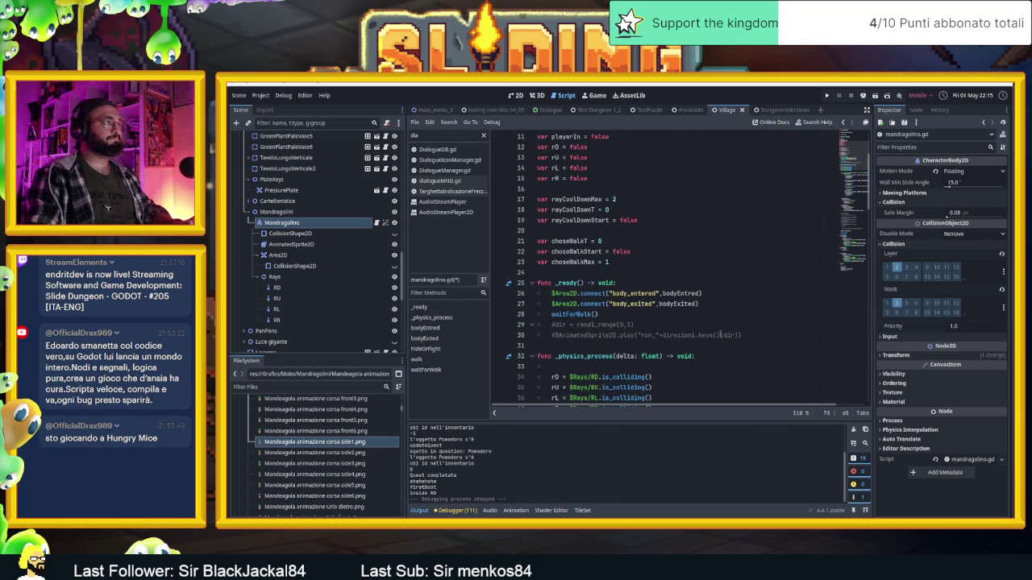
scroll(720, 333, down, 4)
scroll(720, 333, up, 4)
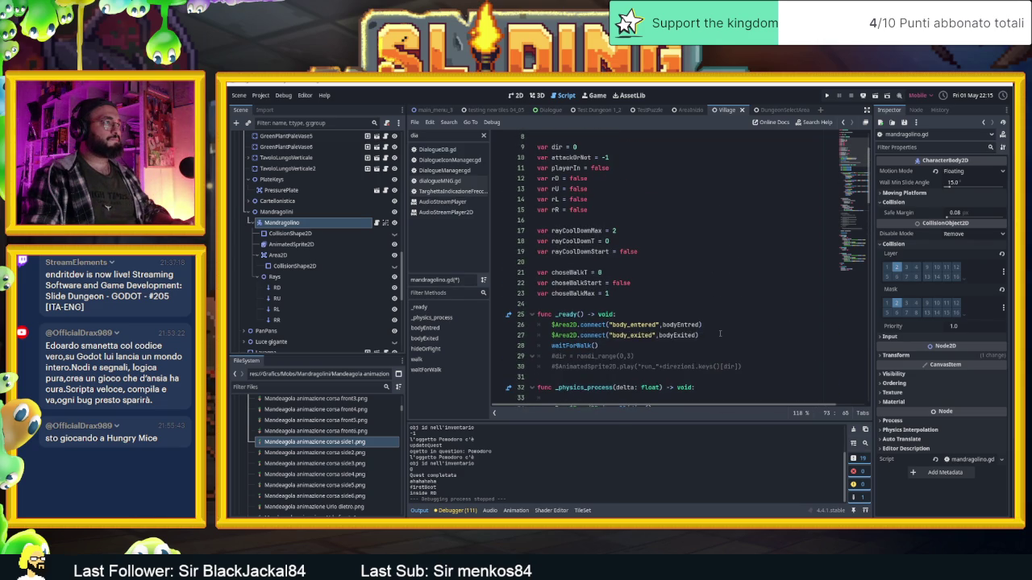
scroll(720, 333, down, 3)
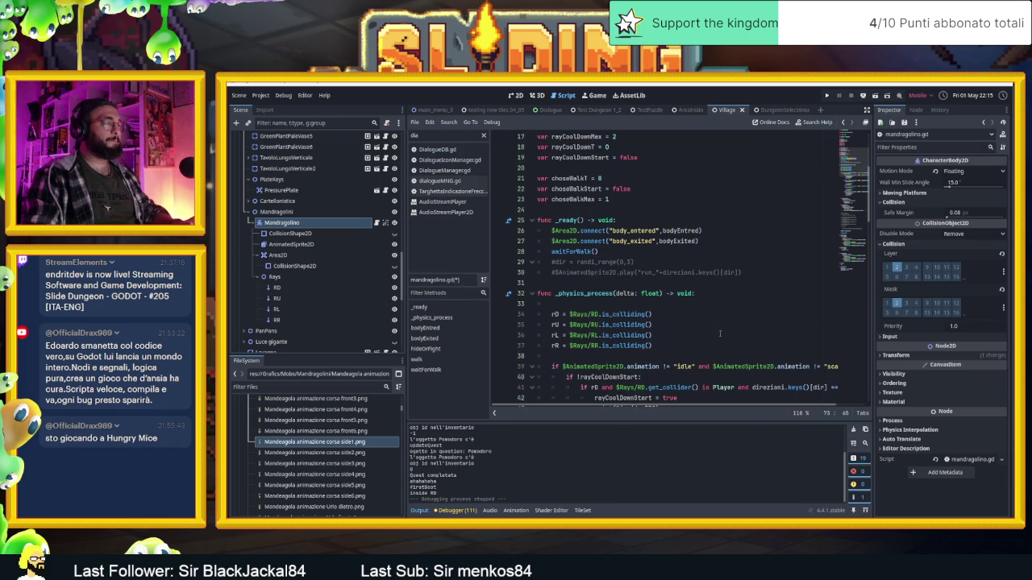
scroll(720, 333, down, 15)
scroll(718, 332, down, 3)
scroll(719, 333, down, 11)
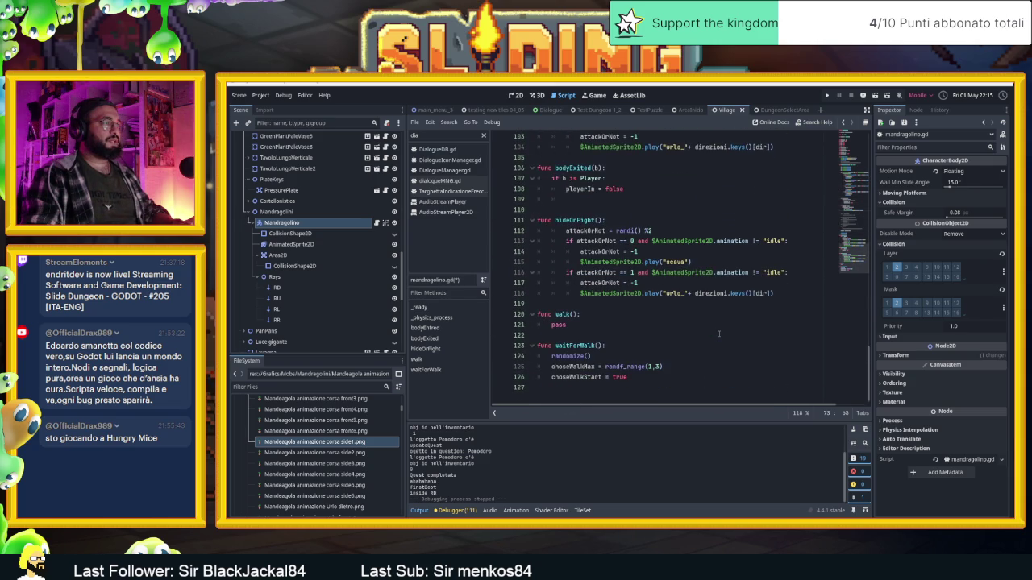
click(598, 401)
key(Return)
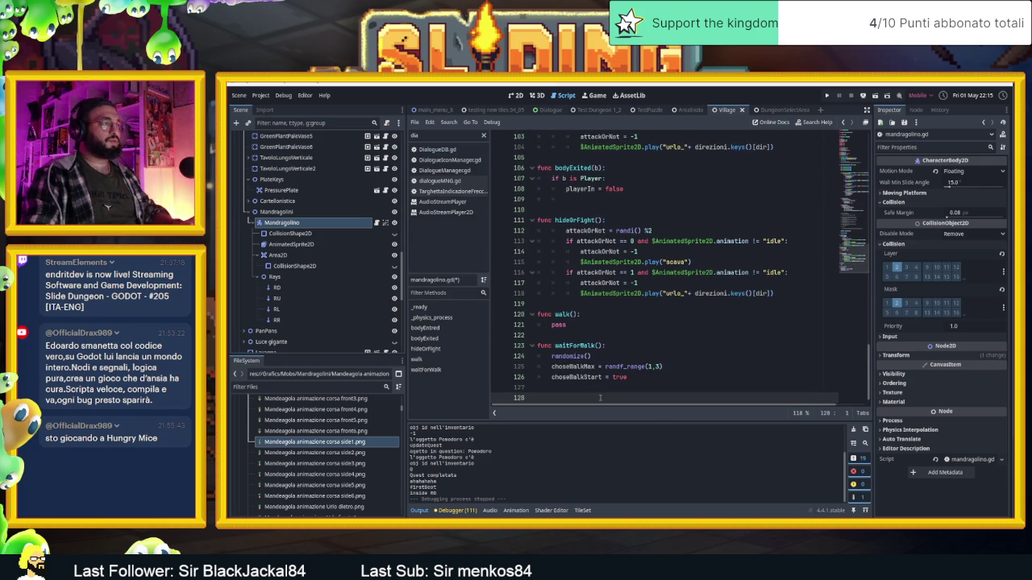
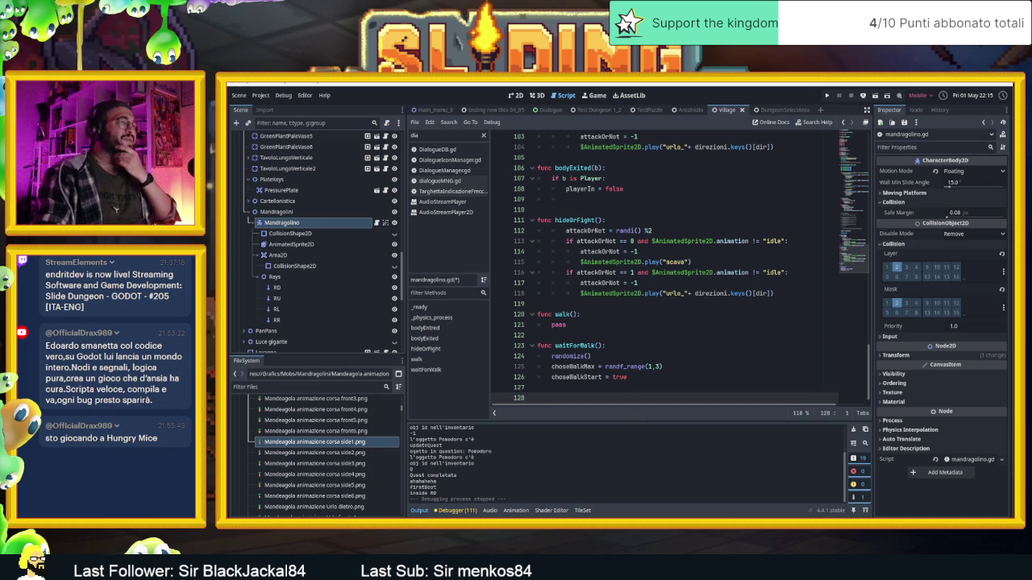
Search Google for 'godot match' in a new Chrome tab and open the GDScript reference result
key(alt+Tab)
key(ctrl+l)
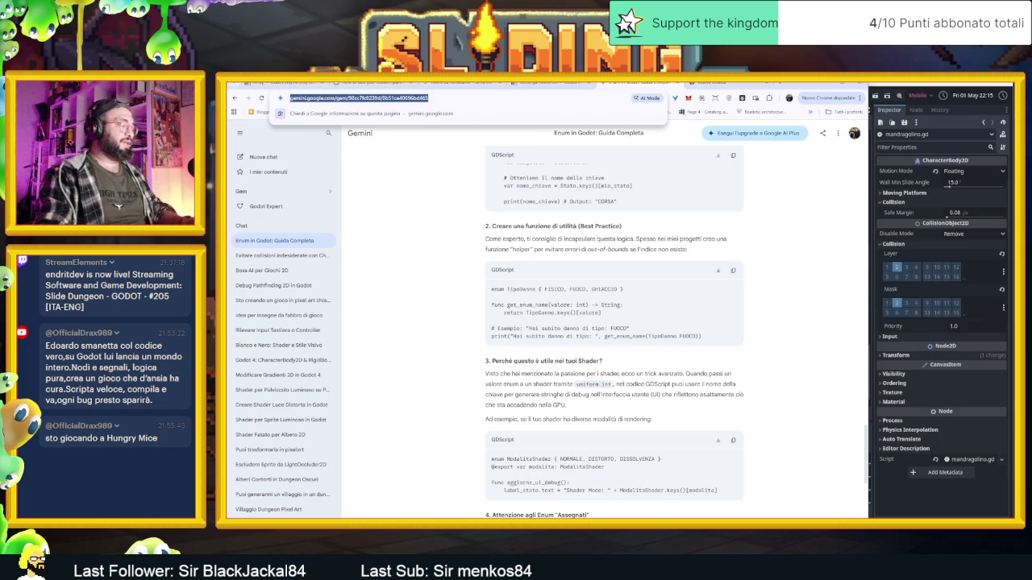
key(ctrl+t)
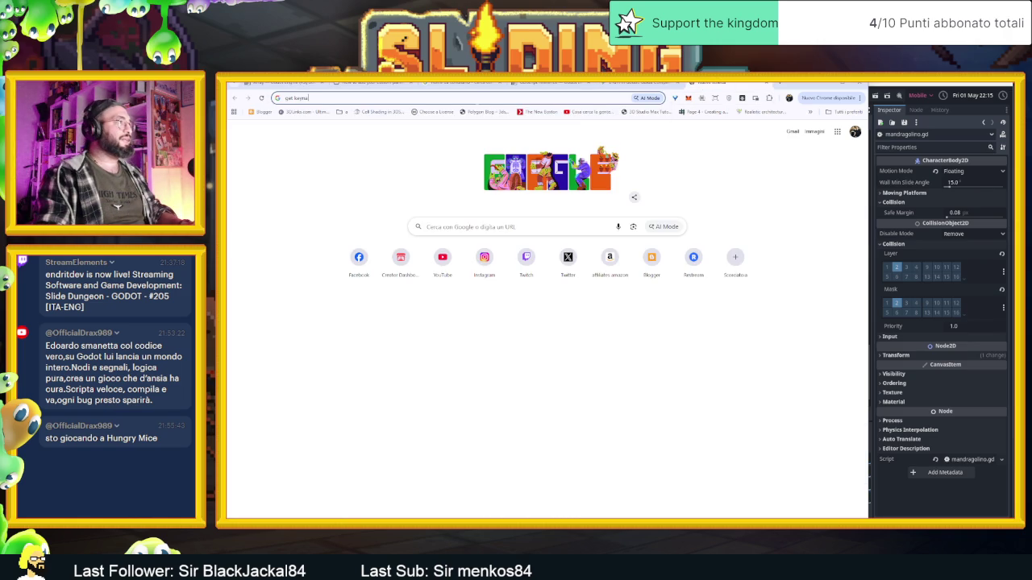
key(BackSpace)
key(BackSpace)
key(BackSpace)
text(godot)
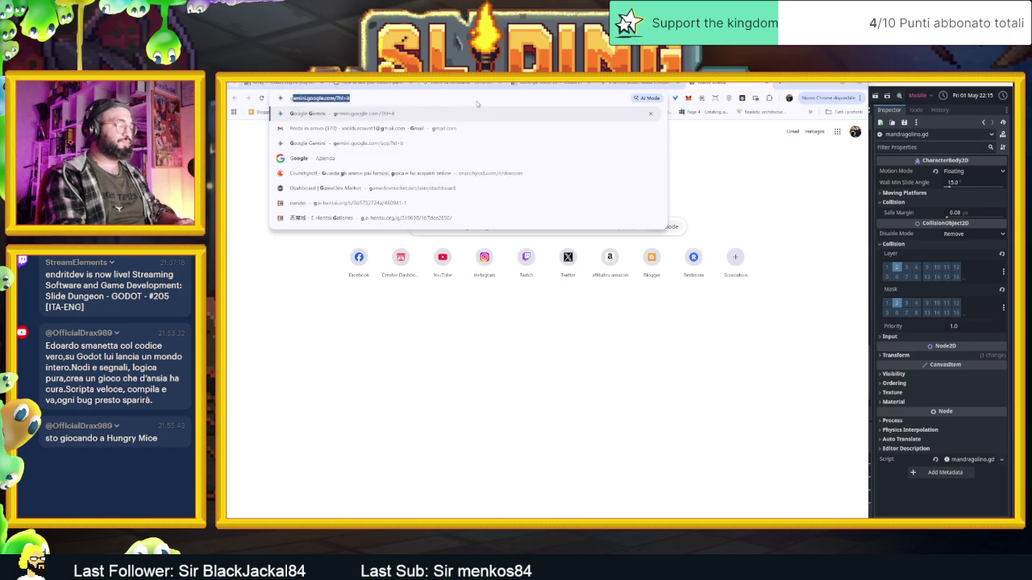
text( mat)
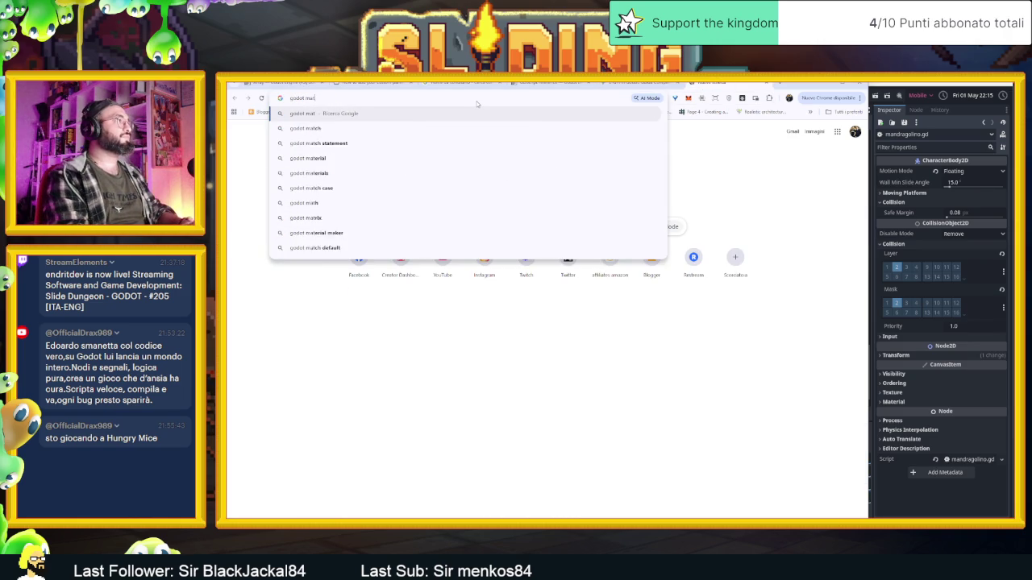
text(cg)
key(Return)
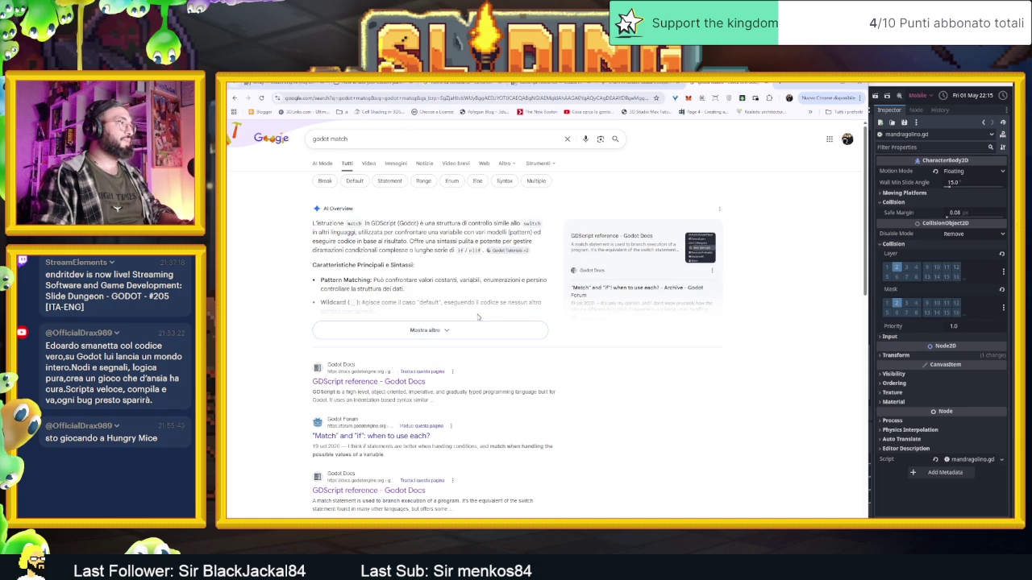
click(392, 382)
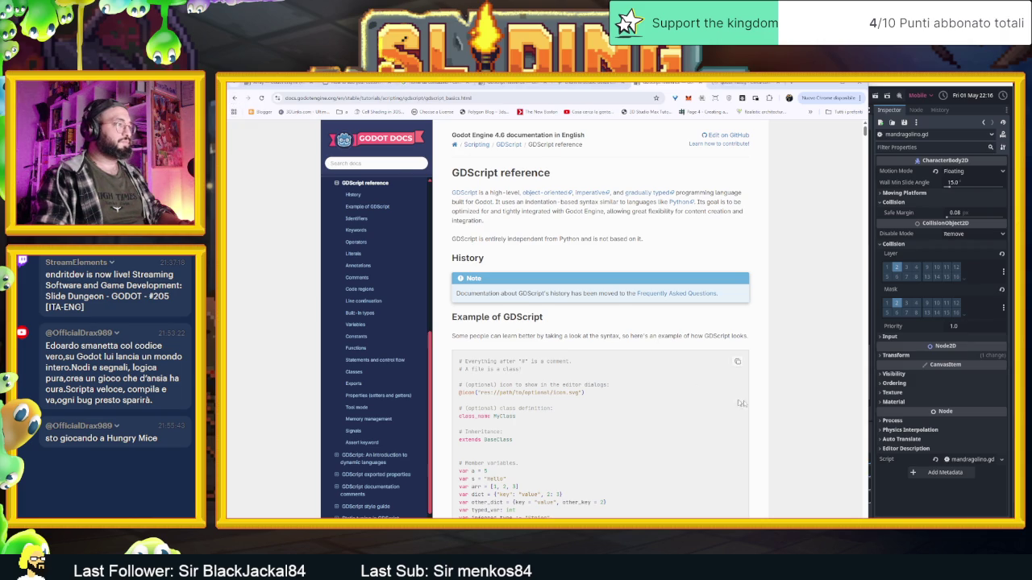
Scroll down through the Godot Docs GDScript reference page
scroll(766, 403, down, 3)
scroll(766, 405, down, 6)
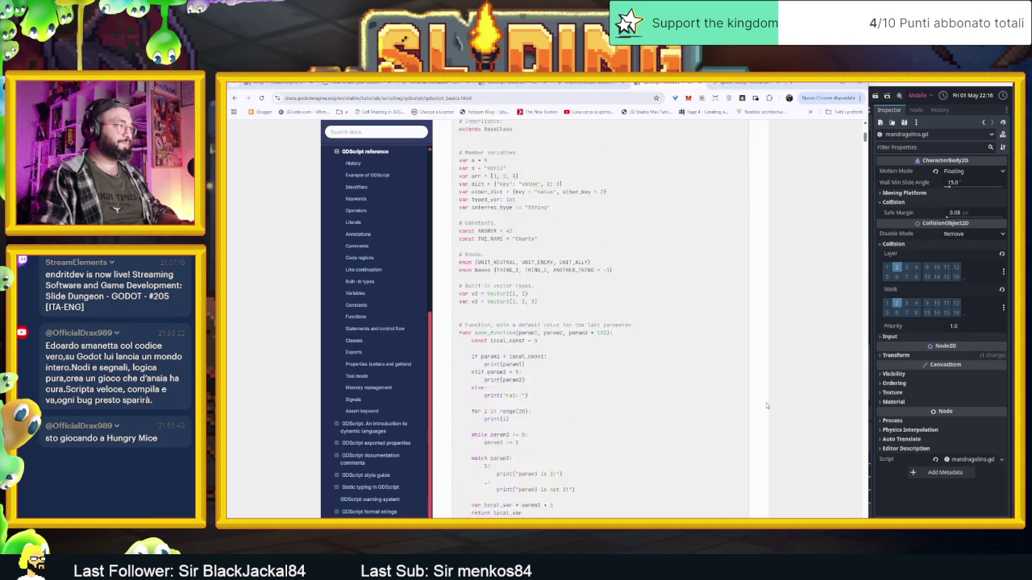
scroll(767, 405, down, 6)
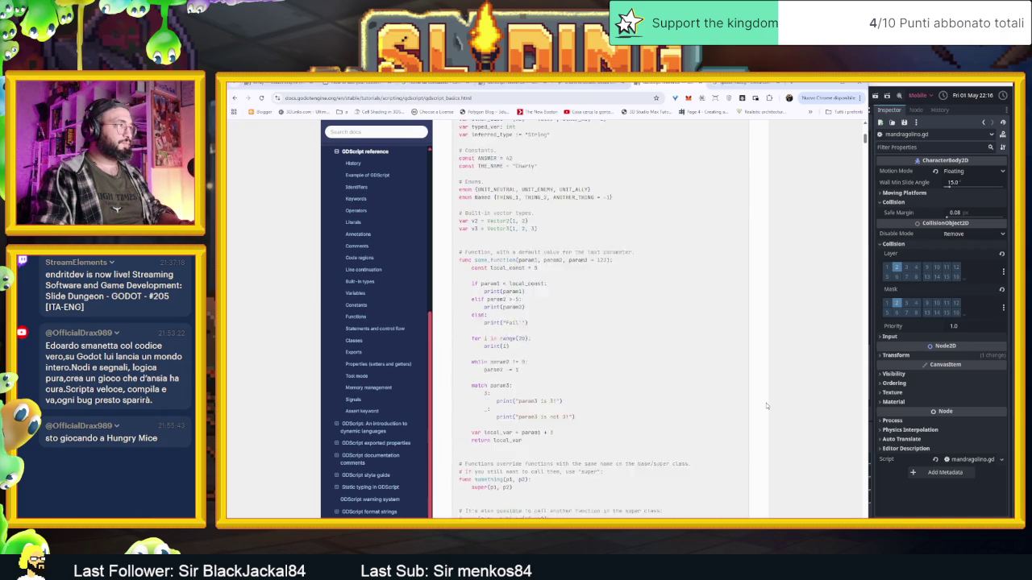
scroll(766, 405, down, 15)
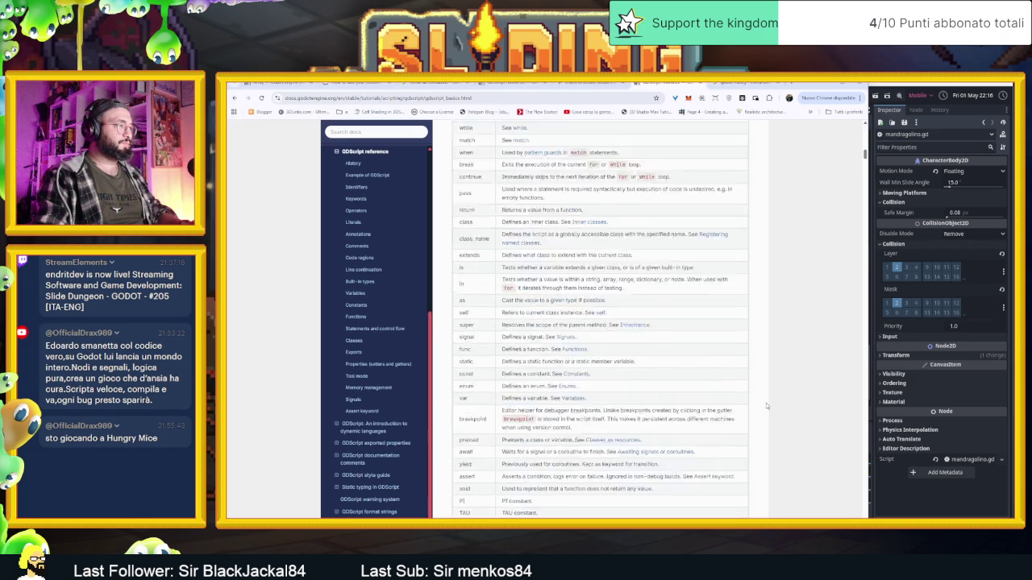
scroll(767, 406, down, 20)
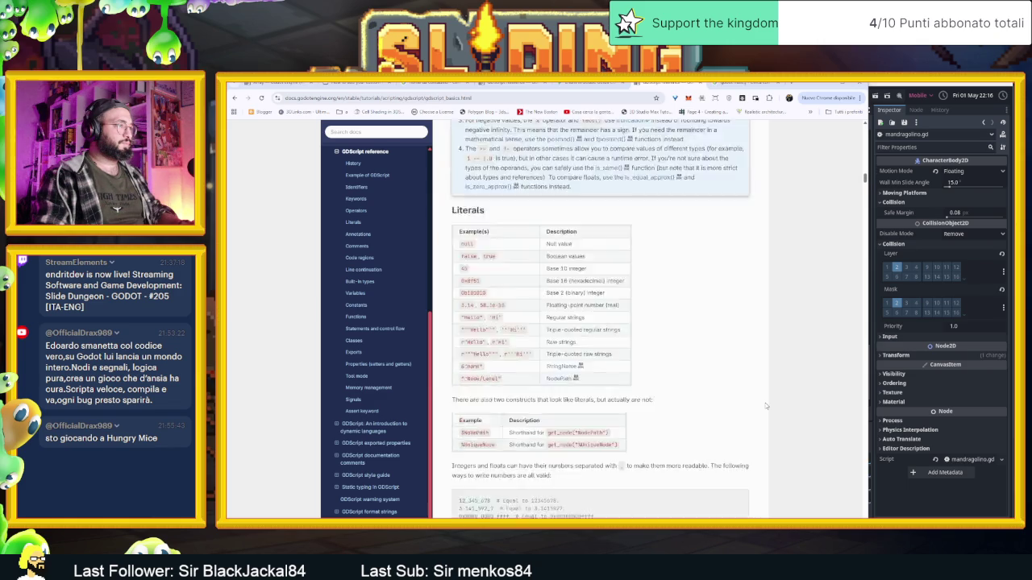
scroll(767, 406, down, 7)
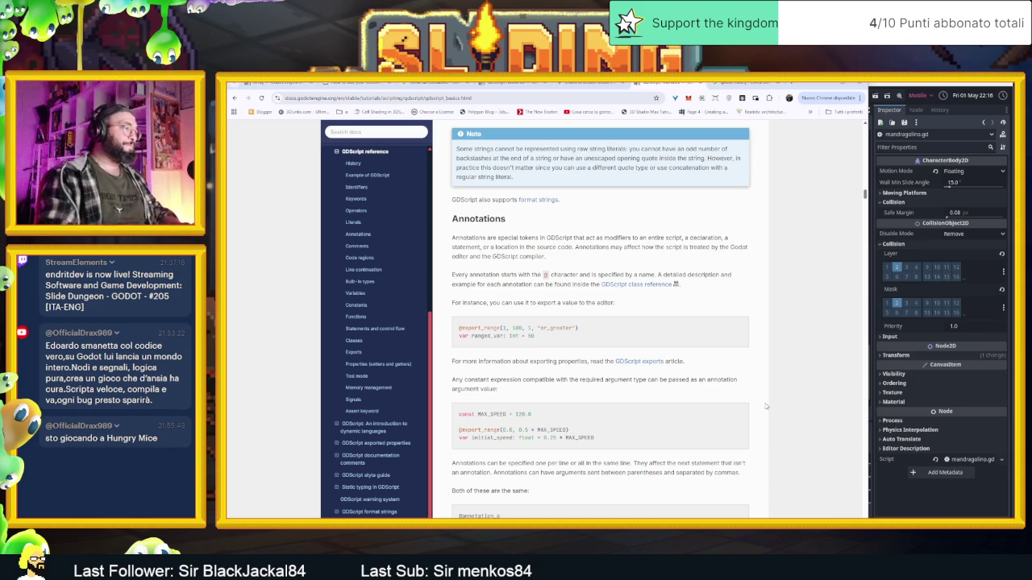
scroll(766, 405, down, 7)
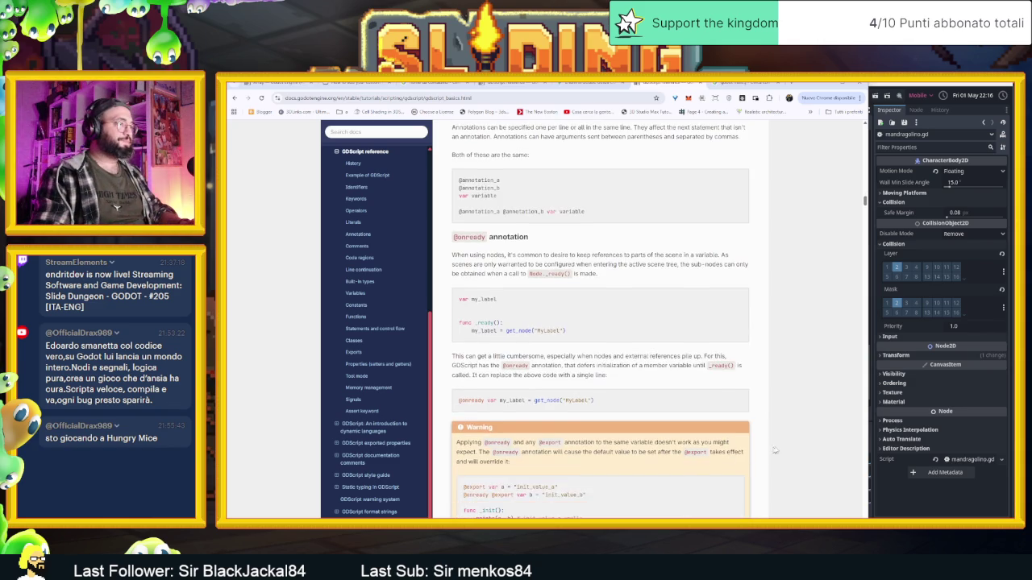
scroll(770, 447, down, 6)
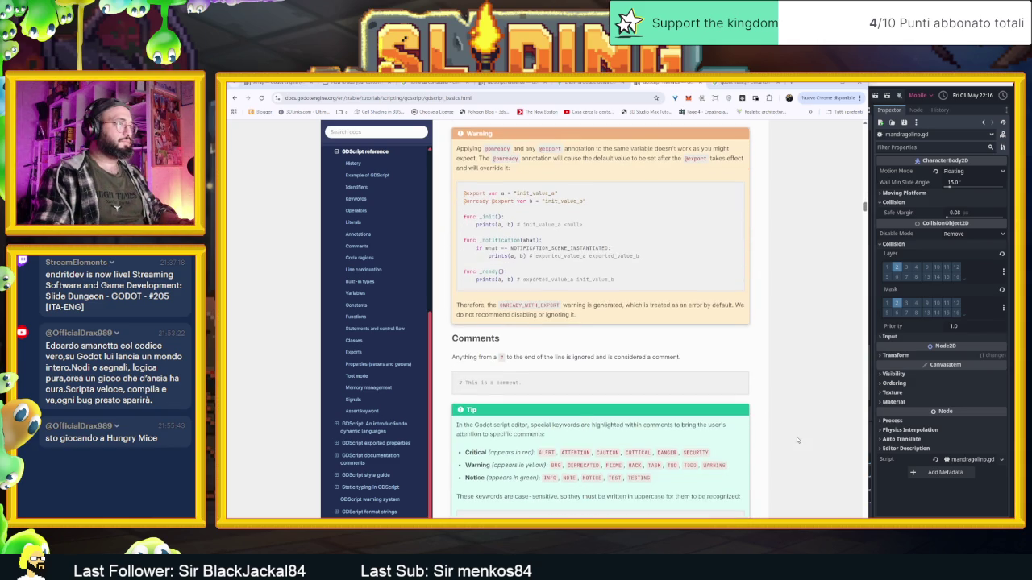
scroll(797, 440, down, 2)
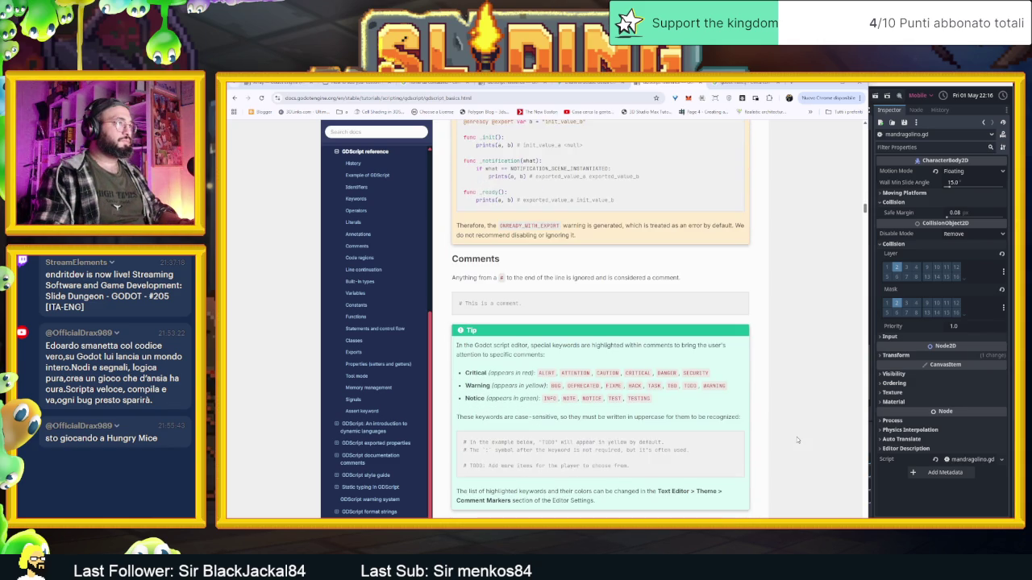
scroll(797, 441, down, 5)
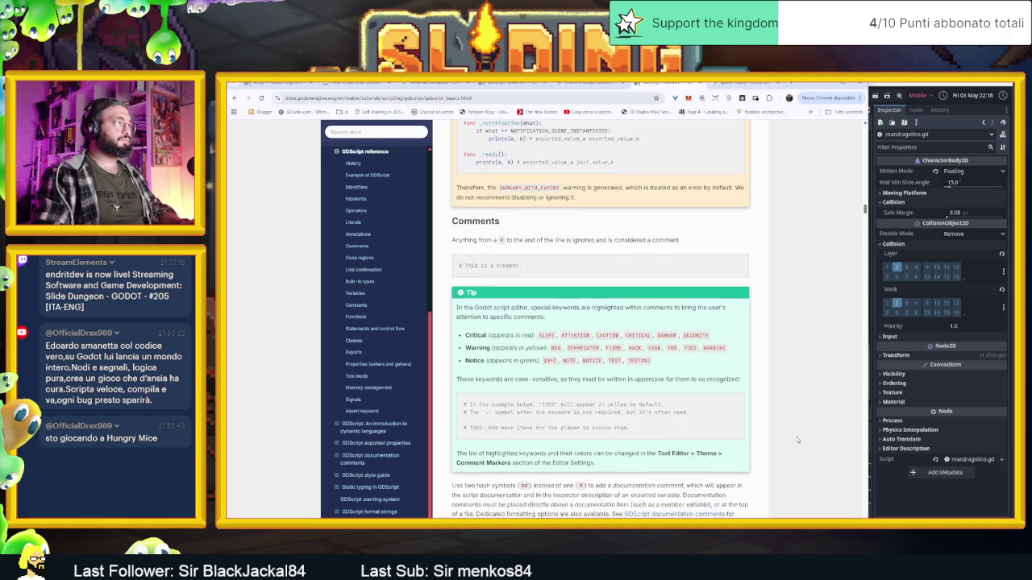
scroll(797, 441, down, 6)
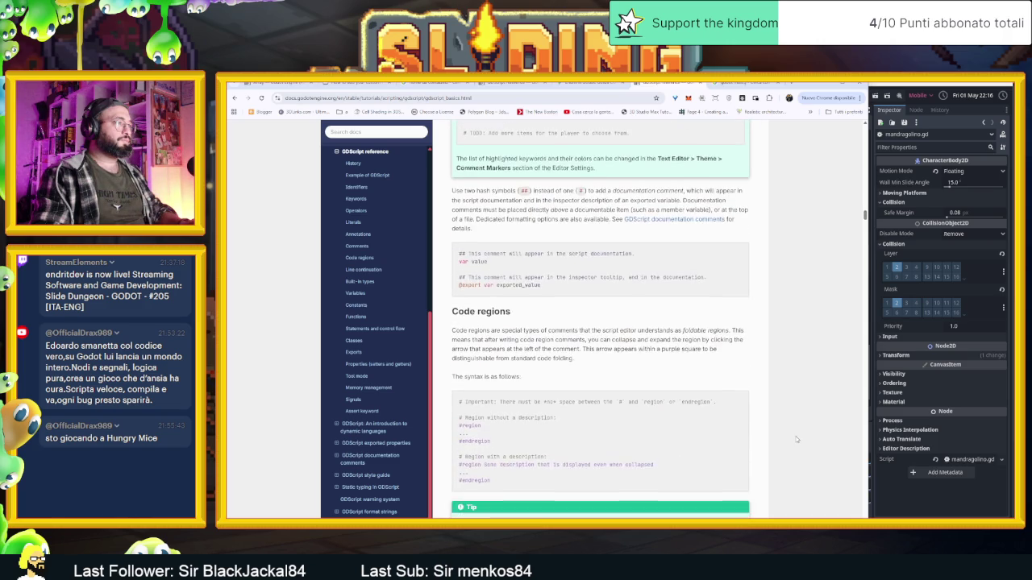
scroll(796, 439, down, 9)
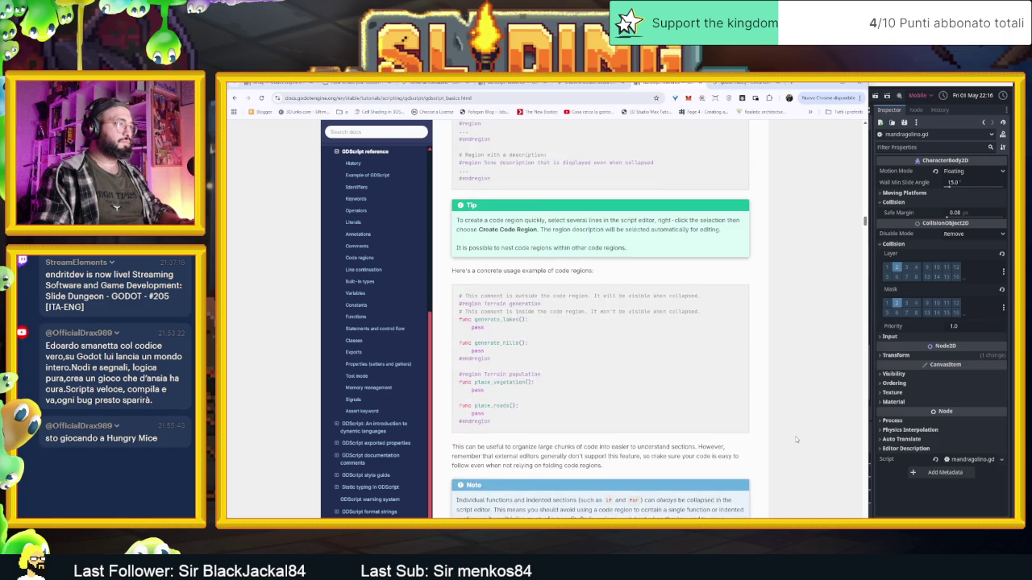
scroll(796, 441, down, 20)
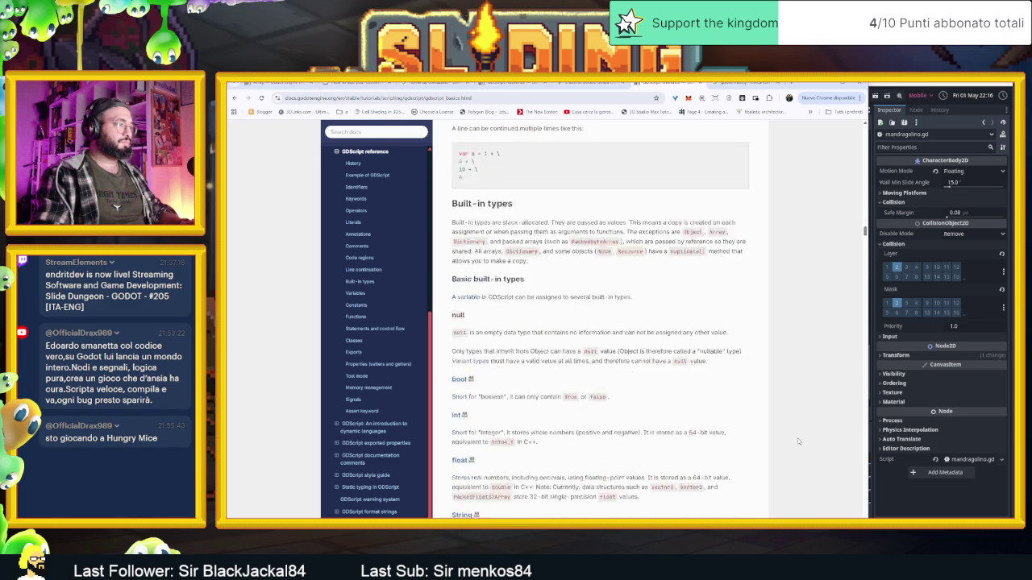
scroll(795, 453, down, 8)
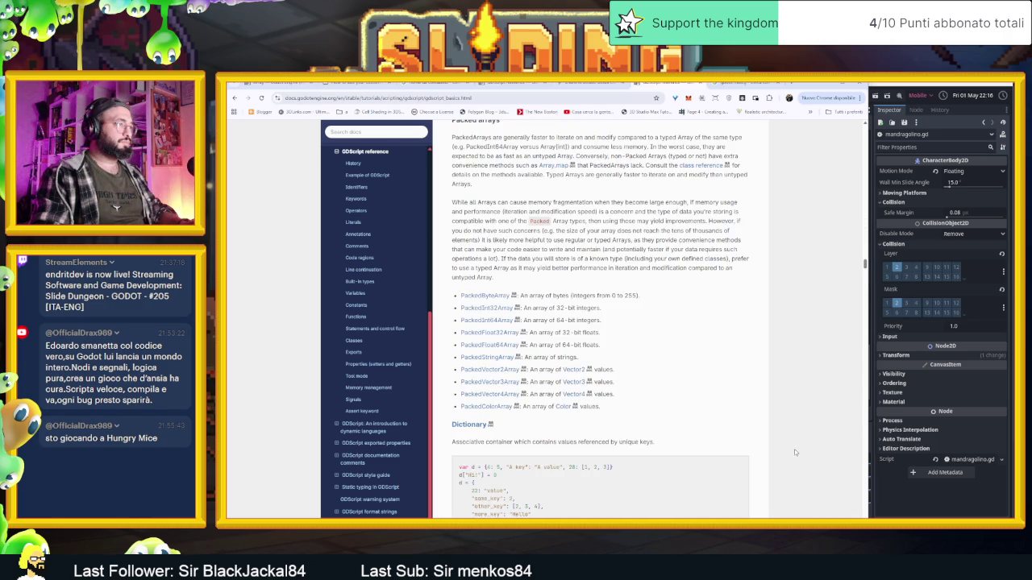
Find 'match' on the page to reach the example's match block, then return to the Google tab
key(ctrl+f)
text(match)
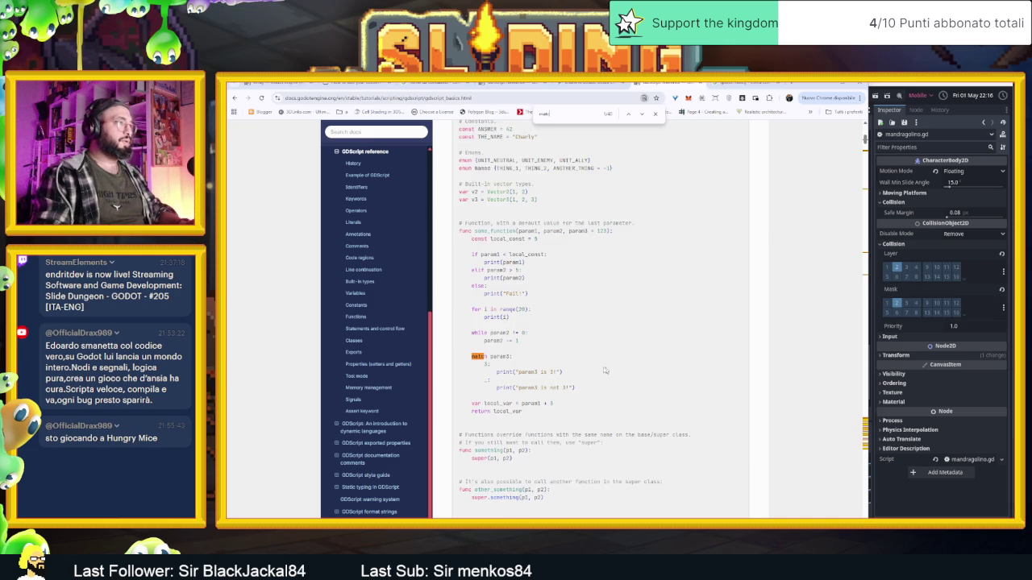
click(655, 114)
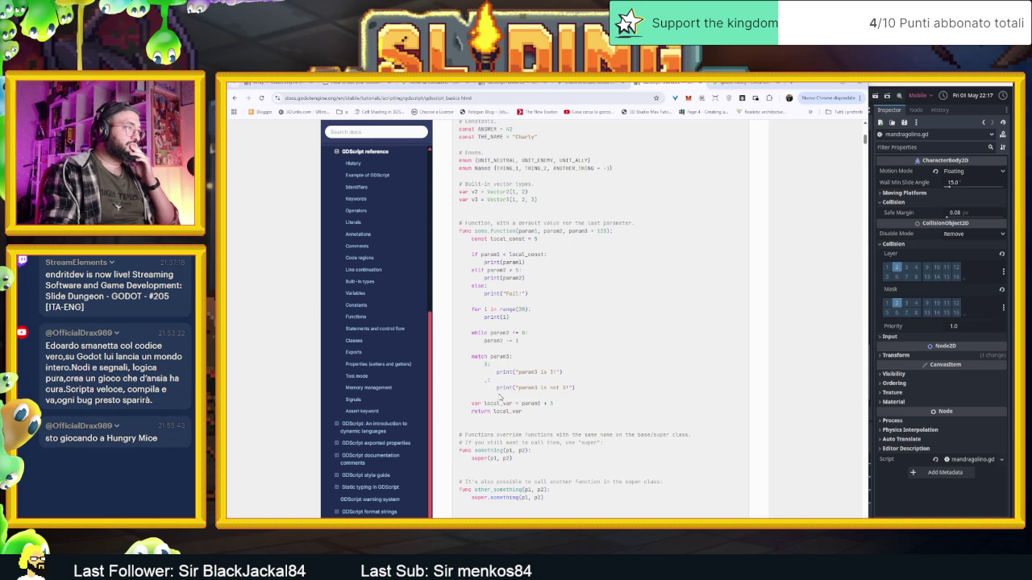
scroll(606, 416, down, 3)
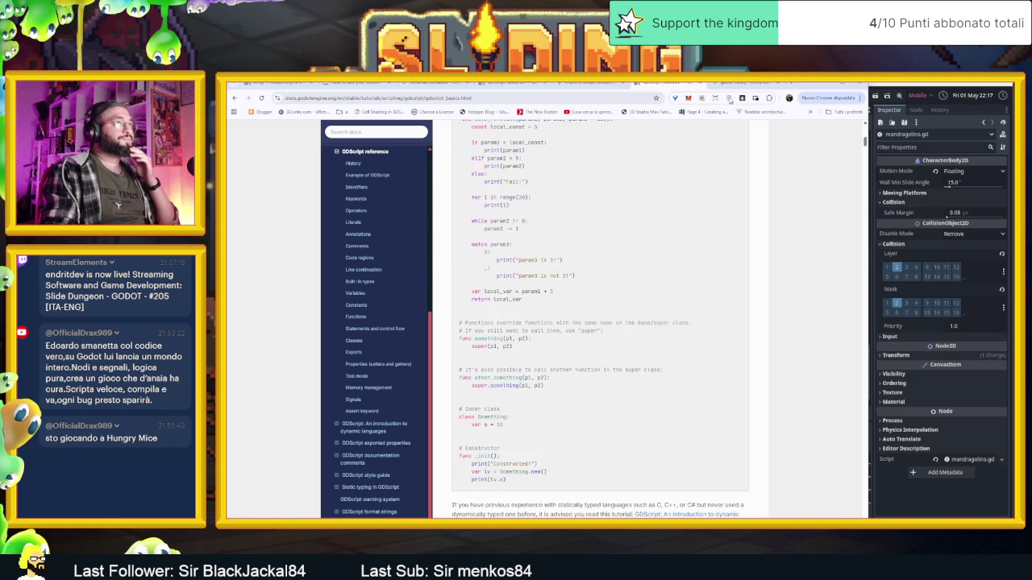
click(746, 83)
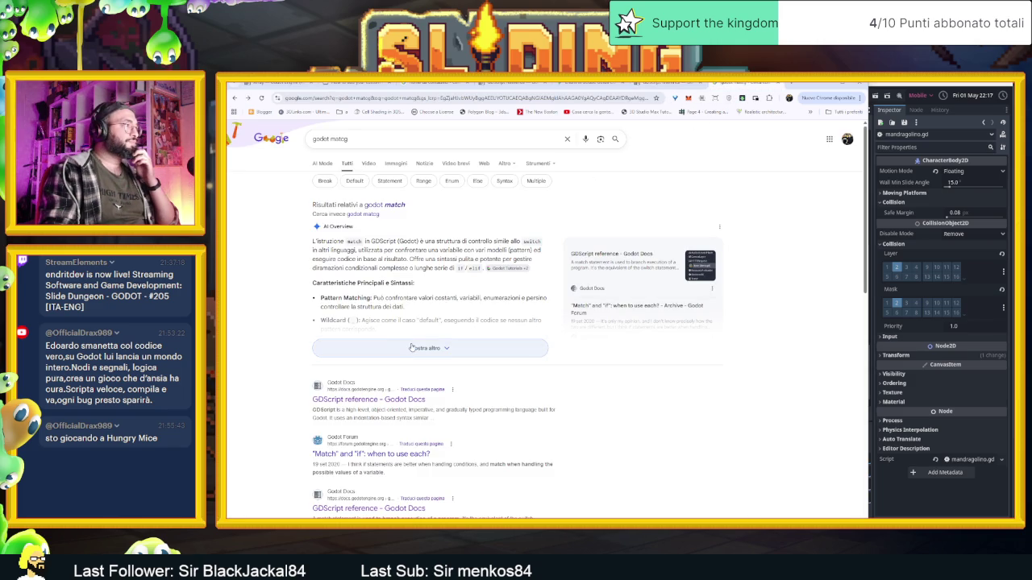
Expand Google's AI overview for 'godot match', read its match example, then return to Godot
click(411, 347)
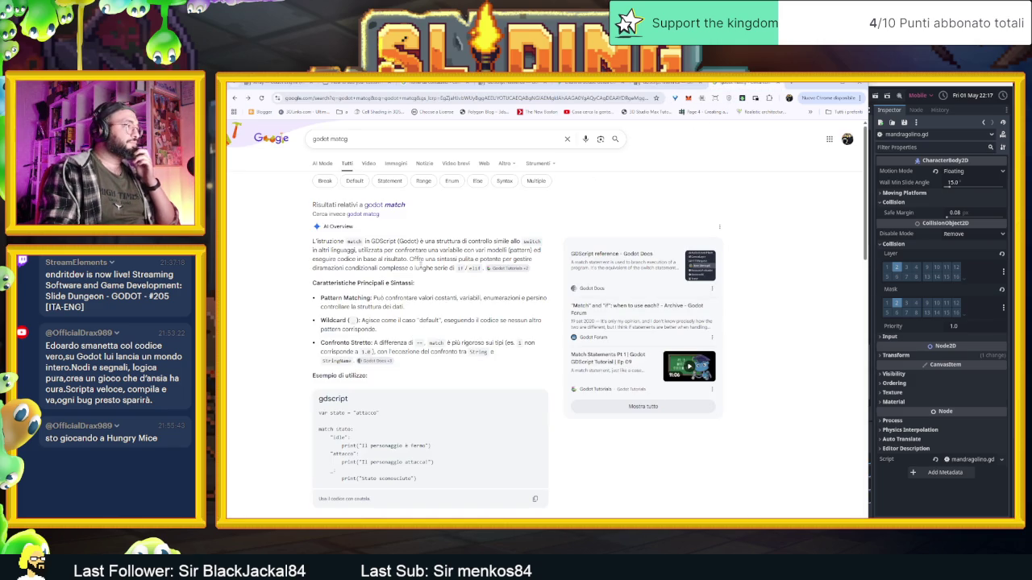
click(395, 206)
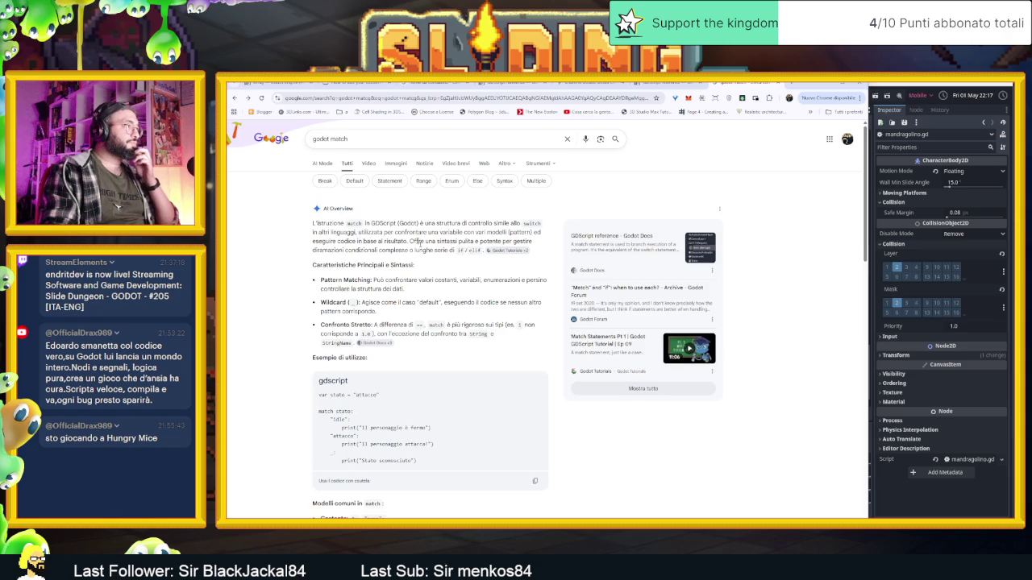
scroll(432, 435, down, 1)
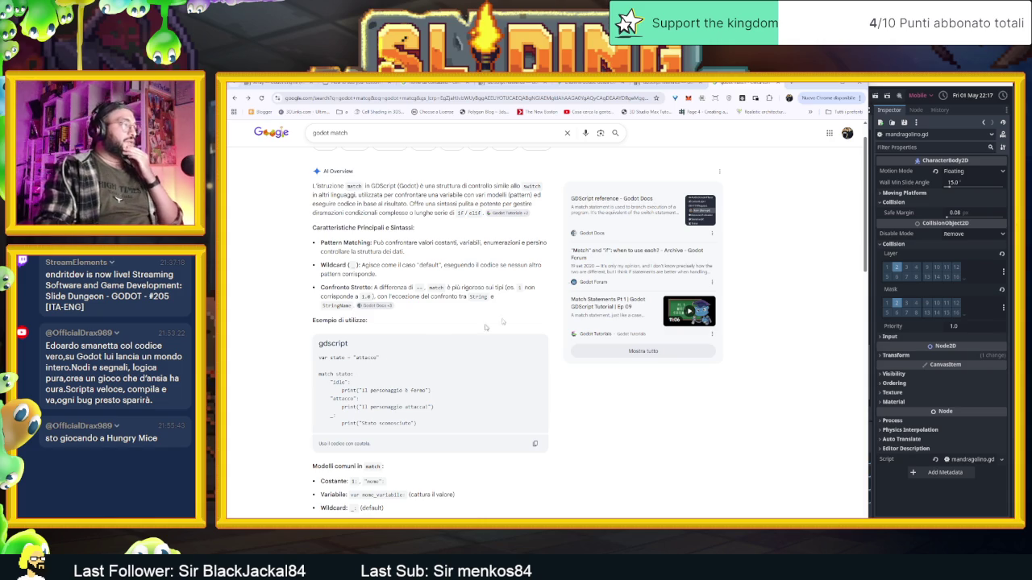
key(alt+Tab)
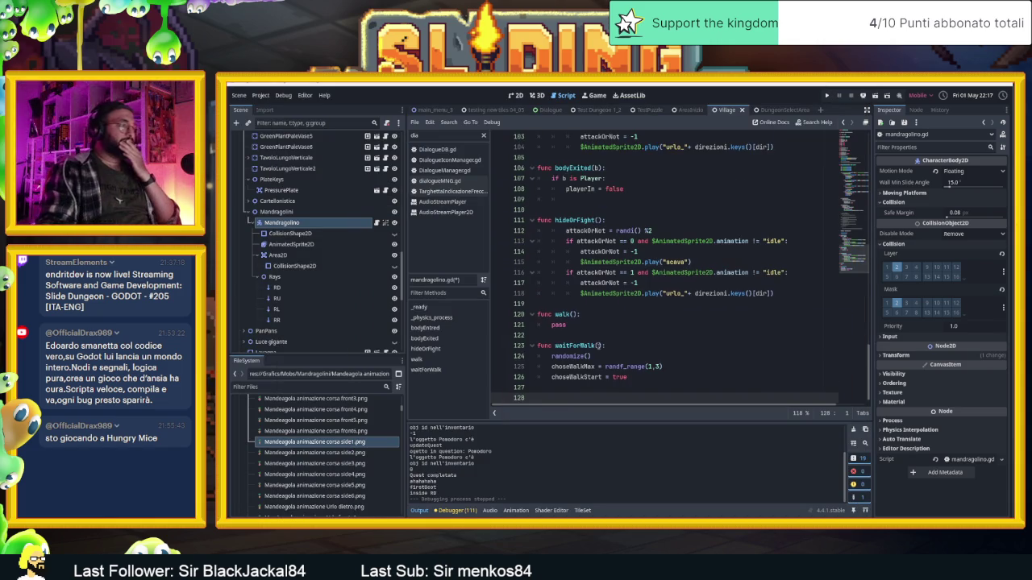
Write the matchDirection() function header with the body line match direzioni.keys()[dir]:
text(func mat)
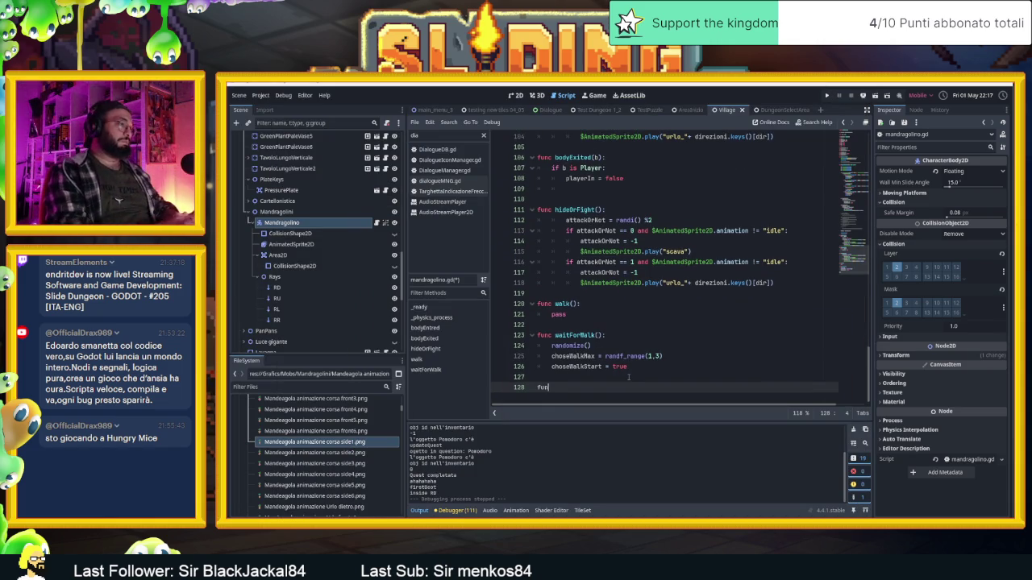
text(ch)
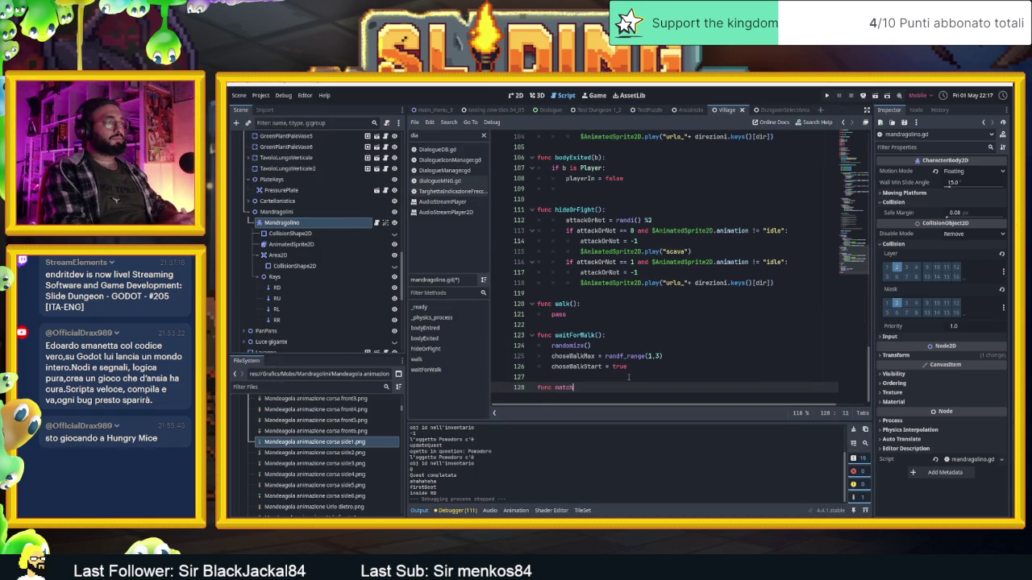
text(Direc)
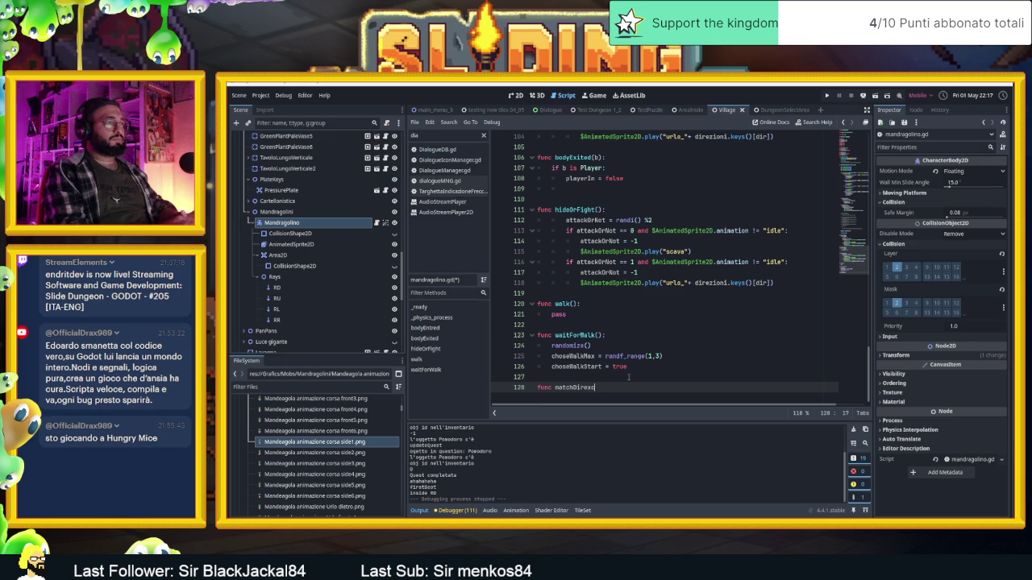
text(tion)
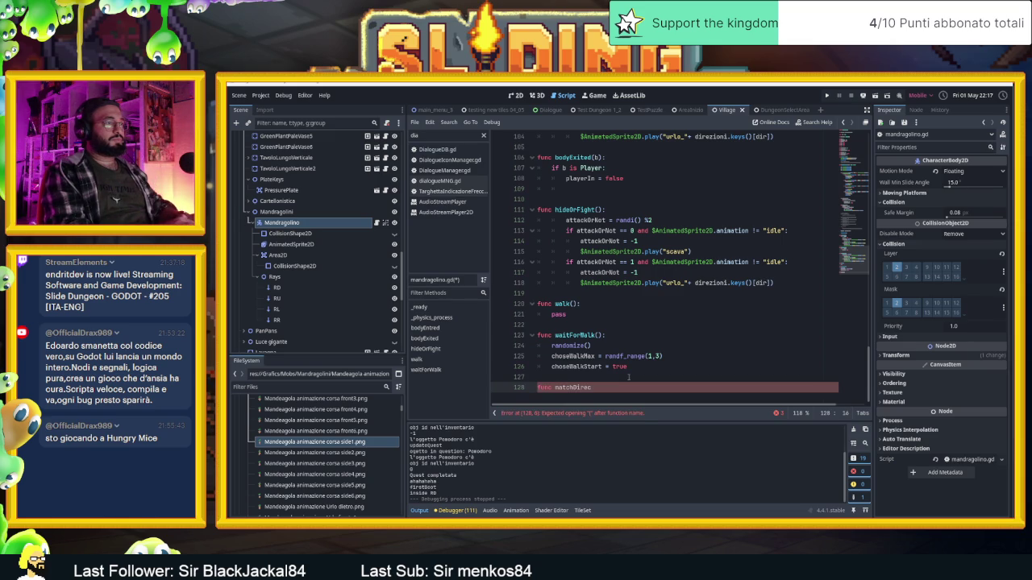
text(())
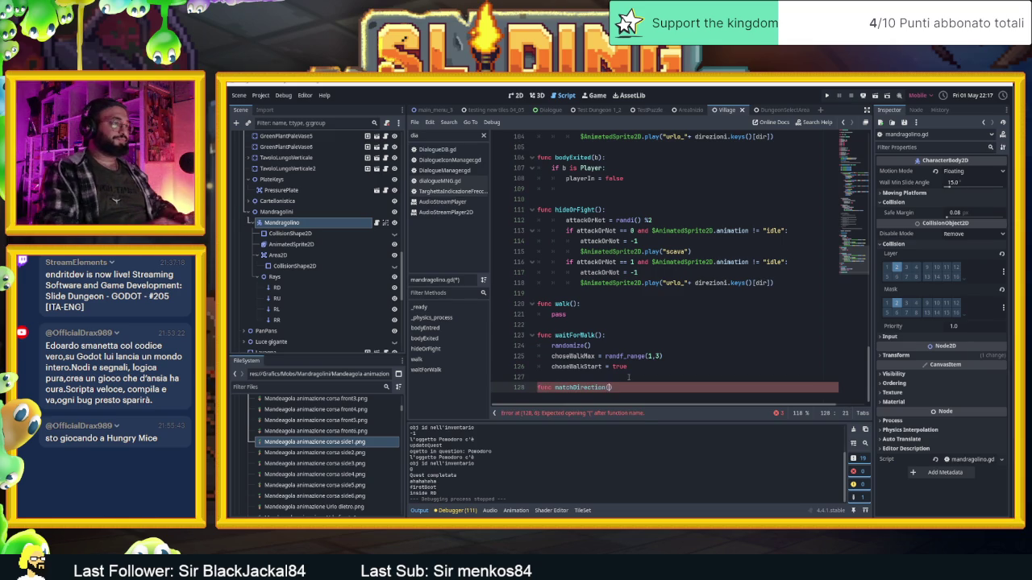
text(:)
key(Return)
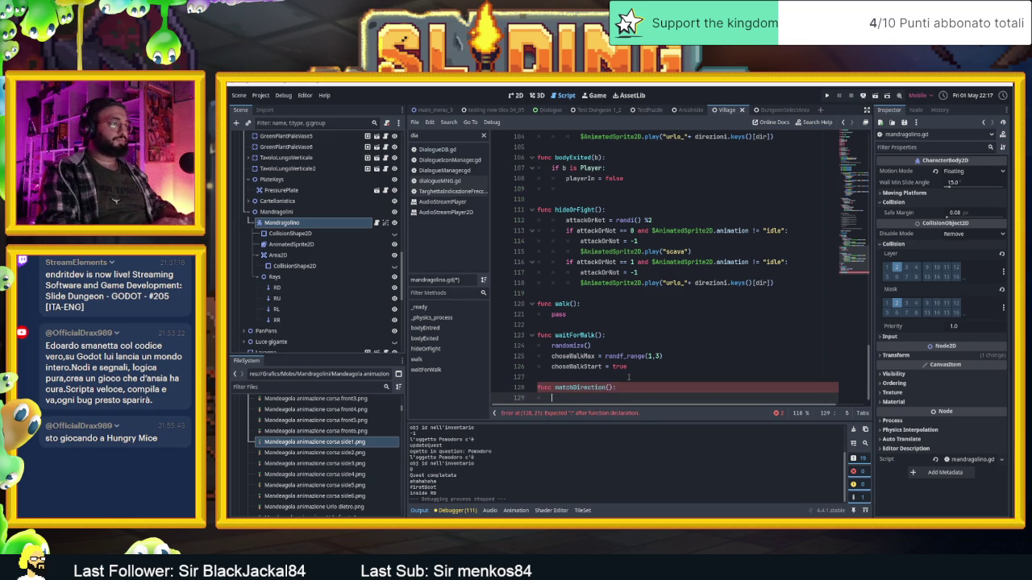
scroll(627, 377, down, 1)
text(match d)
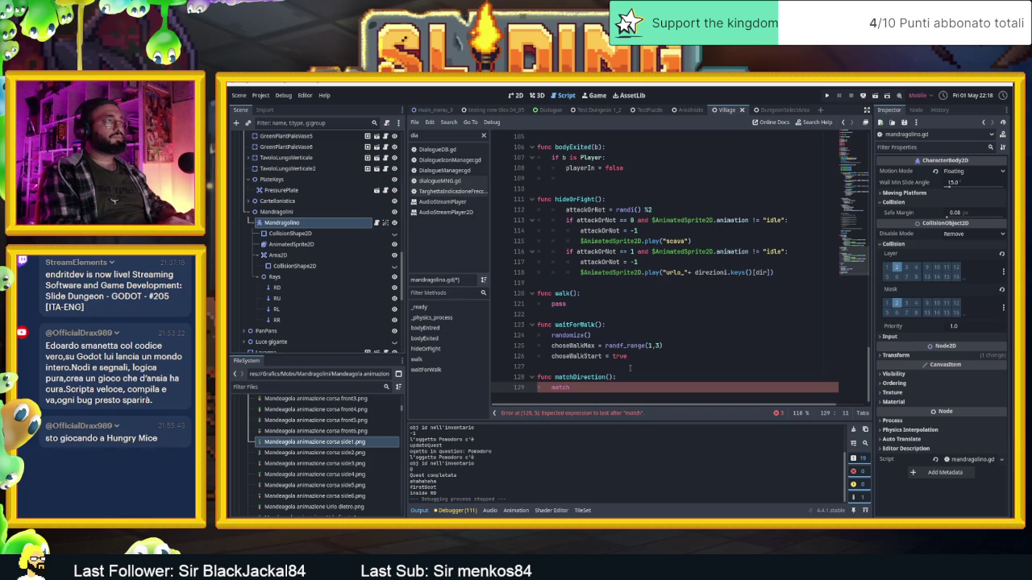
text(irezioni)
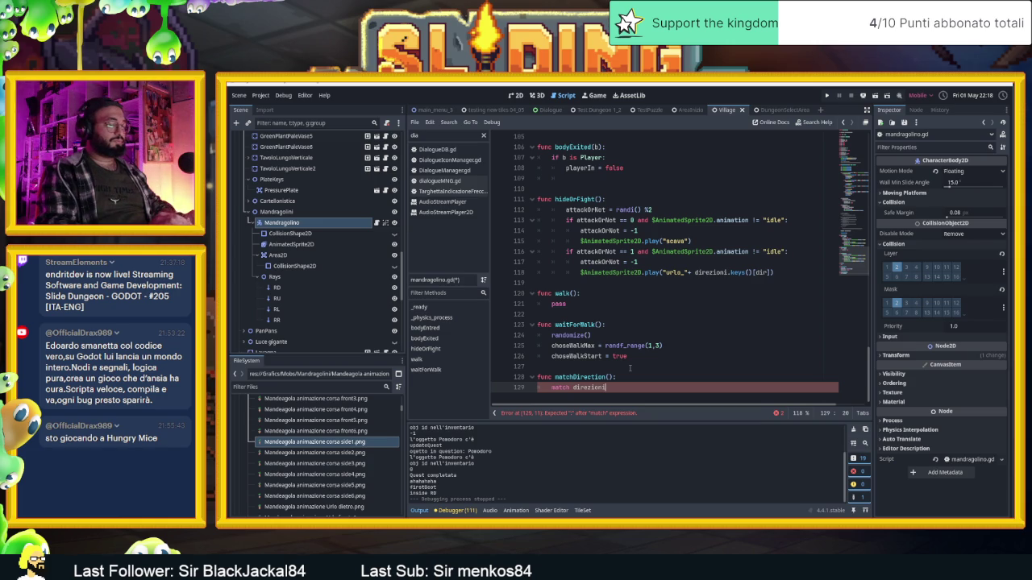
text(key)
key(Return)
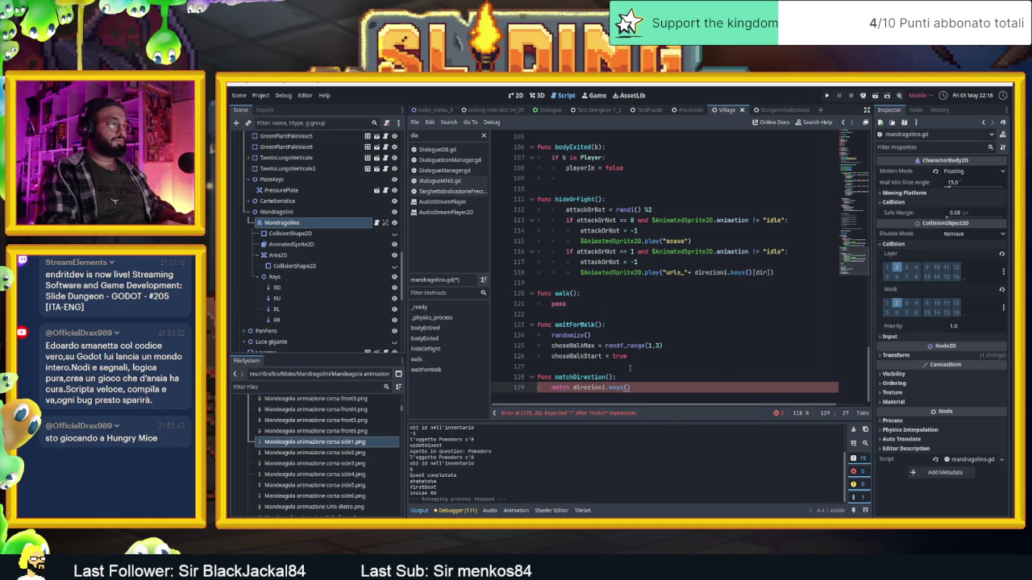
text([)
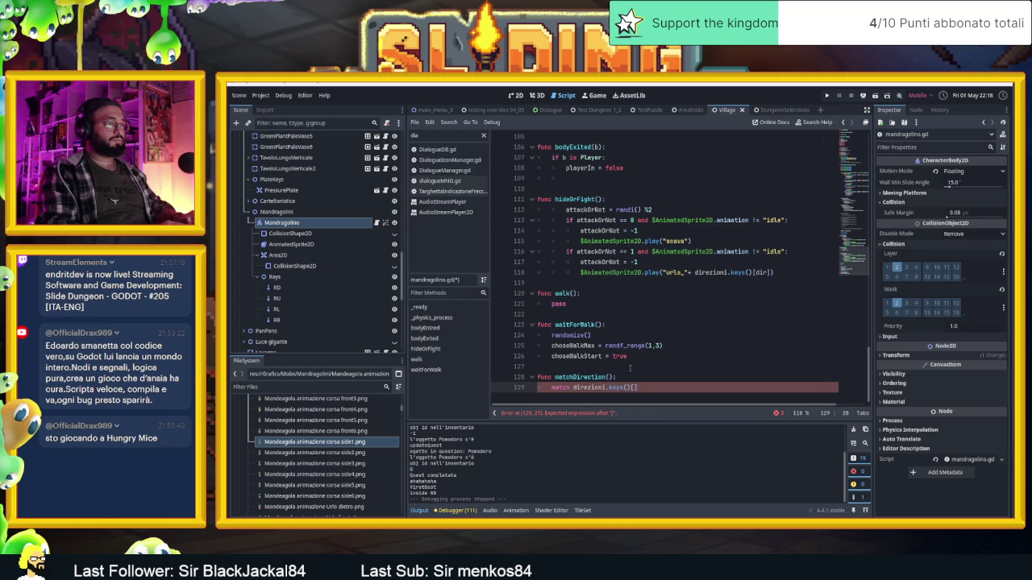
text(di)
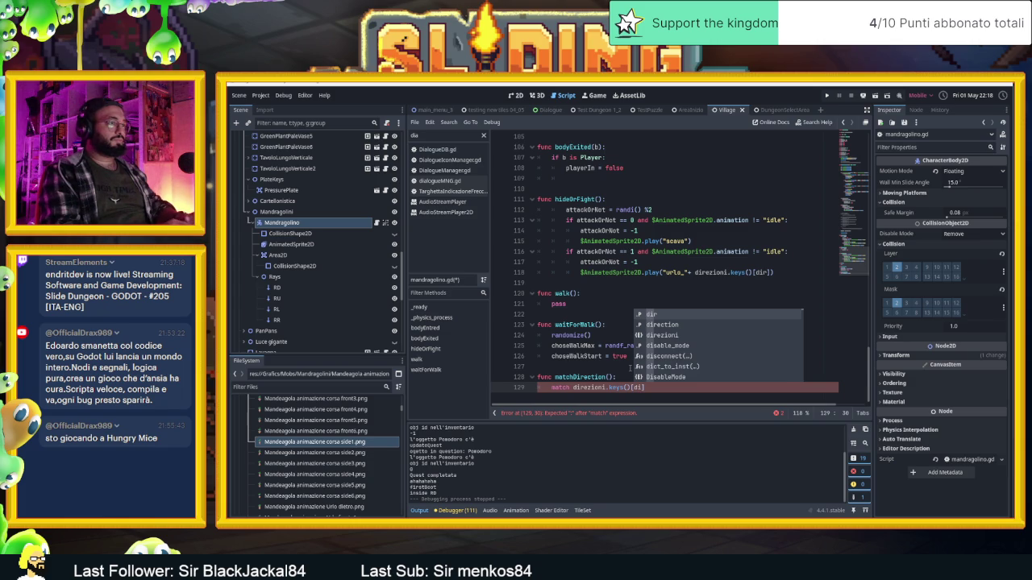
text(r])
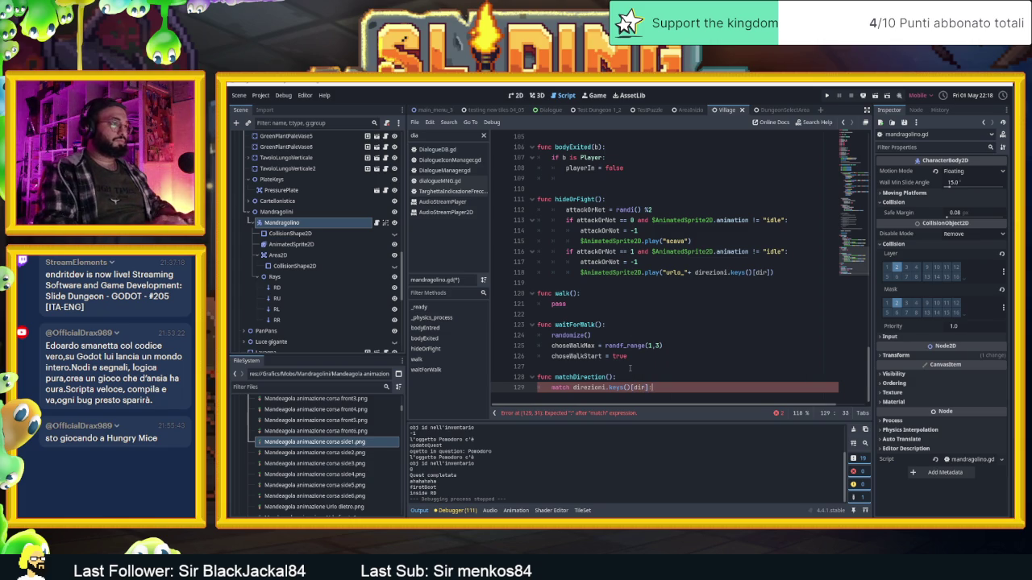
key(Return)
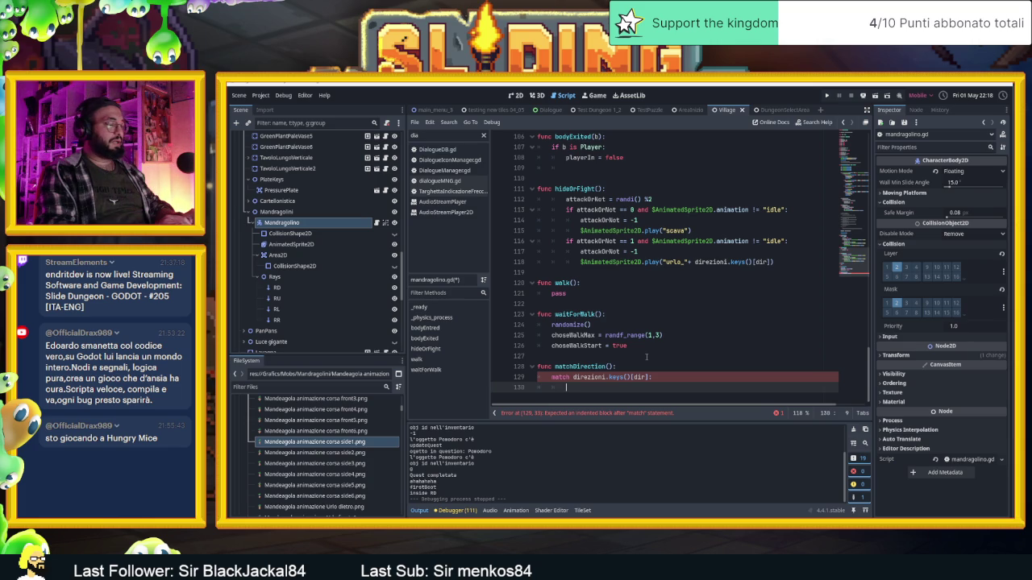
Add a "left" case setting direction = Vector2(-1,0)
text(")
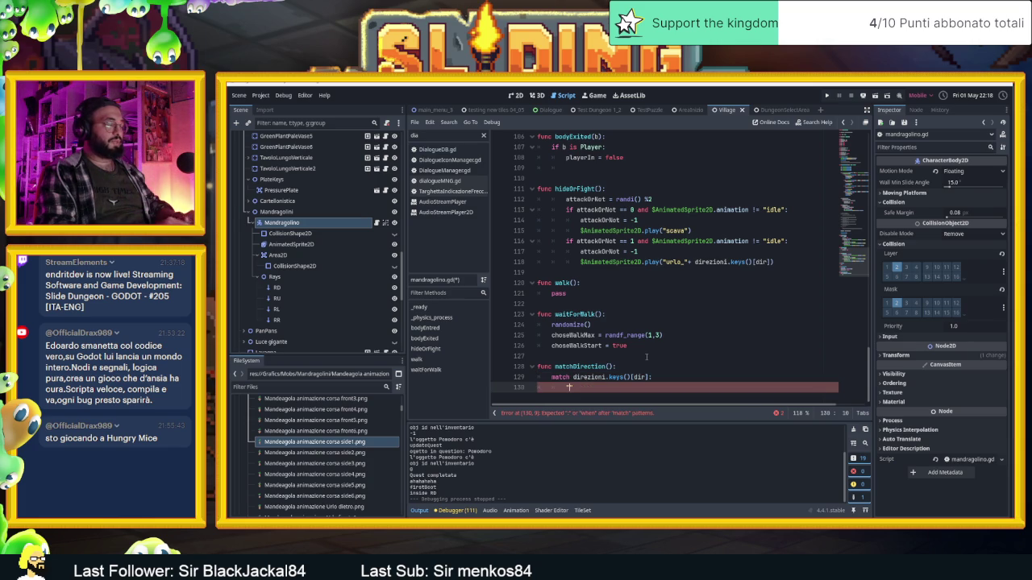
text(left")
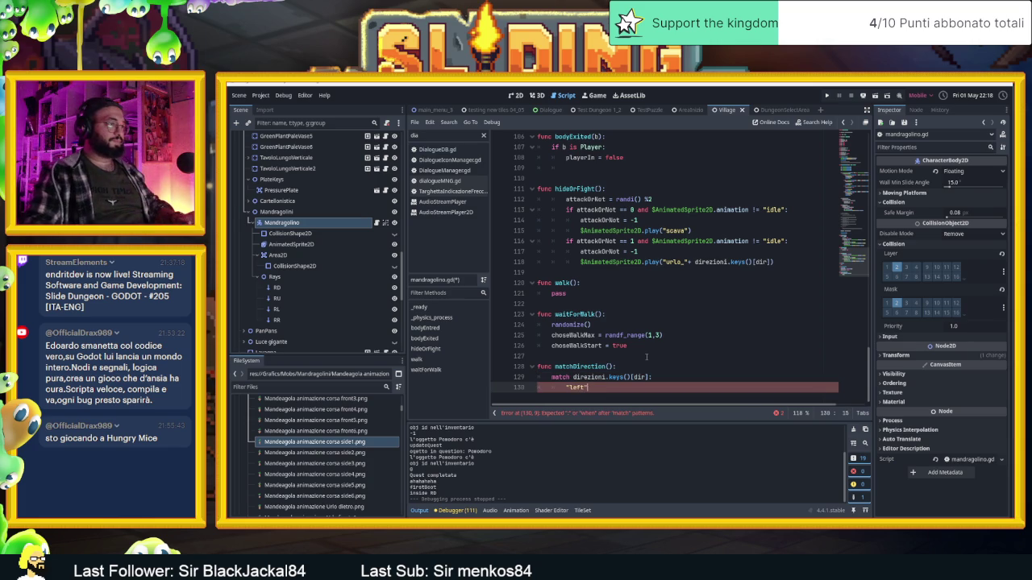
text(:)
key(Return)
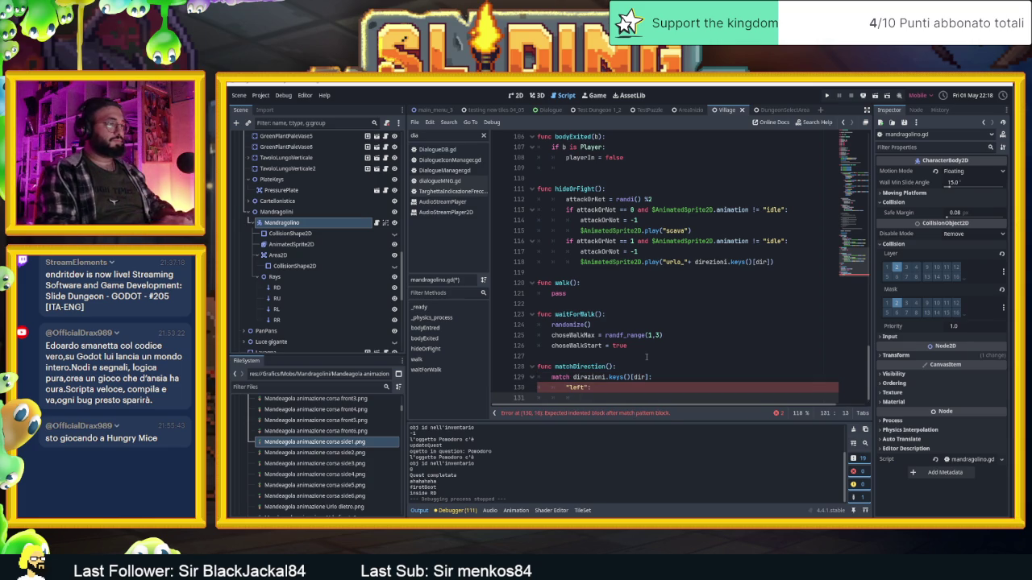
scroll(649, 356, down, 1)
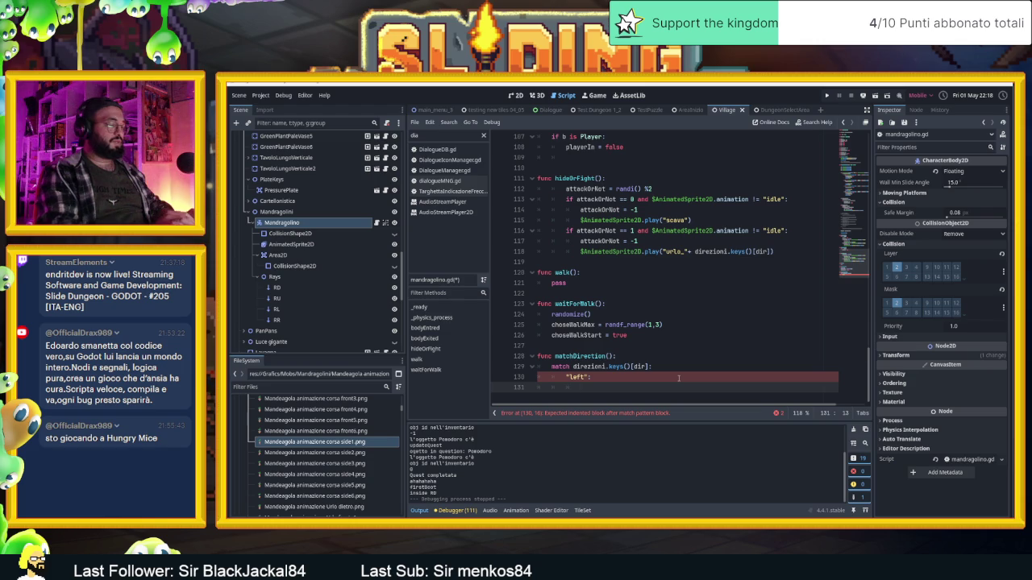
text(dire)
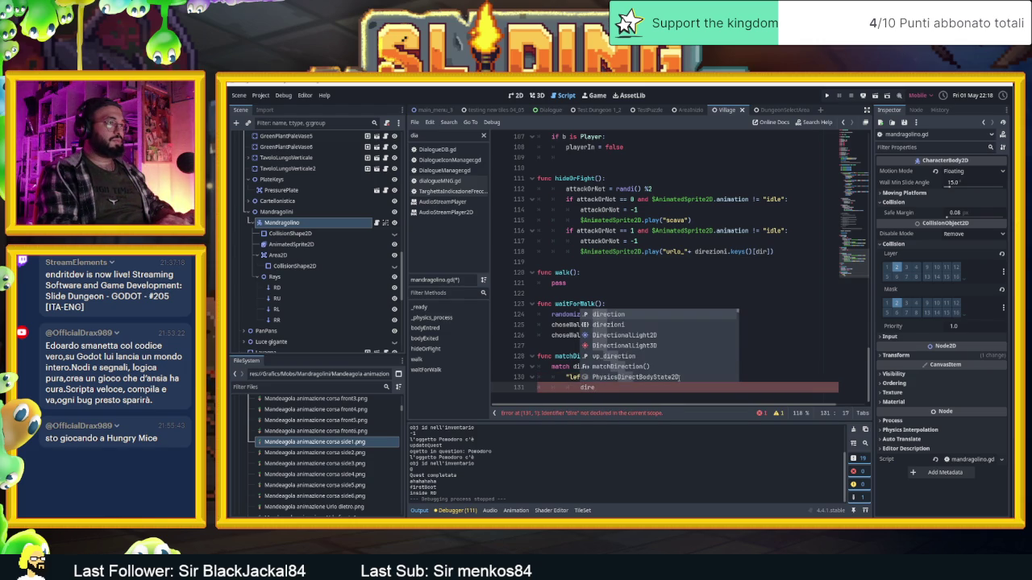
key(Return)
text(=)
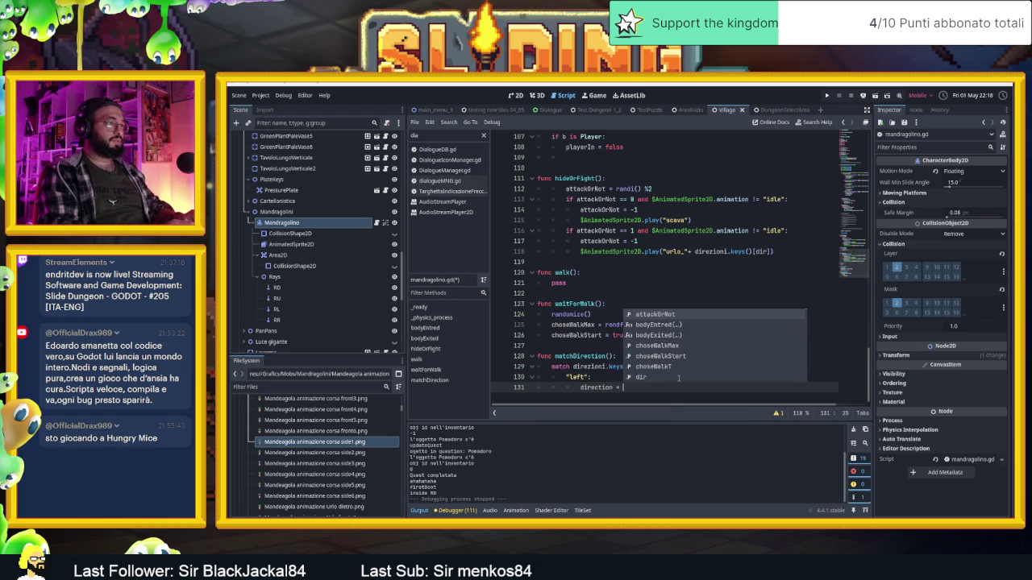
text( Dir)
key(BackSpace)
key(BackSpace)
key(BackSpace)
text(Vex)
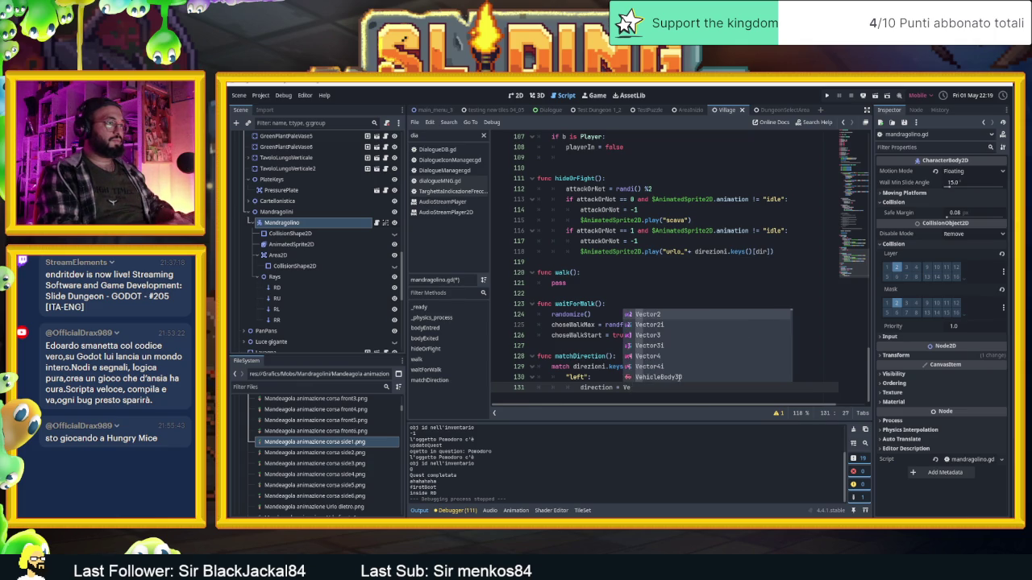
key(BackSpace)
text(ctor2)
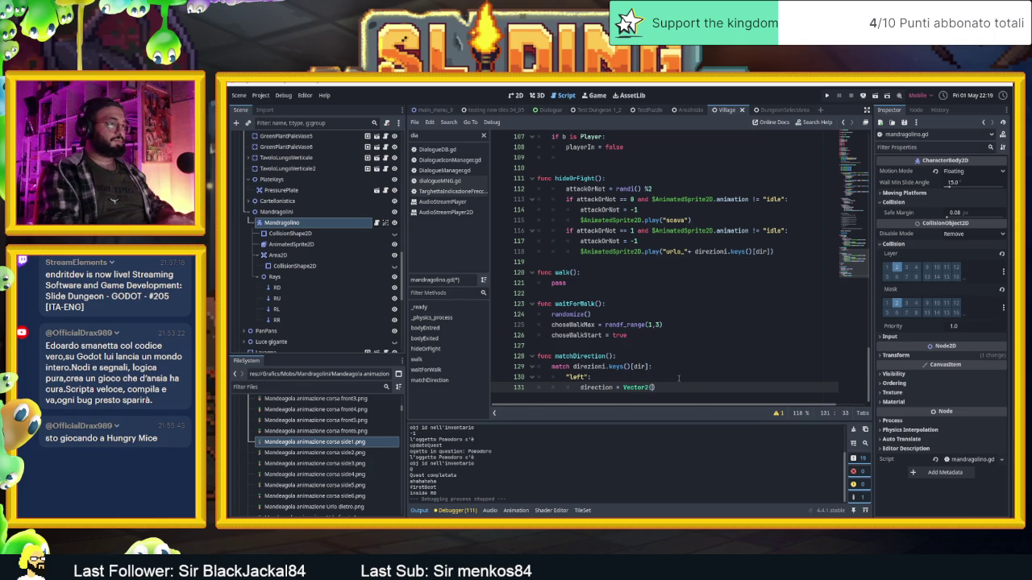
text(()
key(Escape)
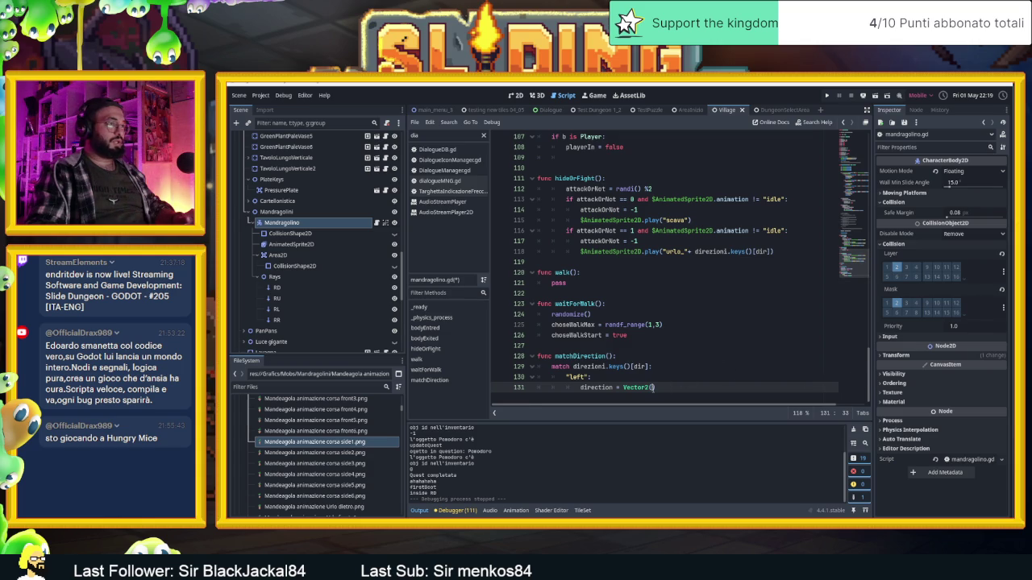
key(ctrl+space)
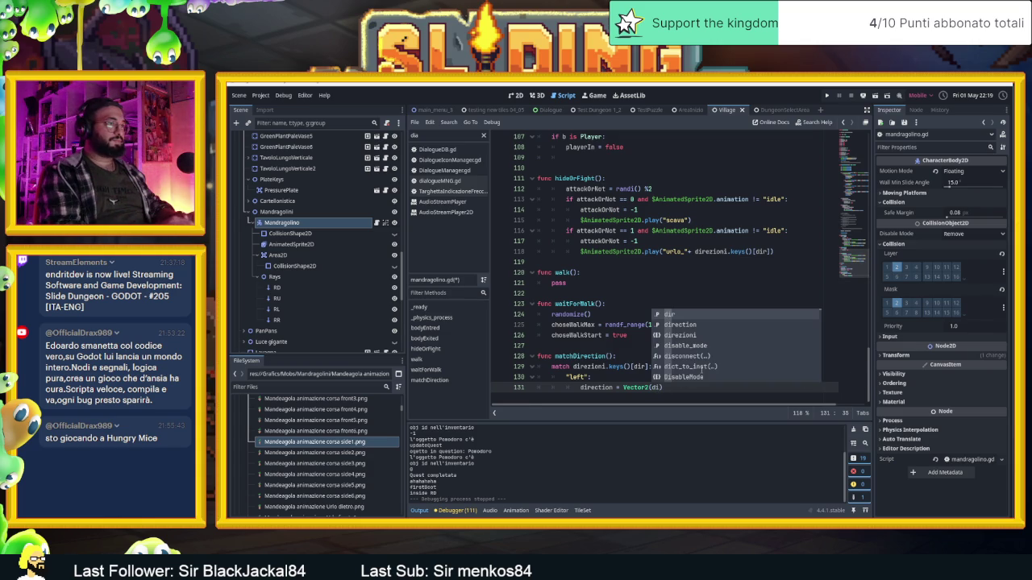
key(Escape)
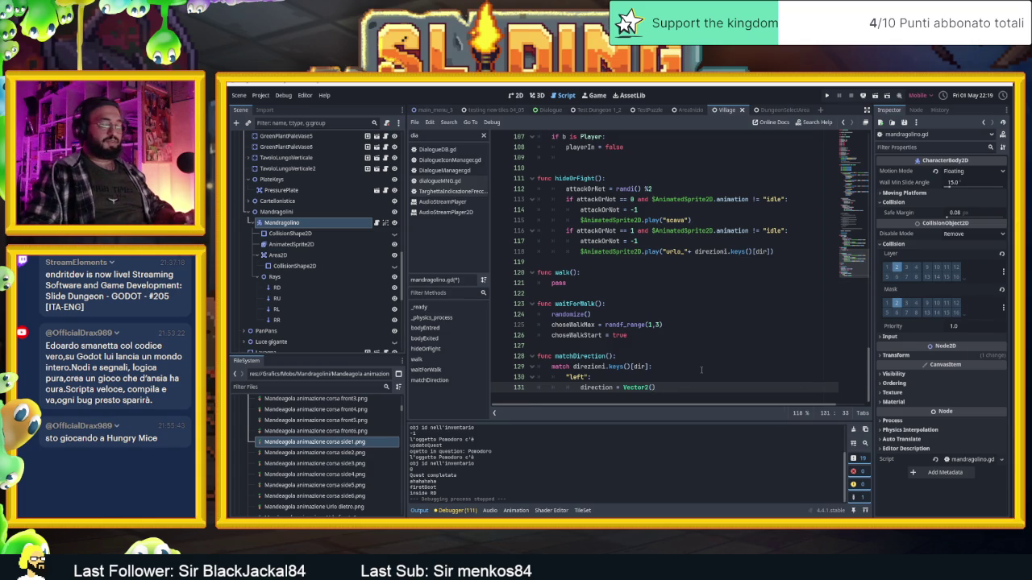
text(-1,0)
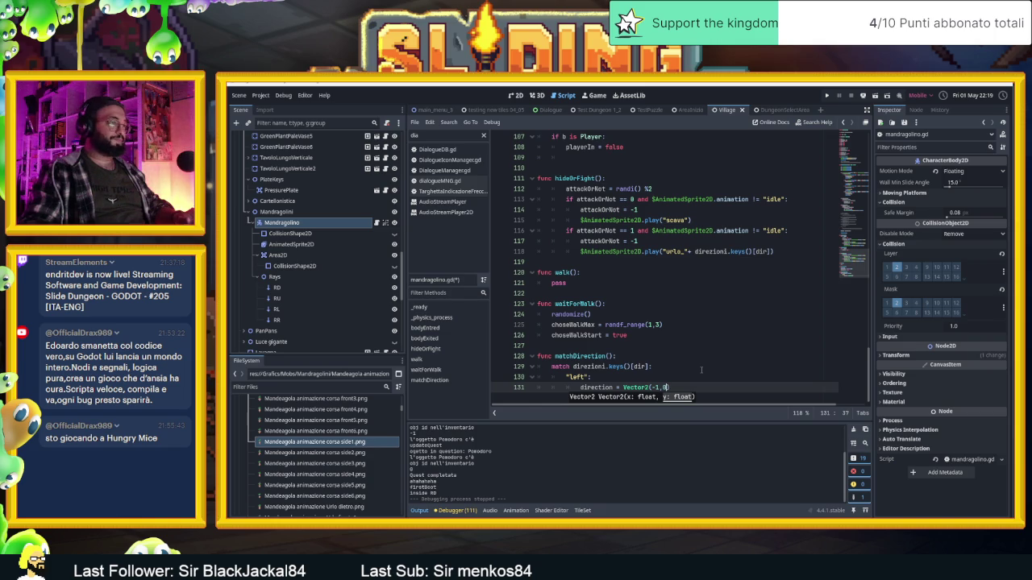
text())
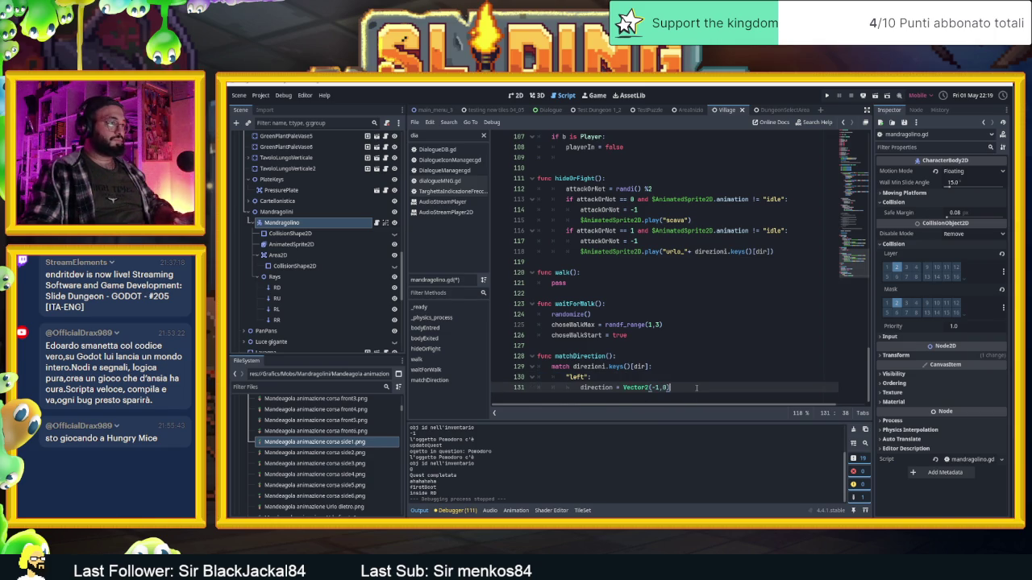
key(Return)
Paste a copy of the case as "right" with direction = Vector2(1,0)
text("left": 			direction = Vector2(-1,0))
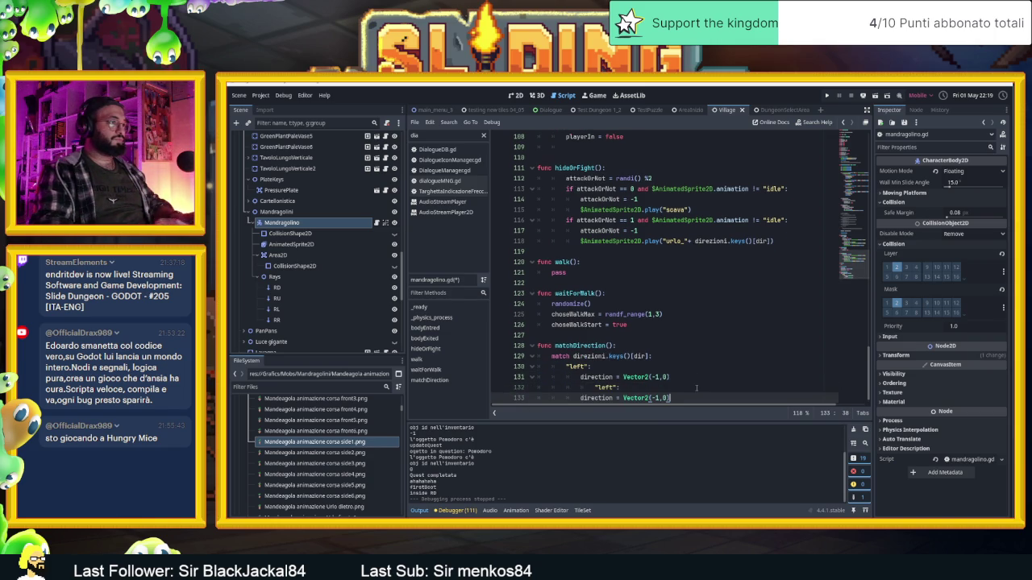
click(577, 387)
key(BackSpace)
key(BackSpace)
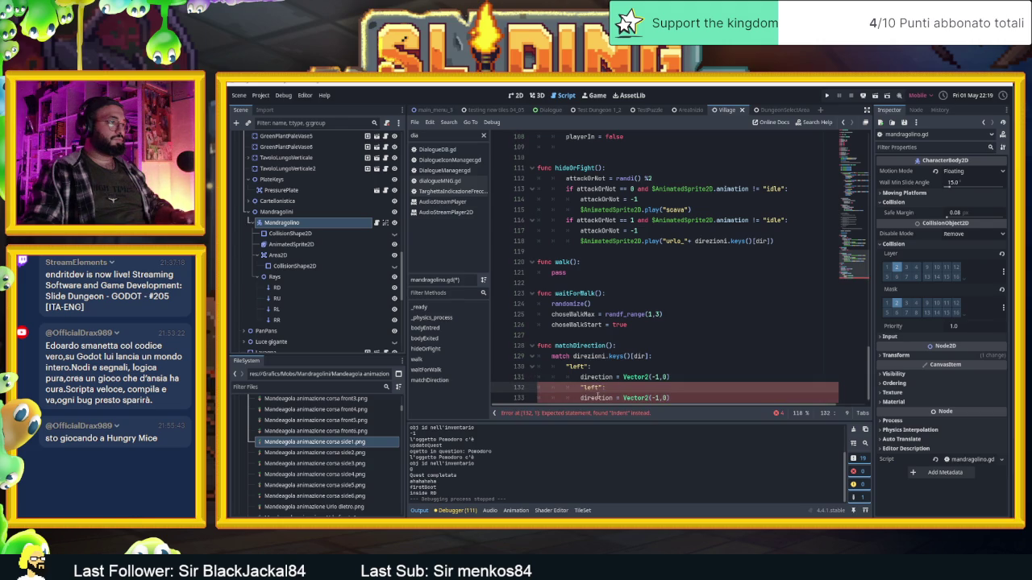
double_click(578, 387)
text(right)
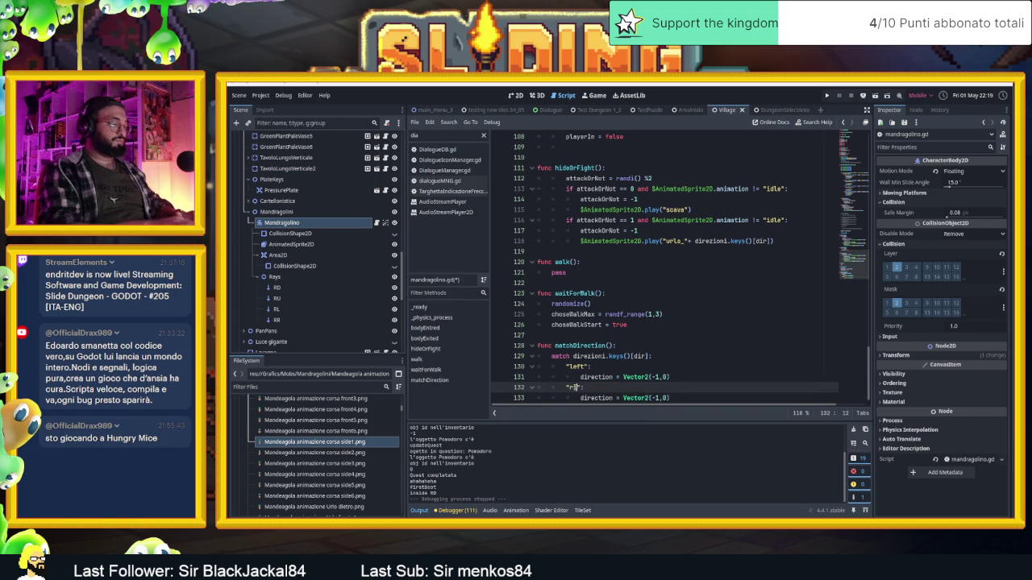
click(650, 398)
key(Delete)
click(701, 389)
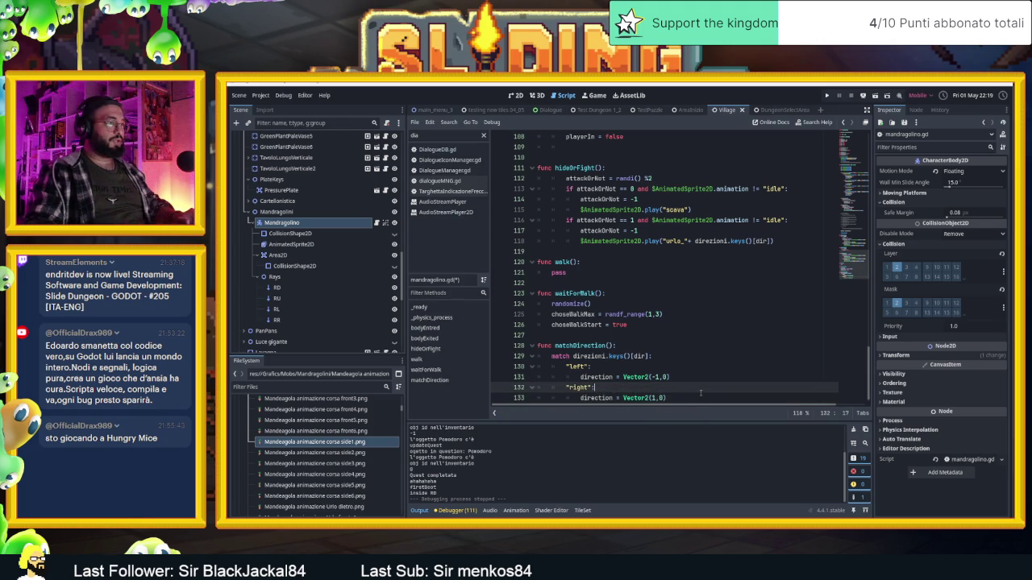
scroll(701, 393, down, 1)
click(690, 388)
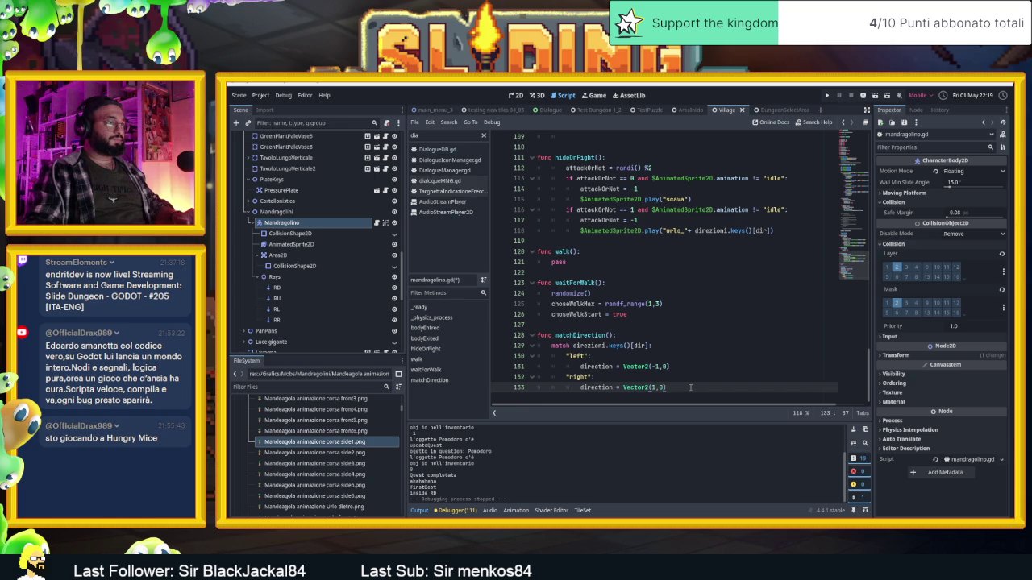
key(Return)
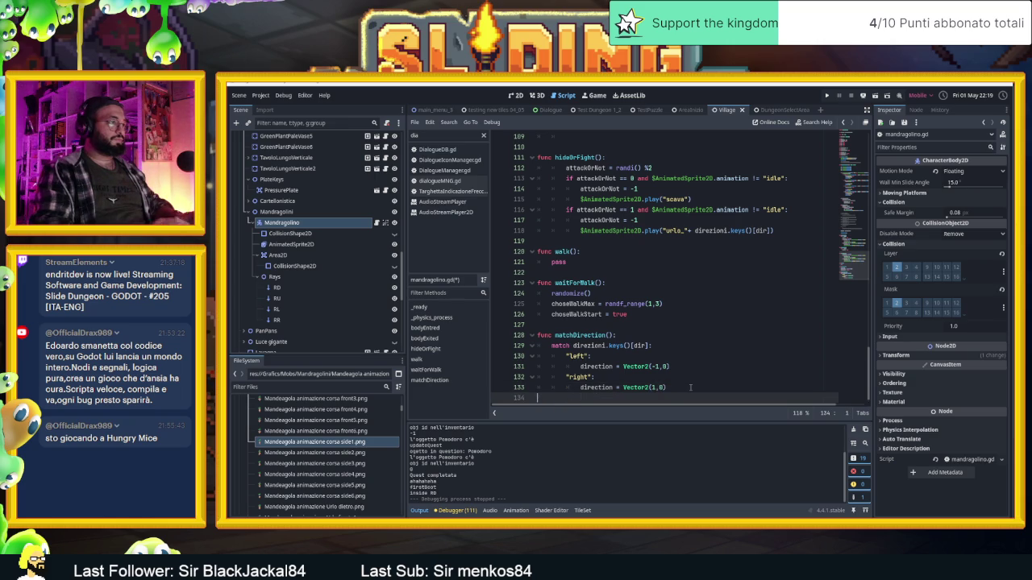
Paste another copy of the case as "up" with direction = Vector2(0,-1)
text("left": 			direction = Vector2(-1,0))
double_click(576, 387)
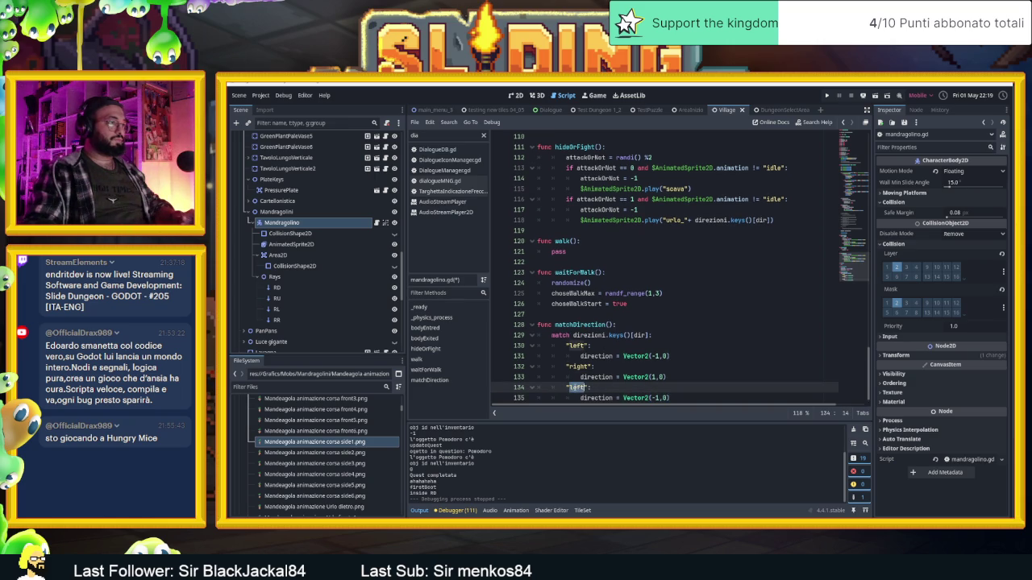
text(up)
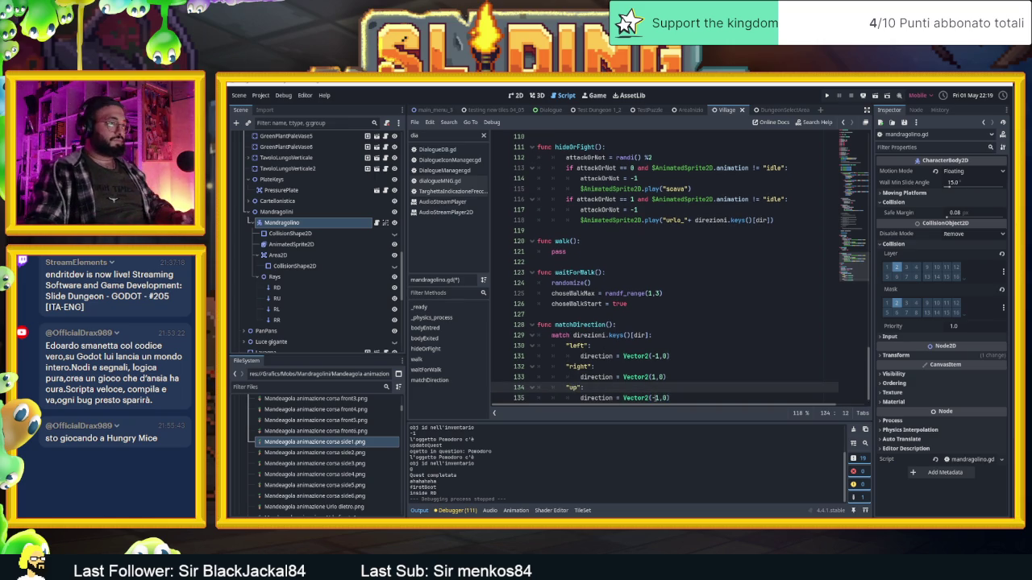
click(654, 397)
key(BackSpace)
key(Delete)
key(Delete)
key(BackSpace)
text(0,1)
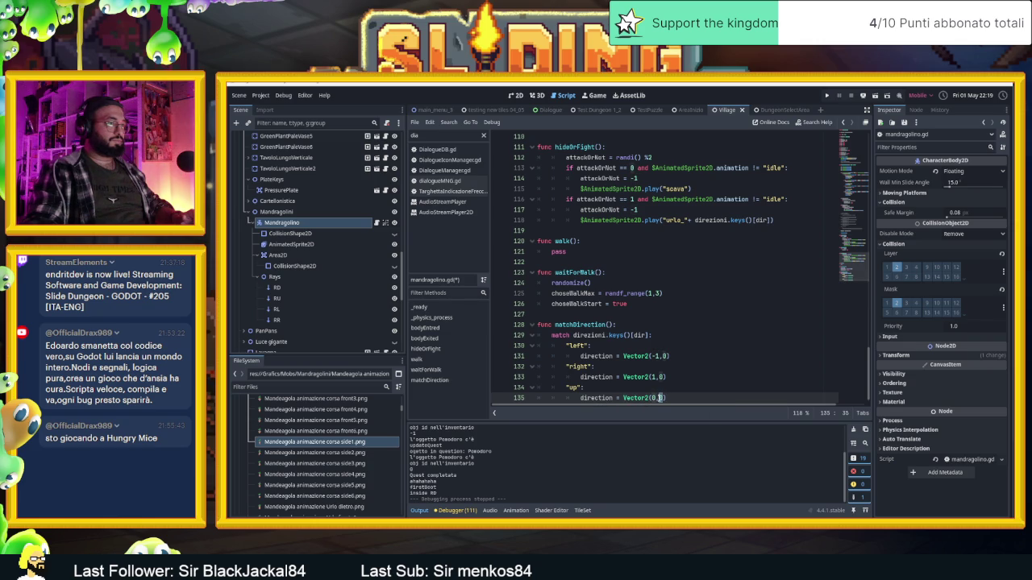
key(Delete)
text(-1)
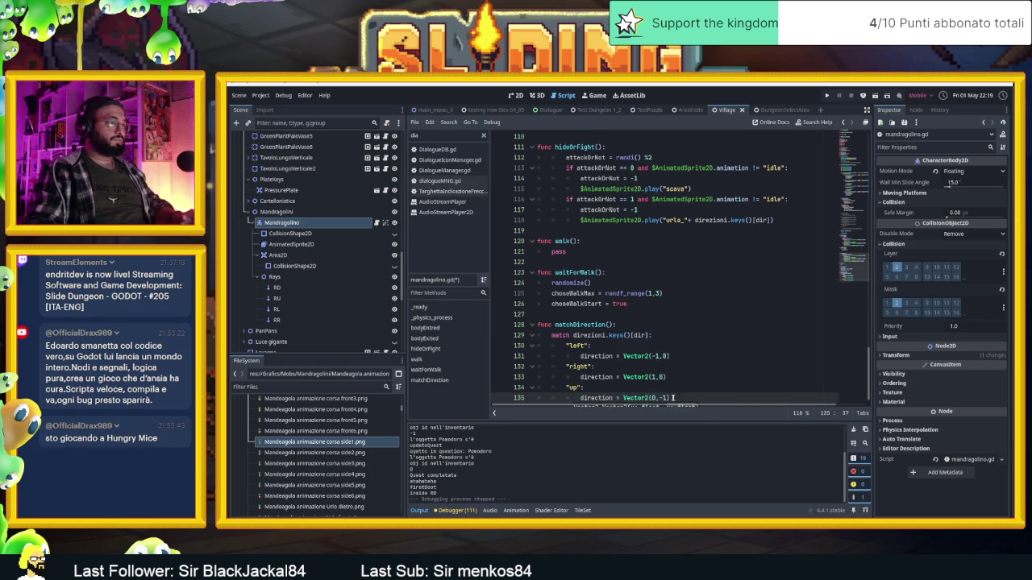
scroll(691, 386, down, 1)
key(End)
key(Return)
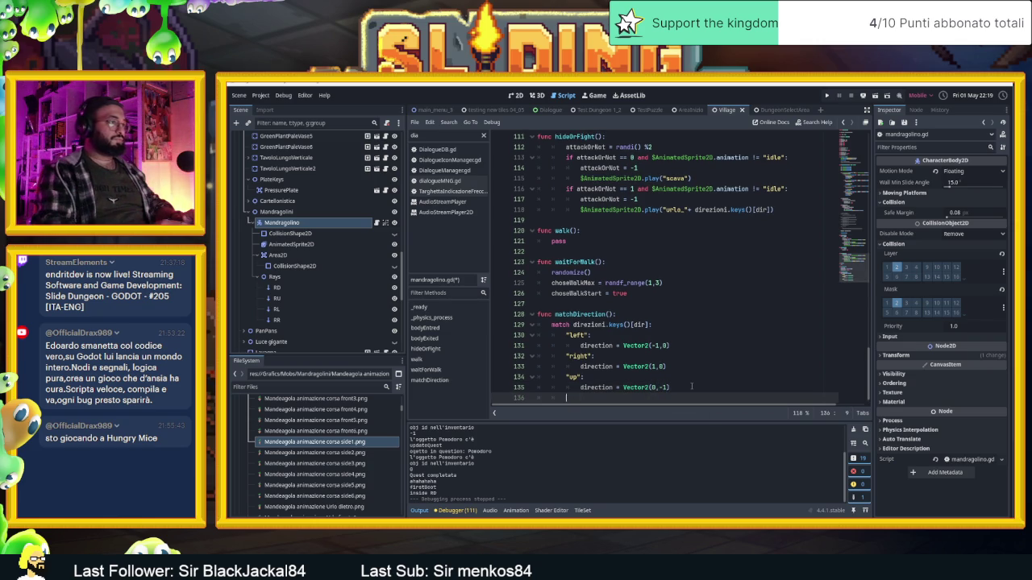
Paste one more copy as "down" with direction = Vector2(0,1)
scroll(691, 386, down, 1)
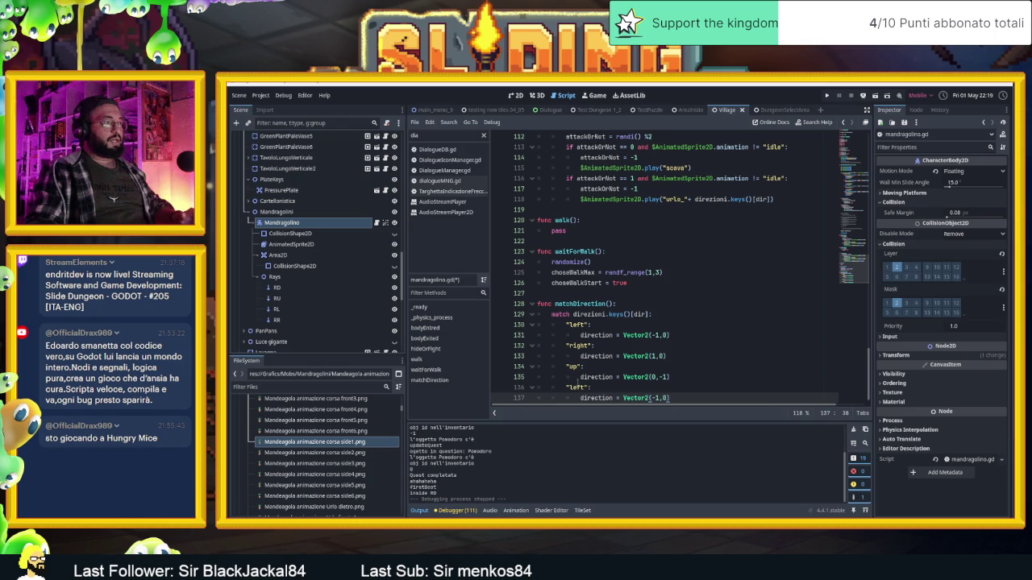
key(ctrl+v)
double_click(576, 388)
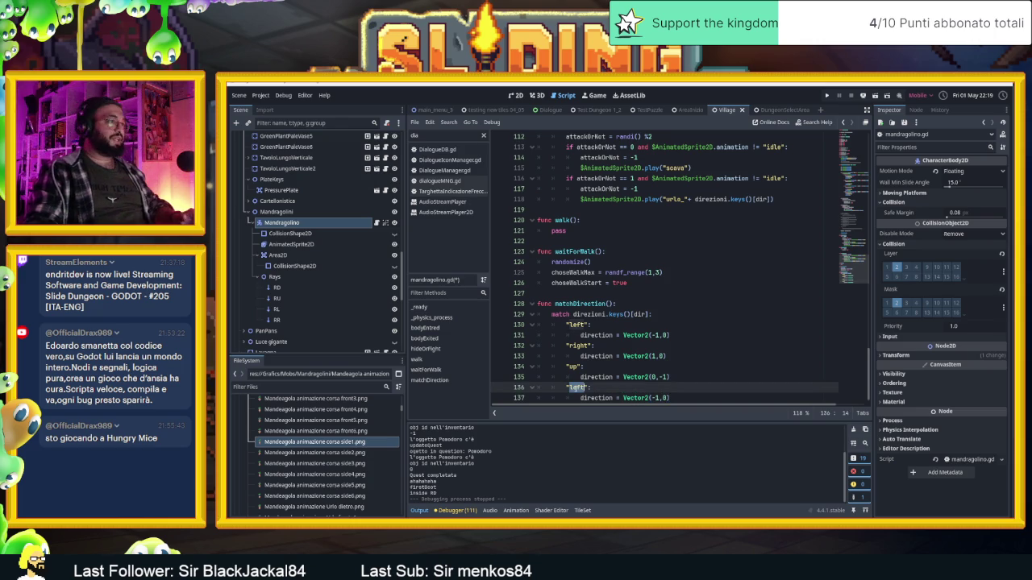
text(down)
click(654, 398)
key(Delete)
click(655, 398)
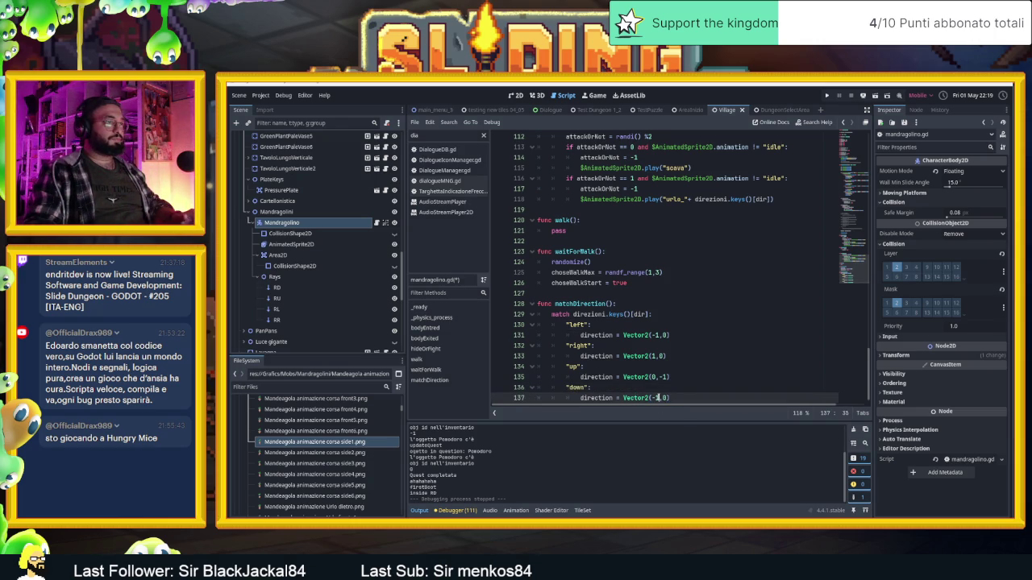
key(BackSpace)
key(Delete)
text(0)
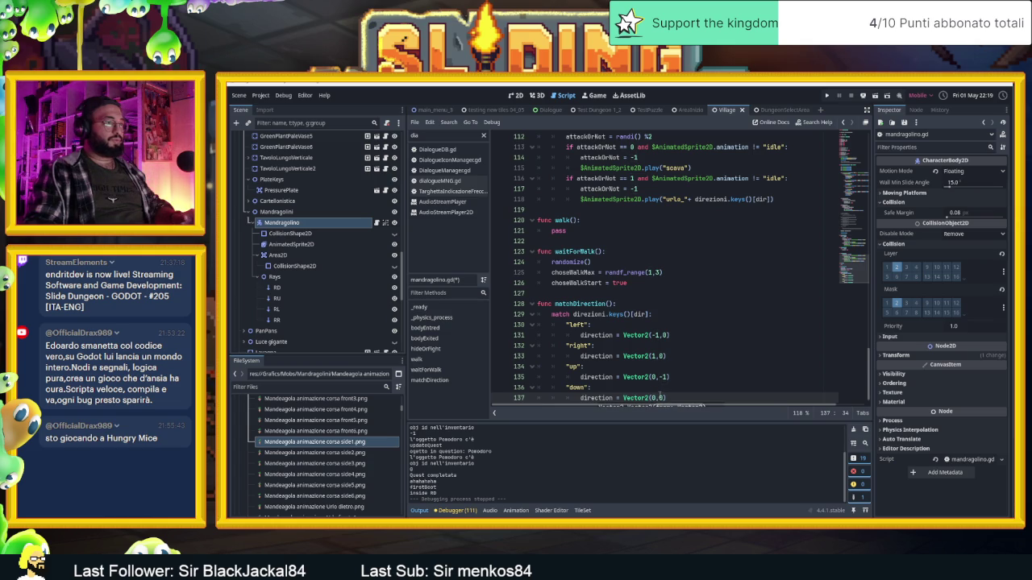
key(Right)
key(Right)
key(BackSpace)
text(1)
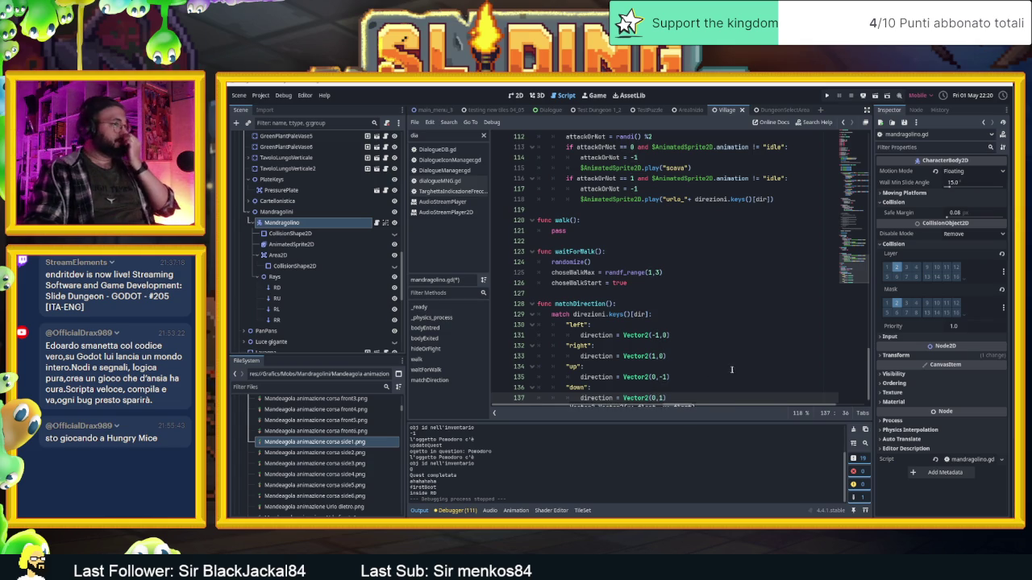
click(731, 369)
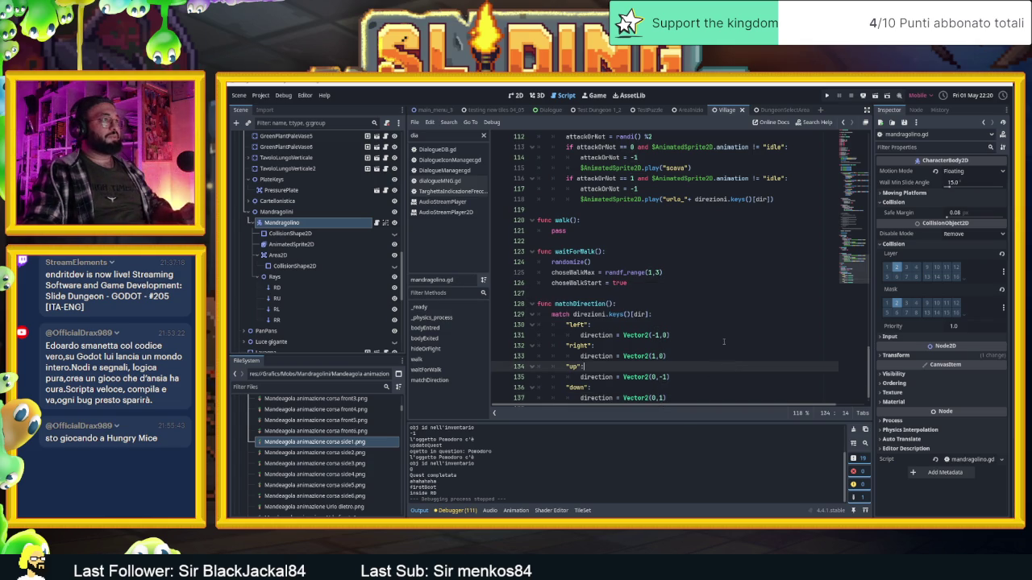
scroll(723, 341, up, 7)
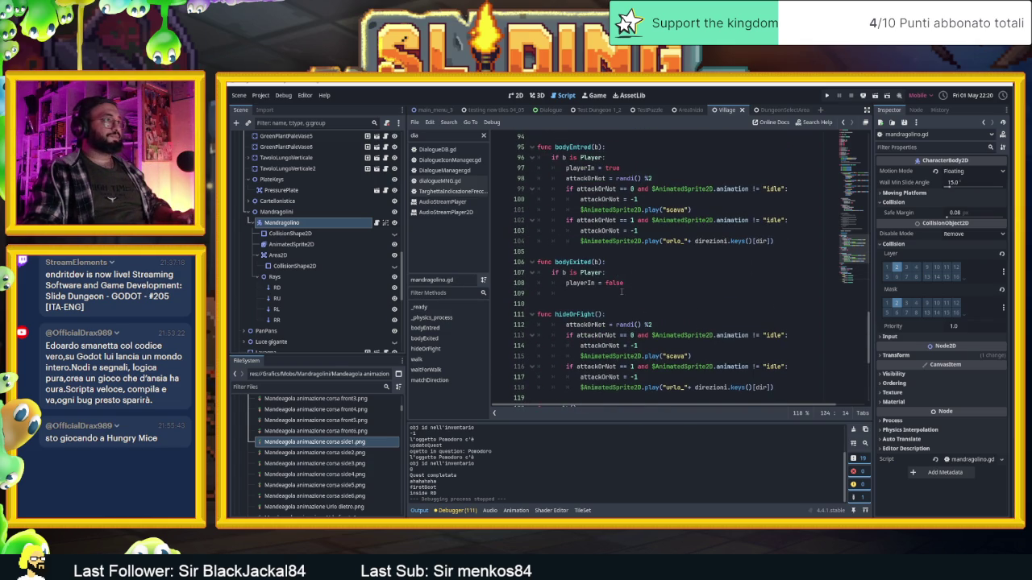
Call matchDirection() on line 74 after the run animation plays, adding two blank lines below
scroll(633, 292, up, 9)
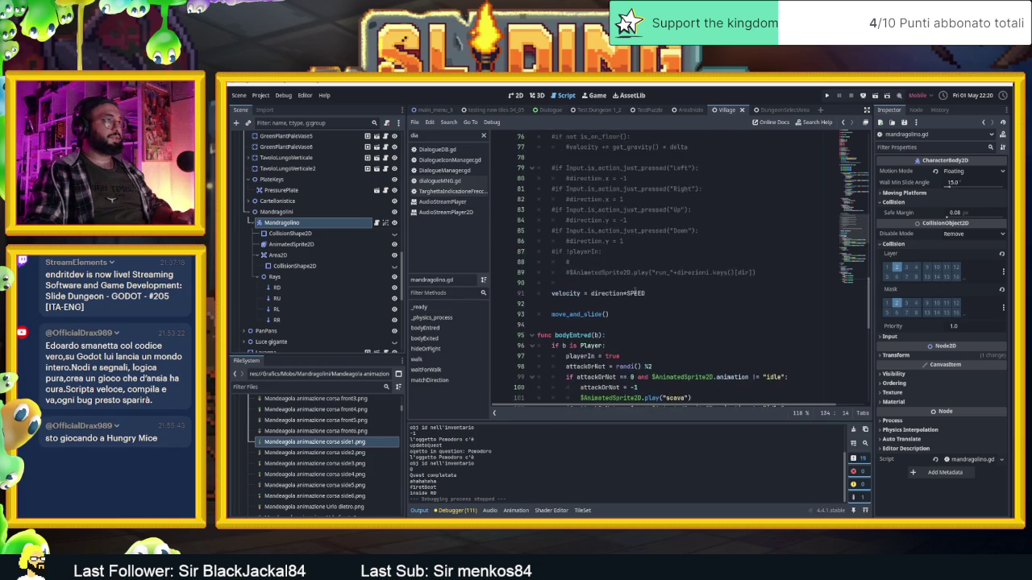
click(615, 238)
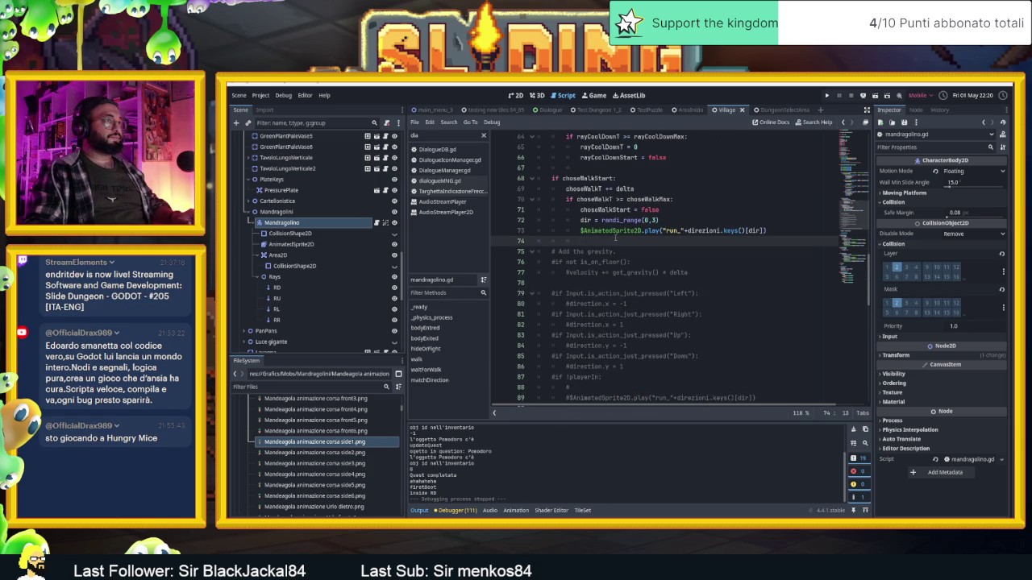
text(match)
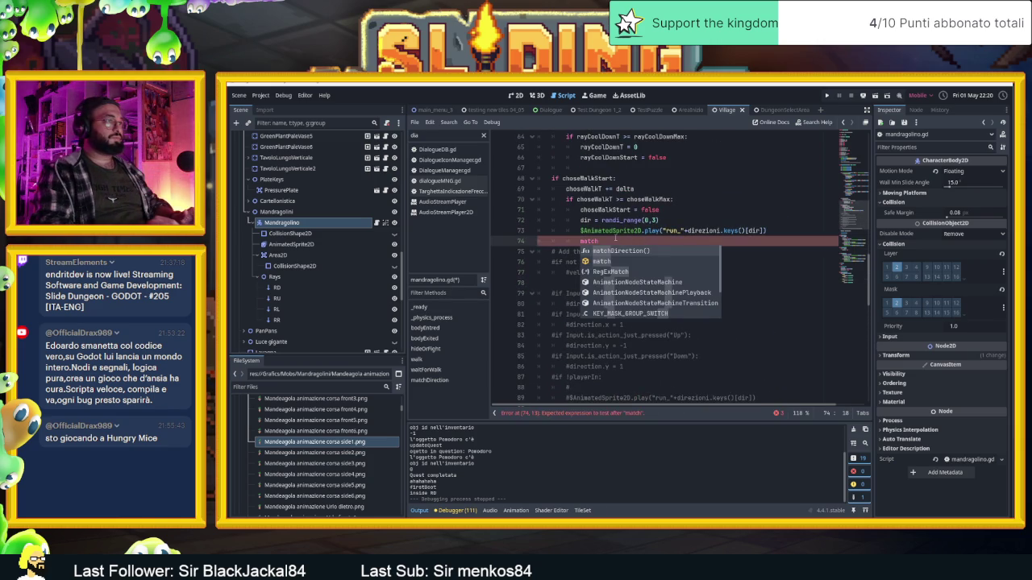
key(Return)
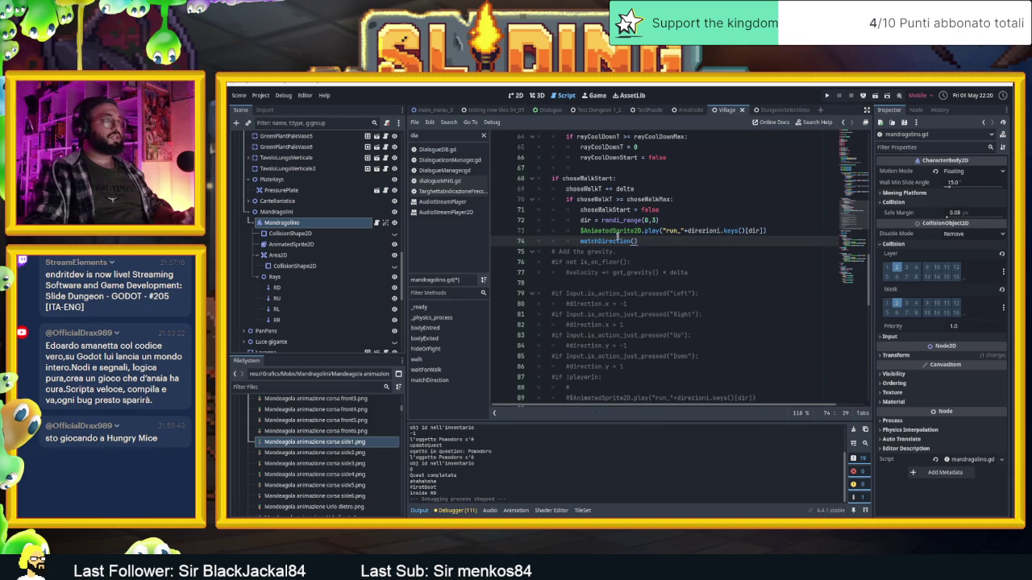
scroll(684, 264, up, 5)
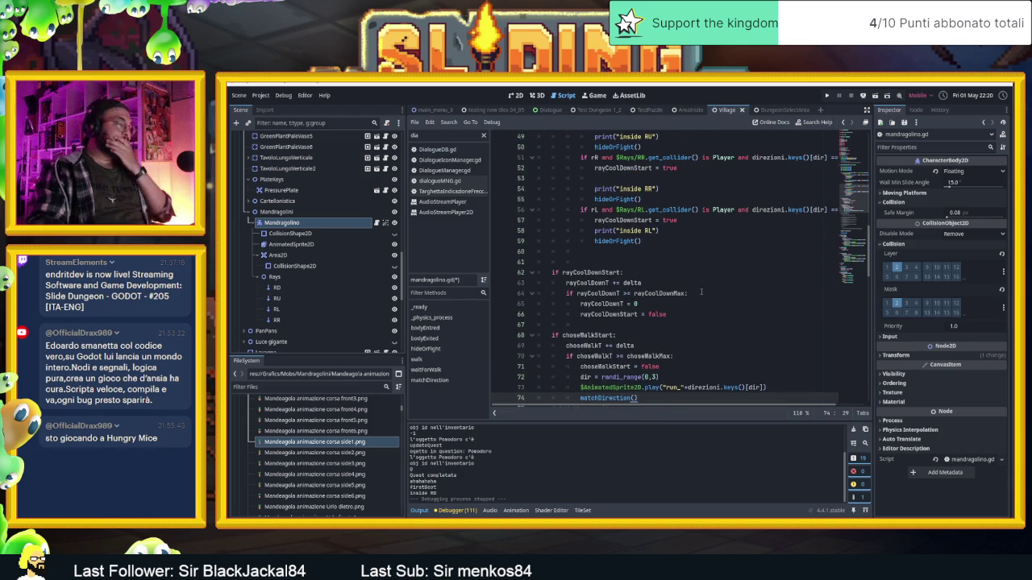
scroll(706, 293, down, 4)
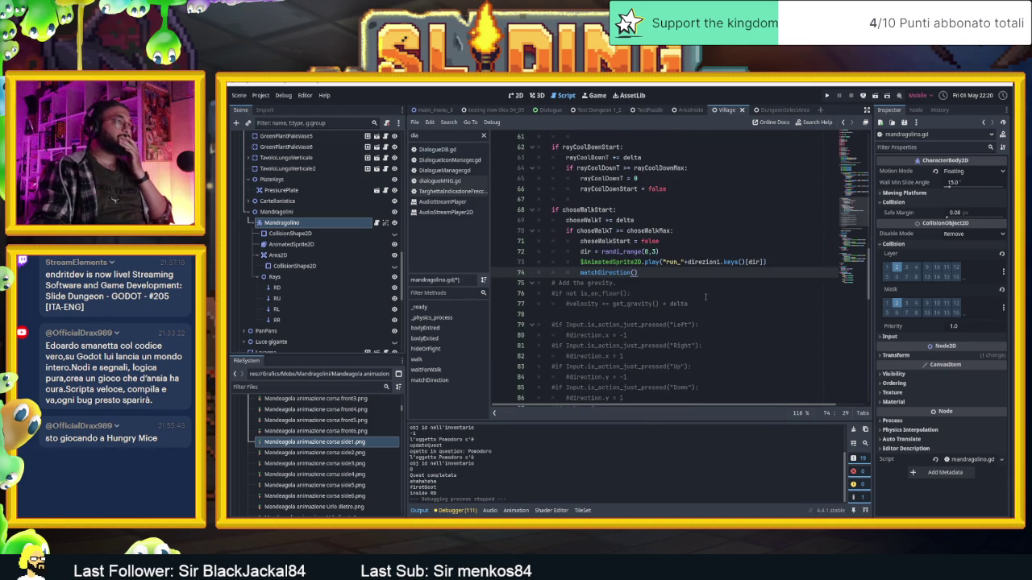
scroll(705, 296, up, 1)
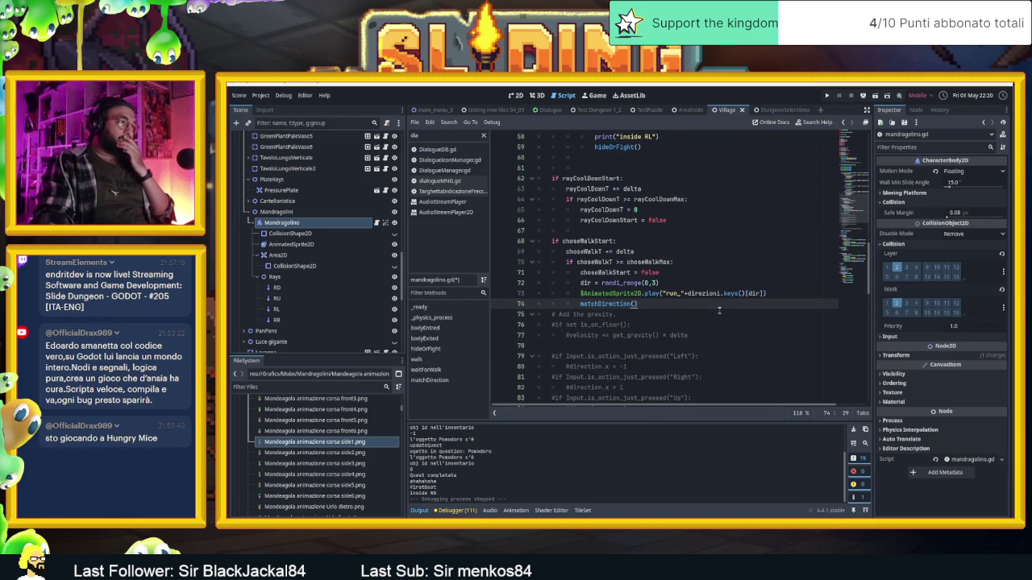
key(Return)
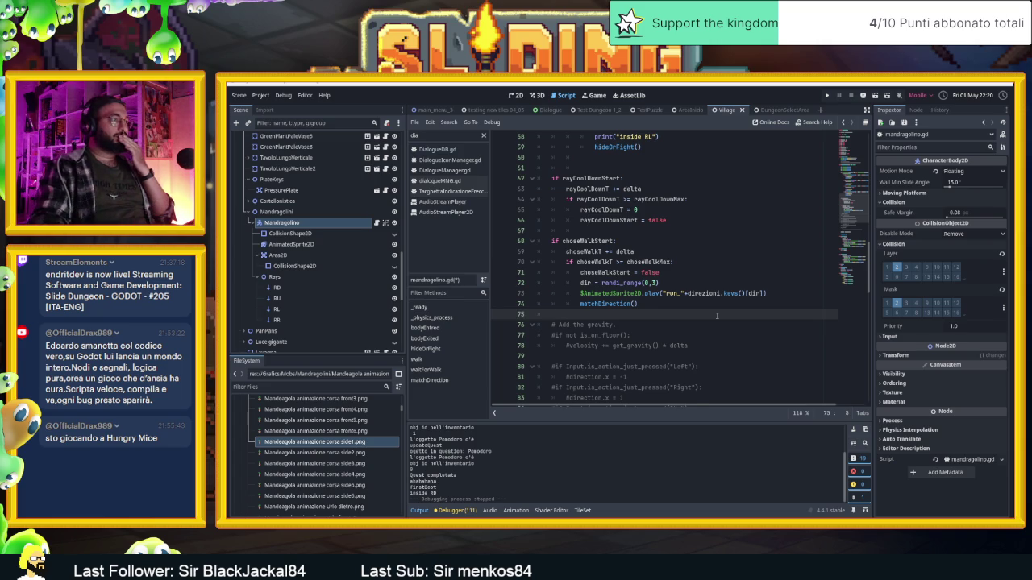
key(Return)
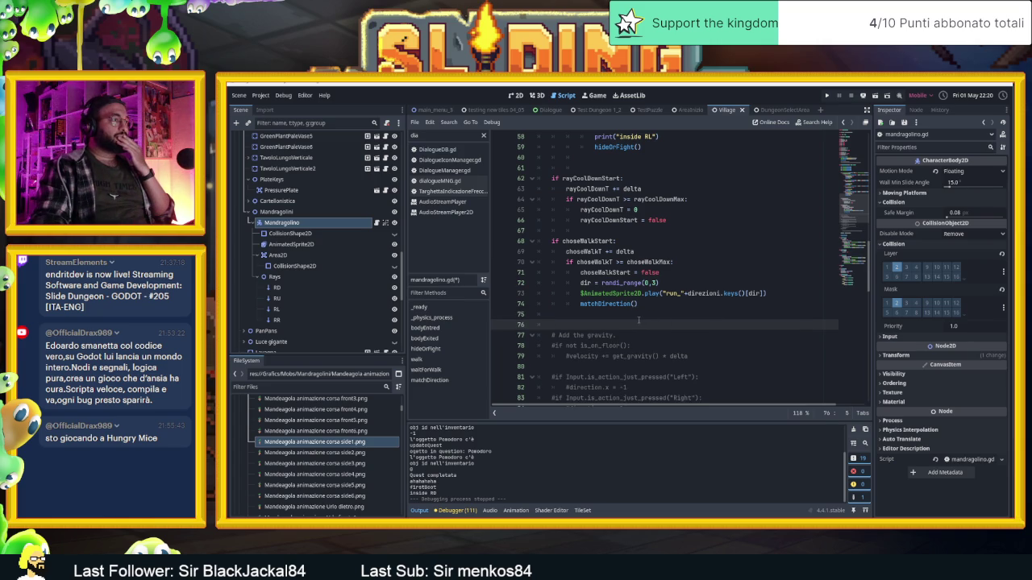
scroll(638, 321, down, 4)
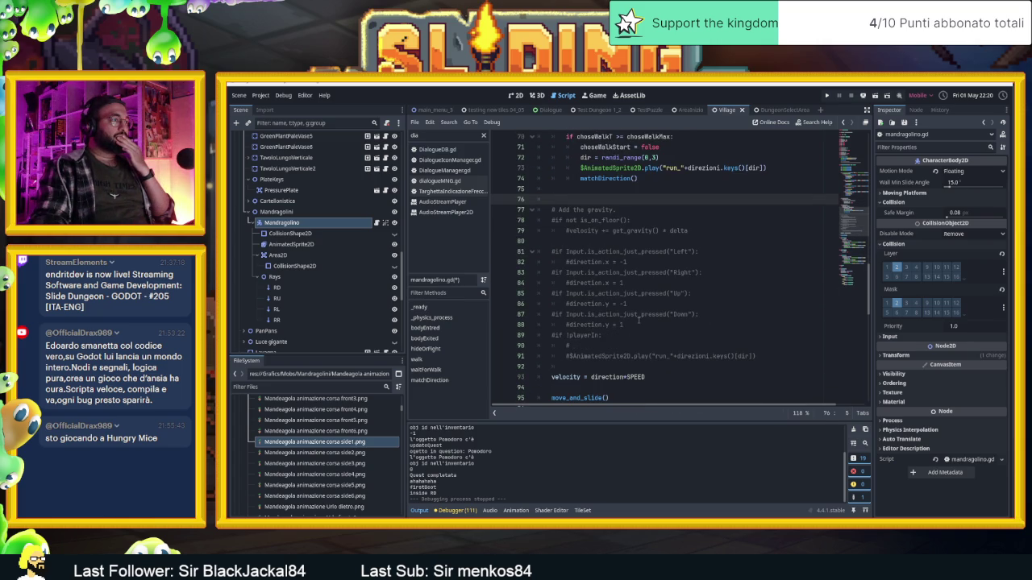
scroll(638, 321, down, 1)
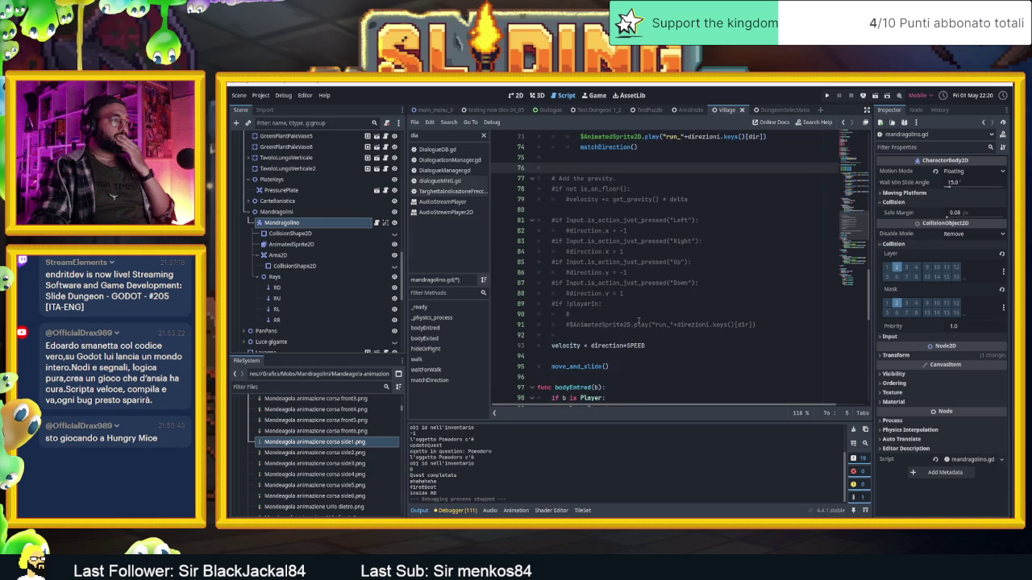
click(577, 337)
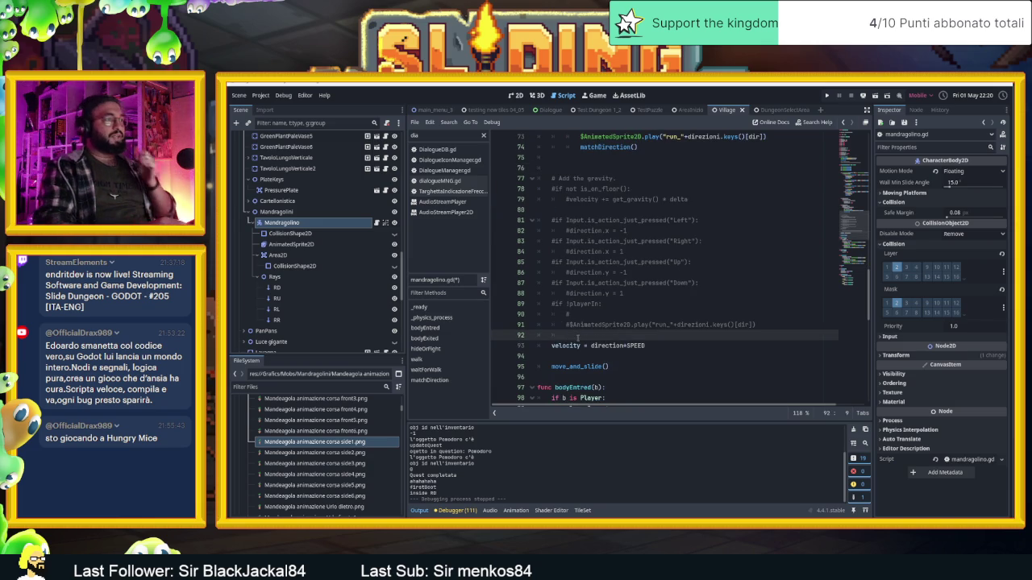
Nest the velocity = direction*SPEED line under an if direction: check, then save and run
text(if )
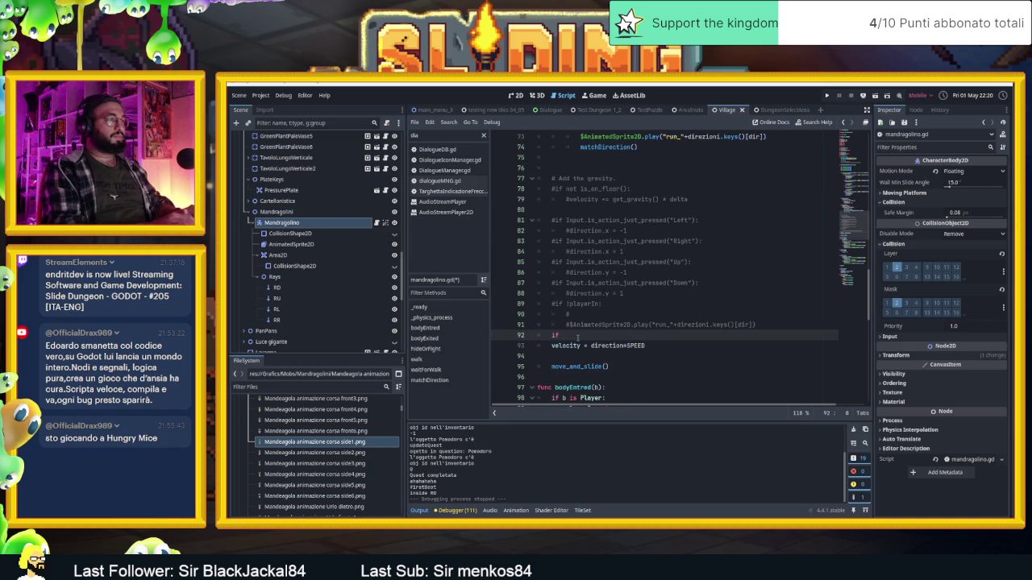
text(dire)
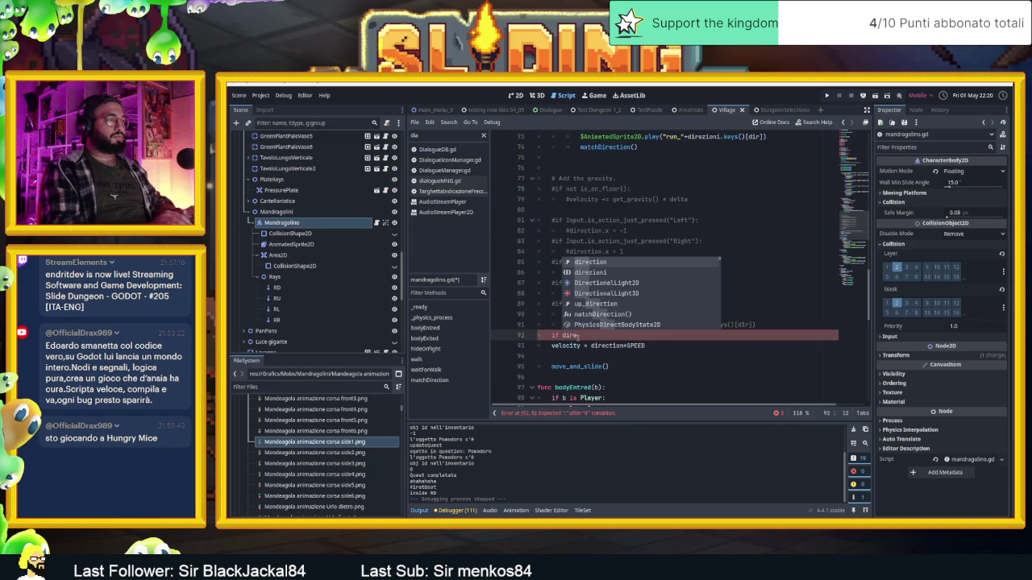
key(Return)
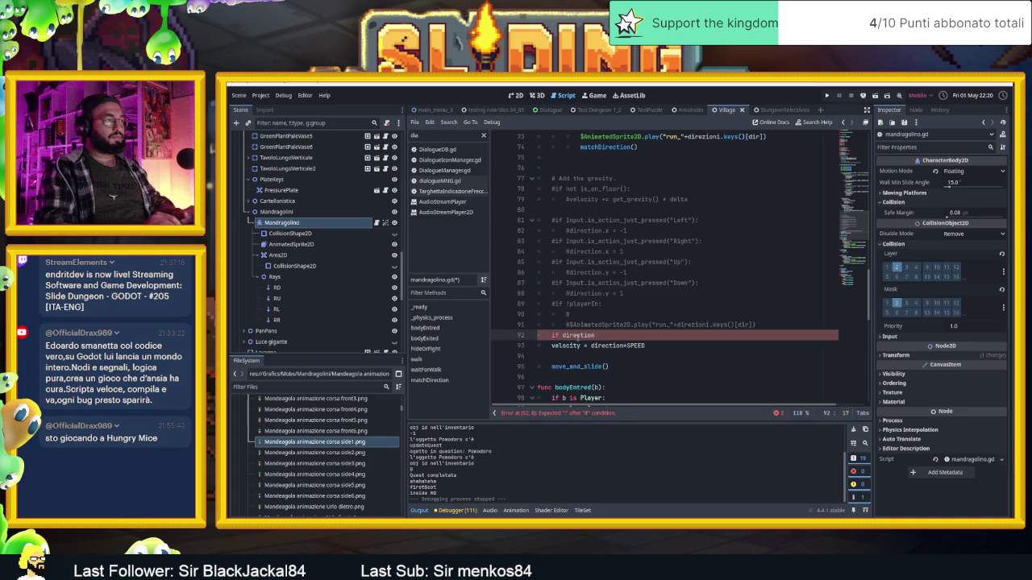
text(:)
key(Down)
key(Home)
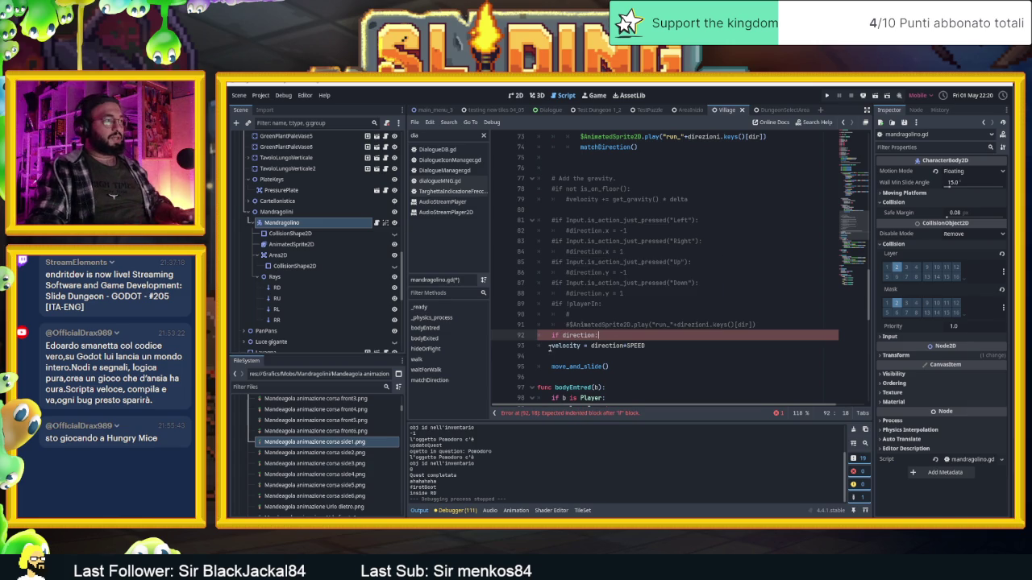
key(Tab)
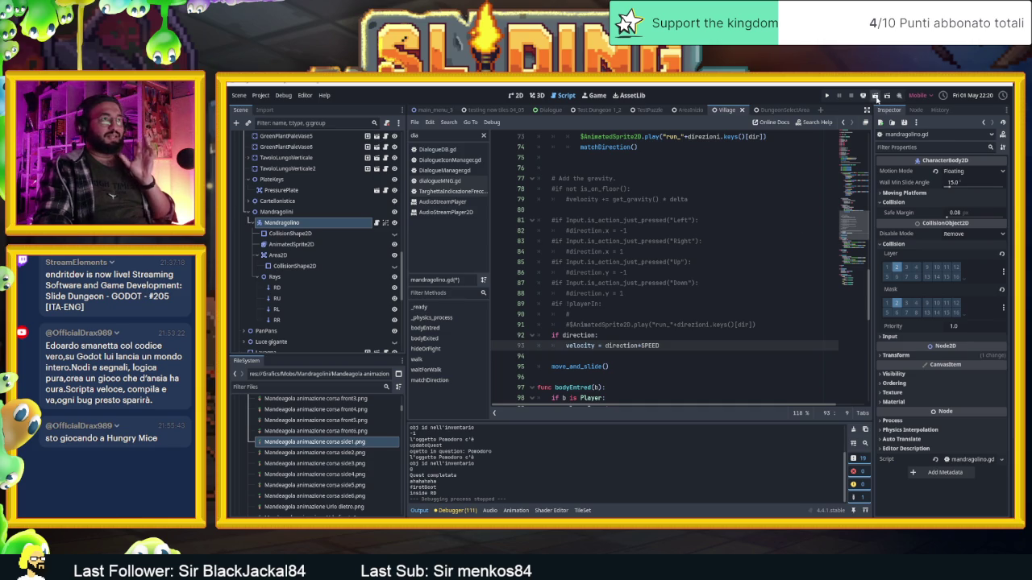
key(F5)
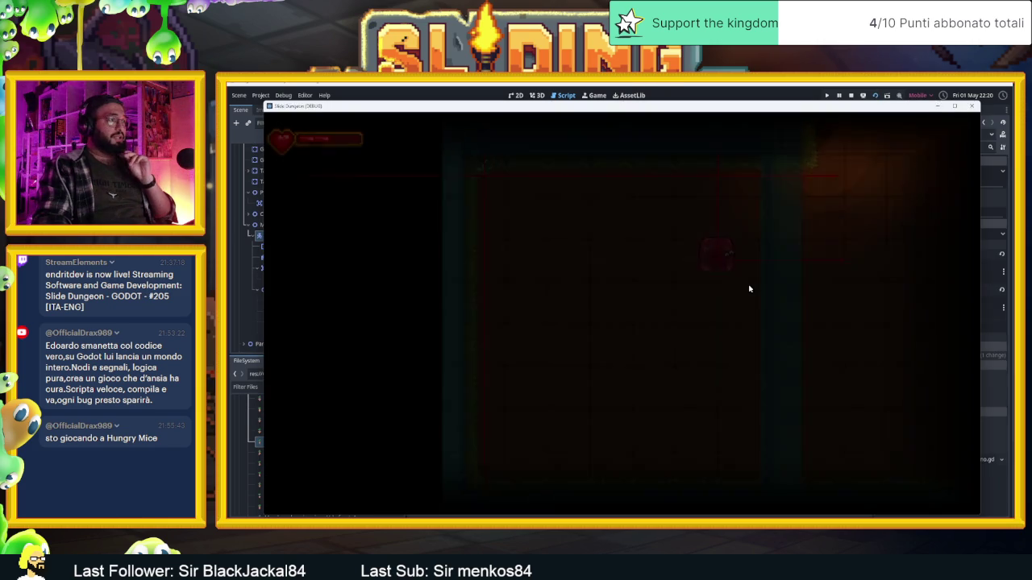
Move the player down in the running game to test the enemy, then stop it
key(Down)
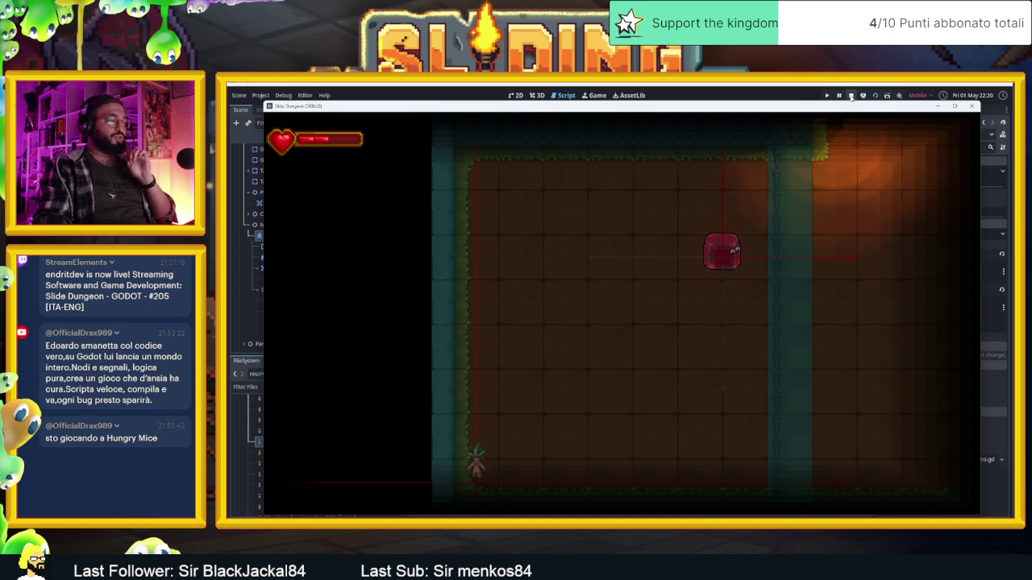
key(F8)
scroll(652, 257, up, 15)
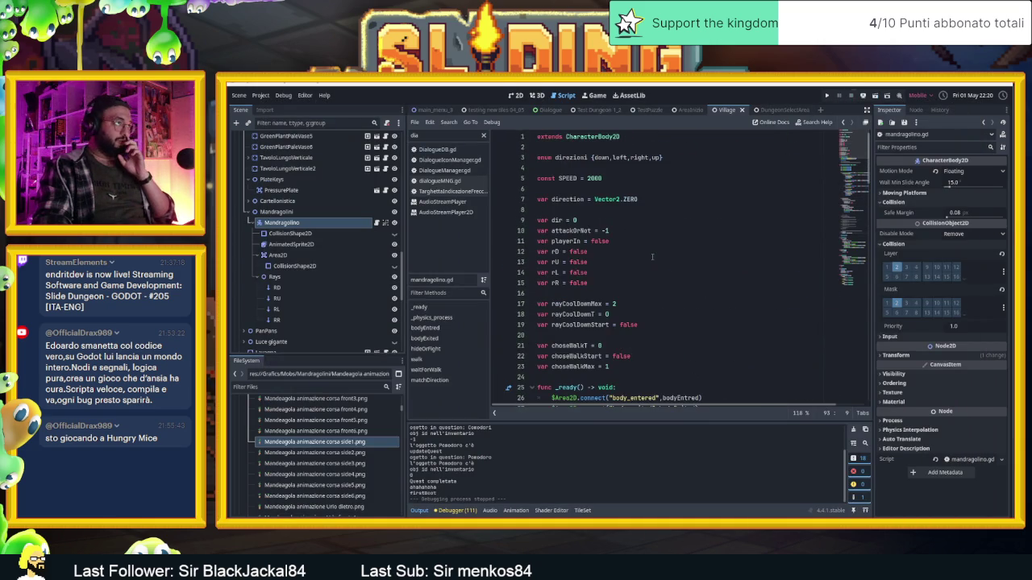
Try a SPEED value of 100 and test-run the game, stopping it afterwards
double_click(594, 178)
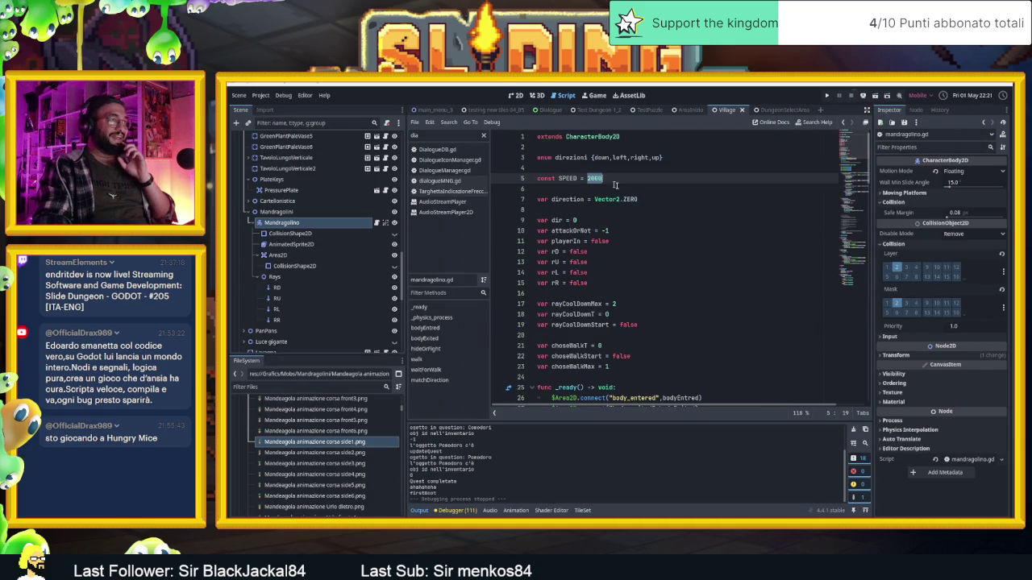
text(100)
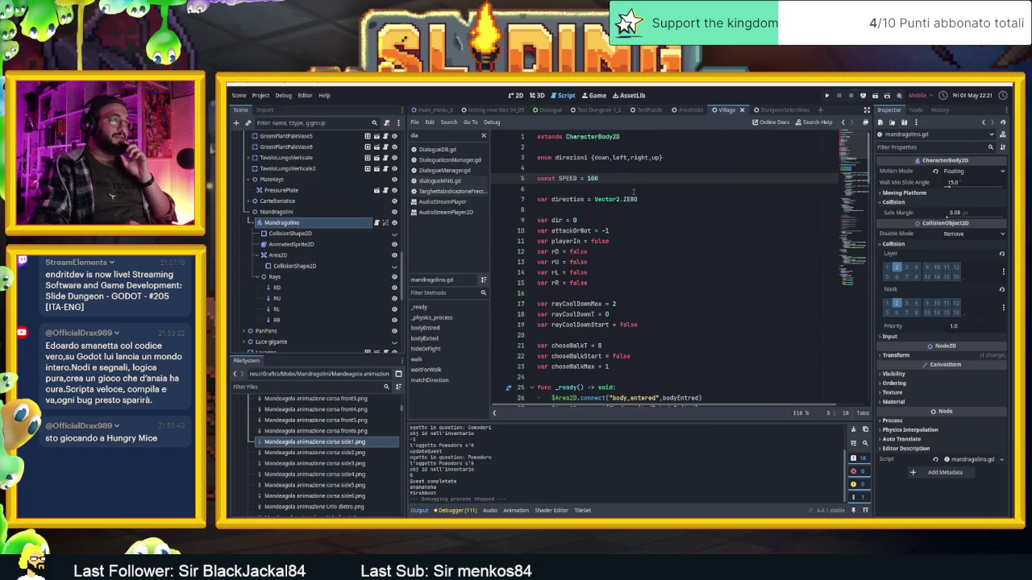
click(633, 191)
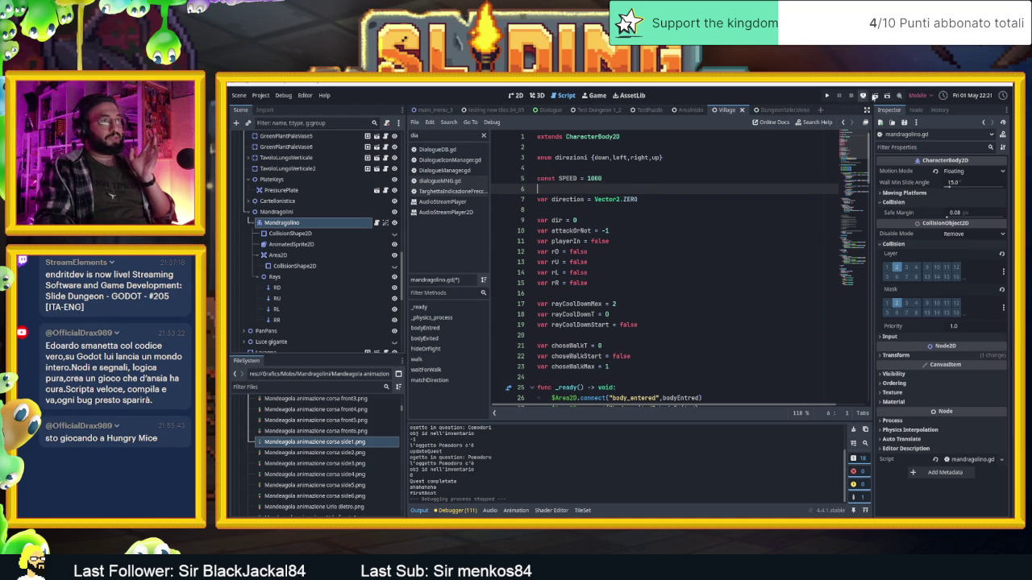
key(F5)
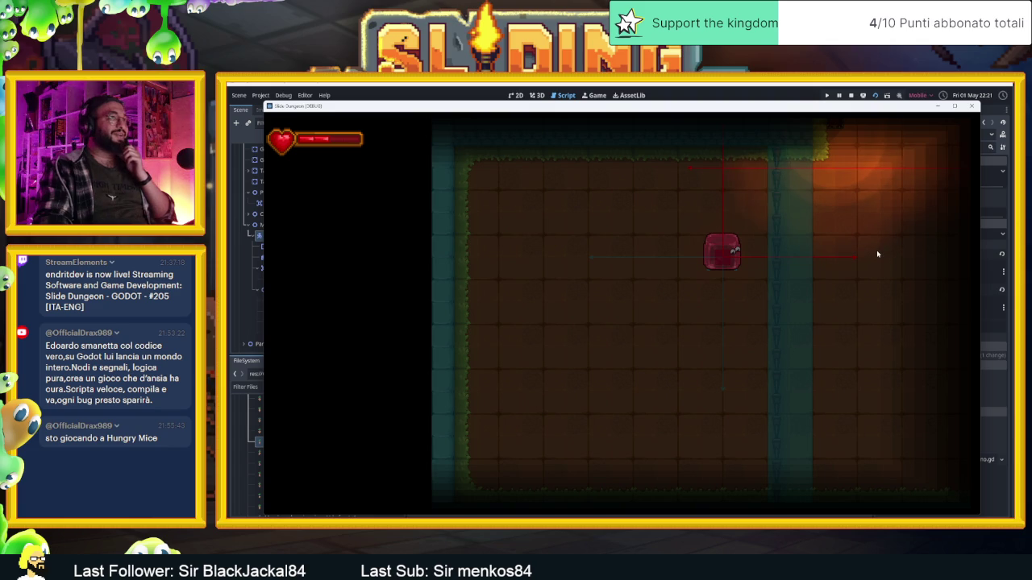
click(878, 95)
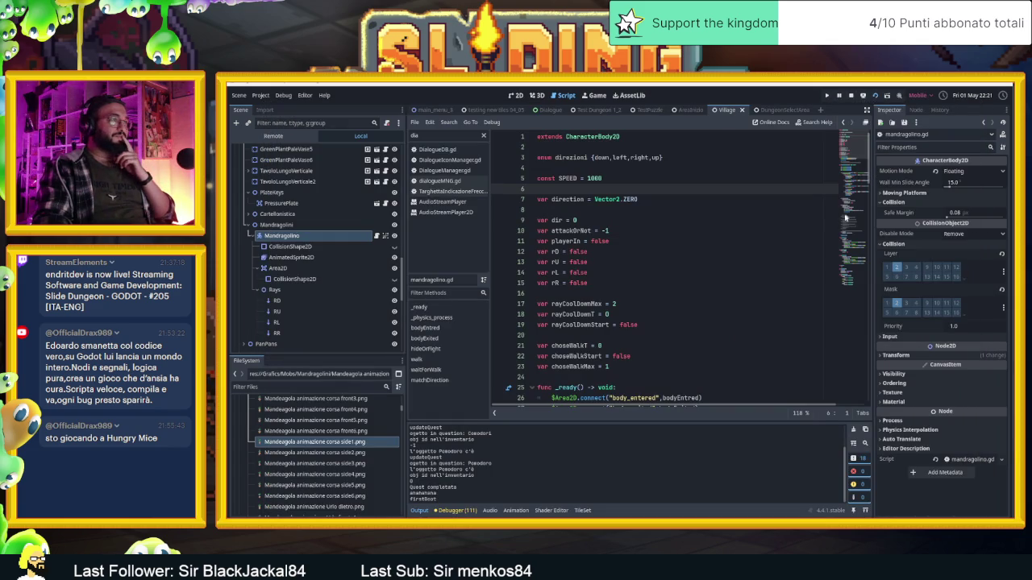
key(ctrl+s)
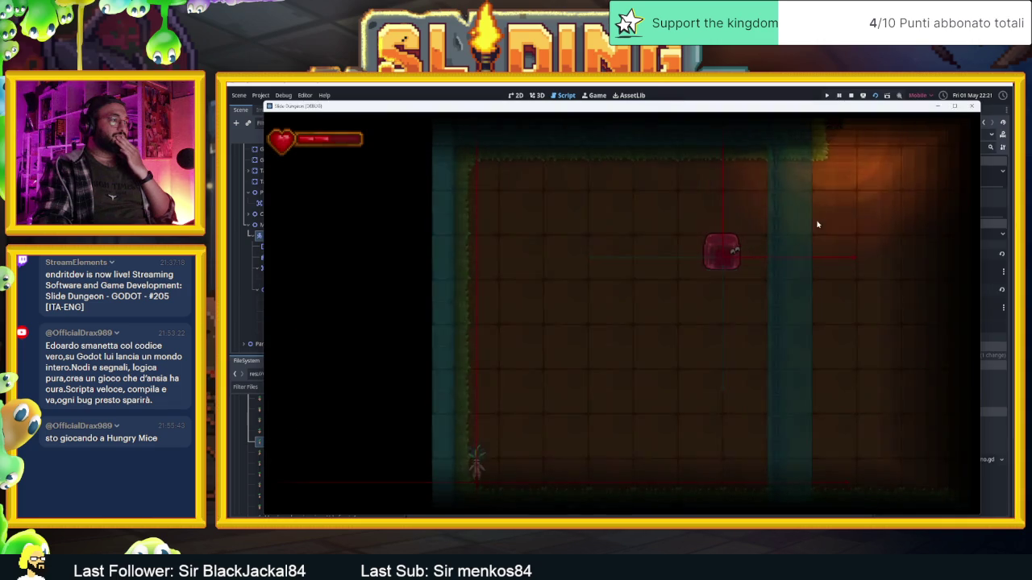
click(850, 96)
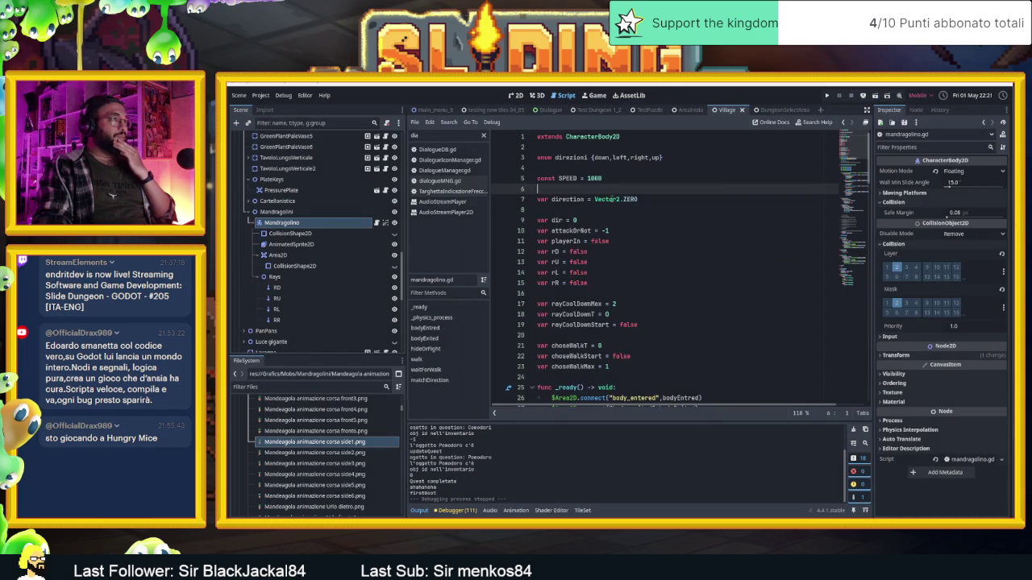
Set SPEED to 300, save, and playtest with the game window on the right half
double_click(594, 178)
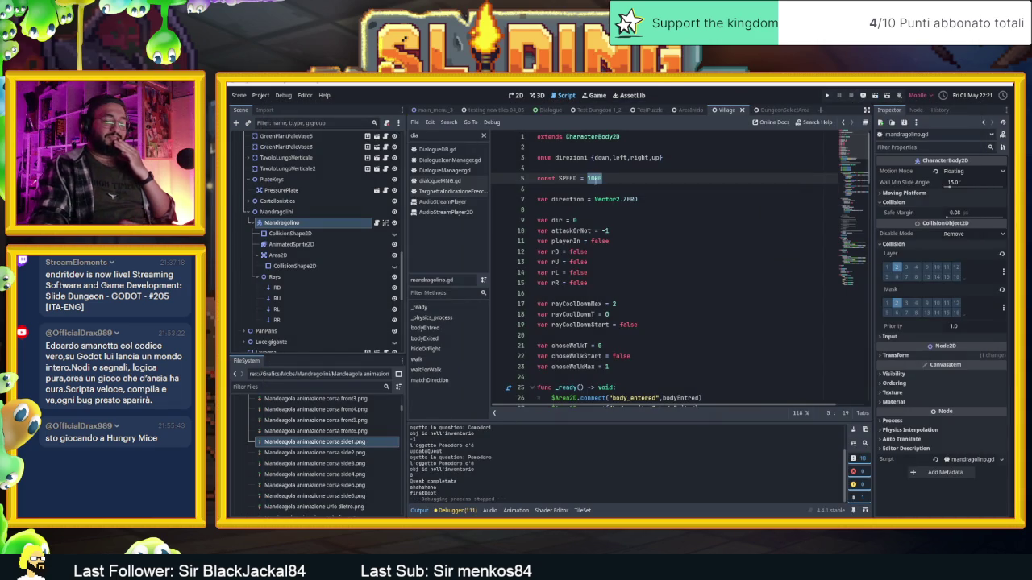
text(300)
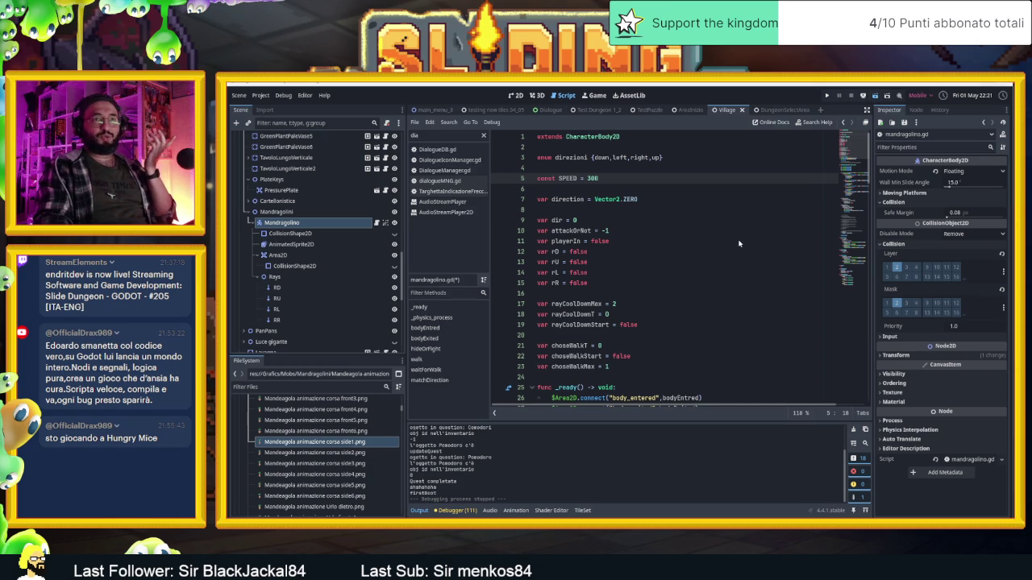
key(ctrl+s)
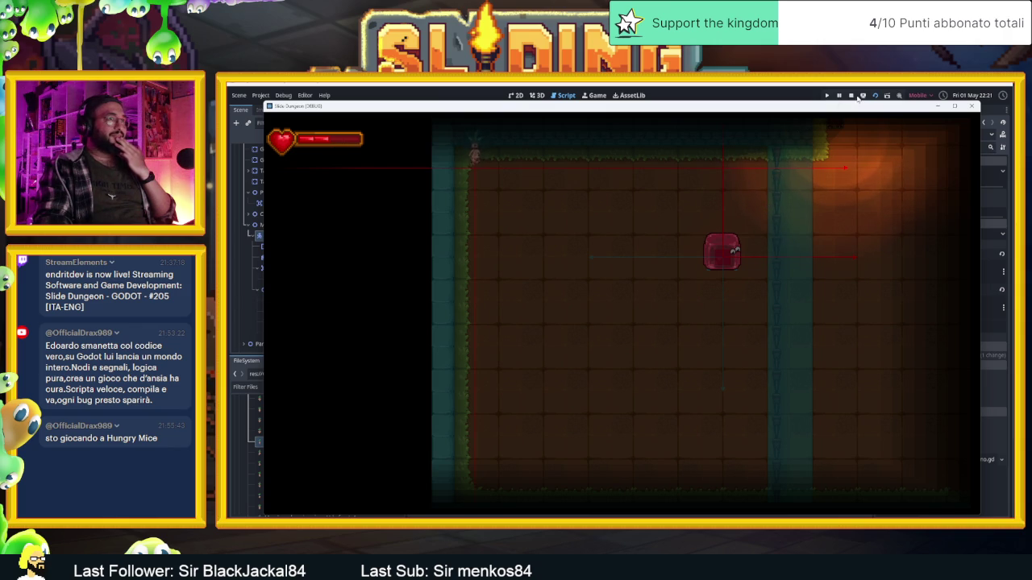
drag(841, 103, 1013, 113)
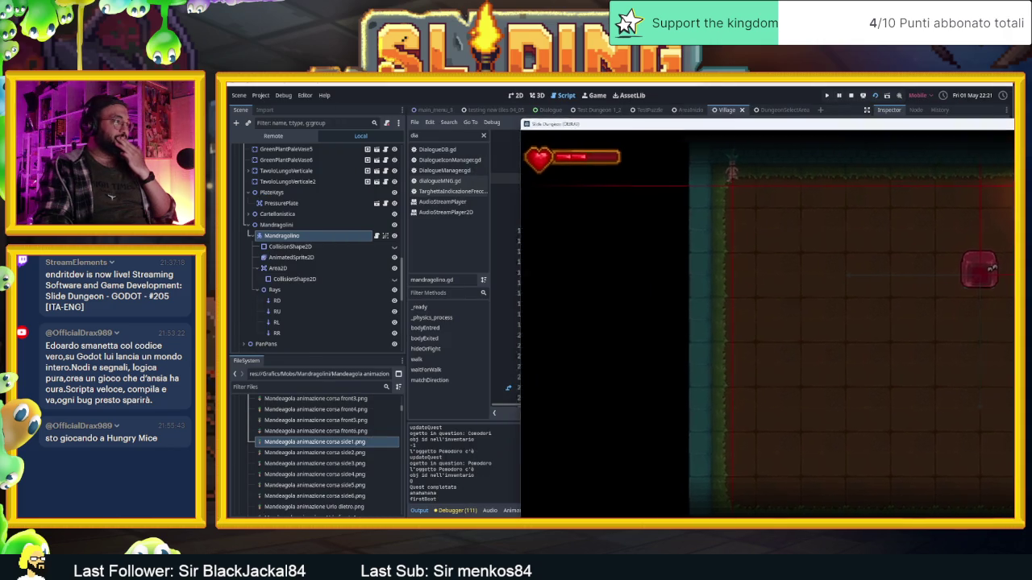
click(852, 96)
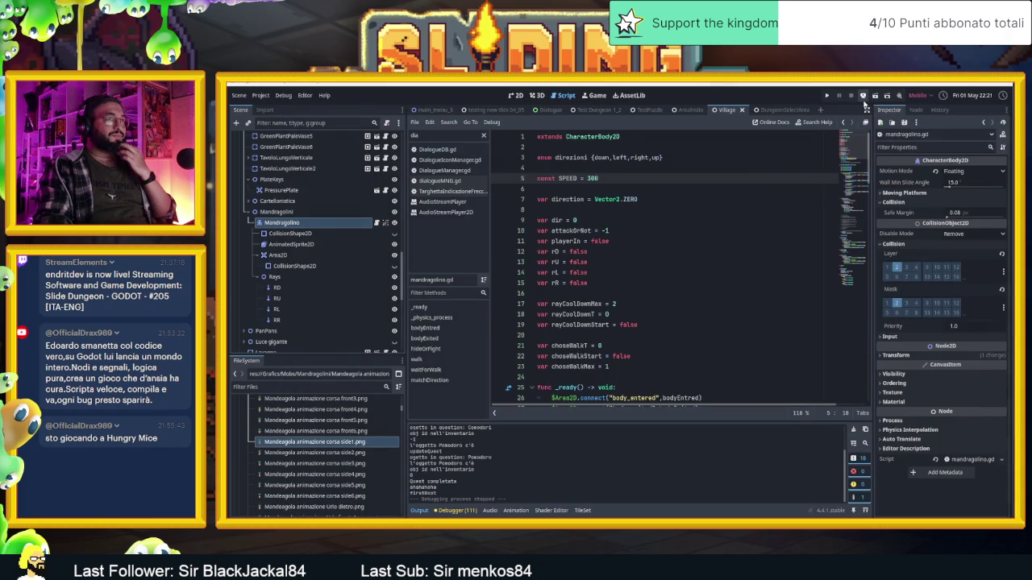
scroll(715, 323, down, 20)
scroll(715, 323, down, 15)
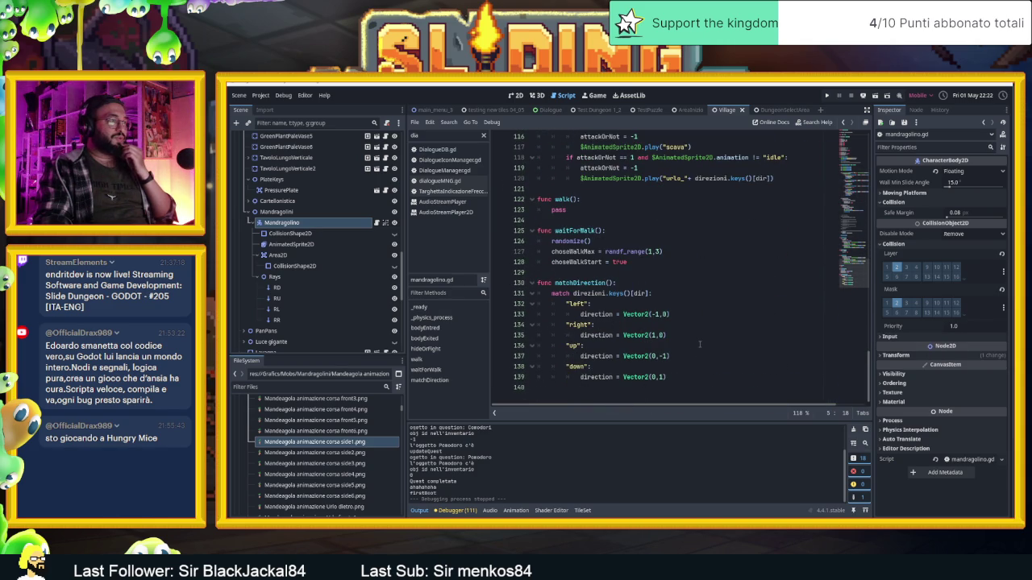
scroll(698, 345, up, 20)
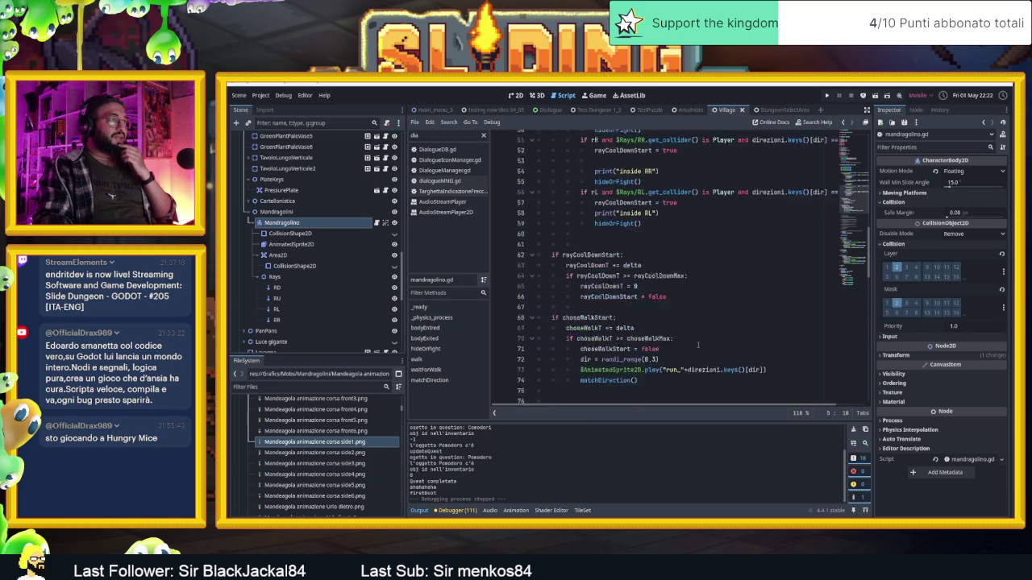
scroll(697, 345, up, 15)
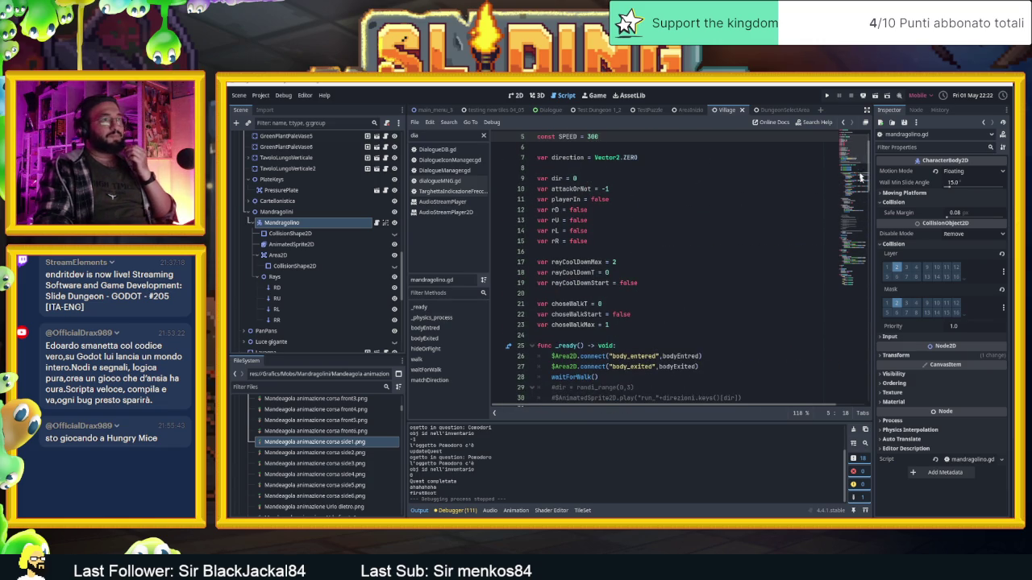
drag(853, 149, 867, 289)
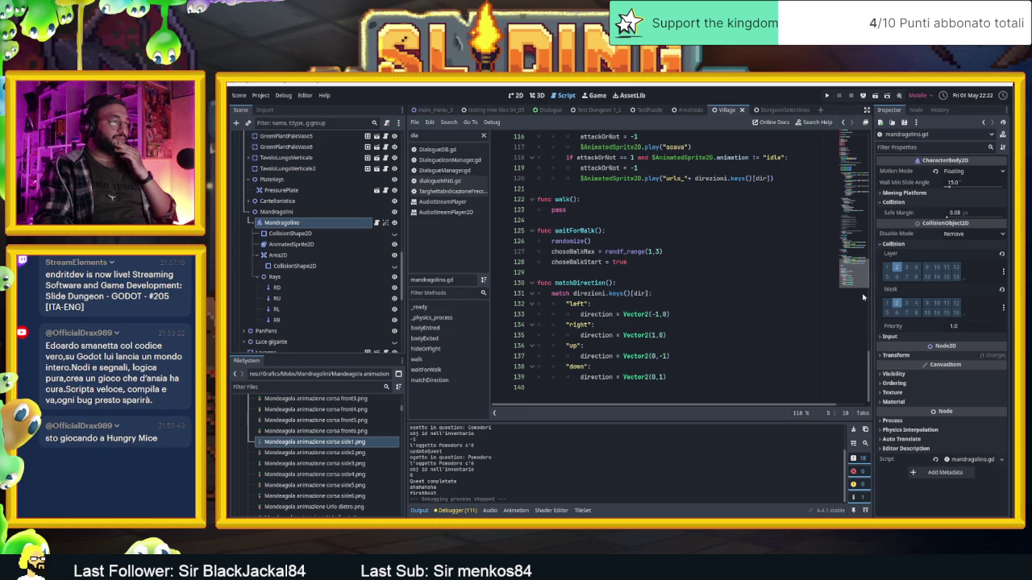
drag(861, 286, 862, 153)
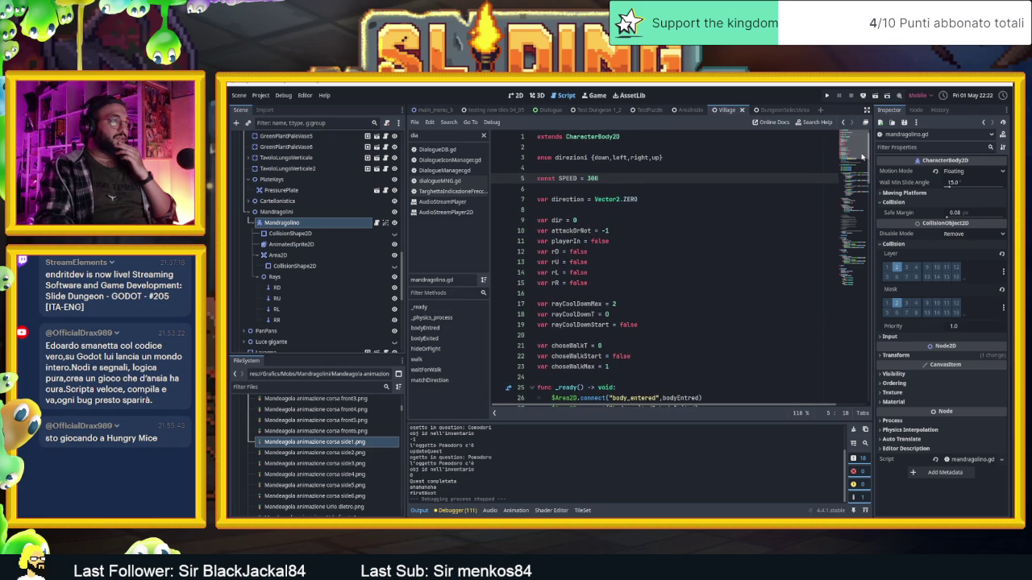
drag(861, 157, 862, 165)
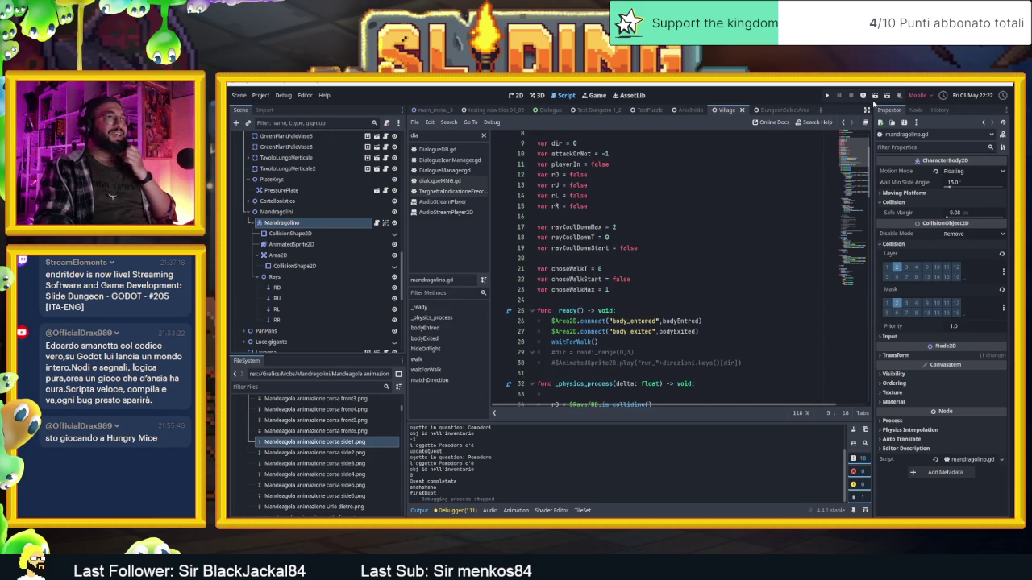
click(874, 96)
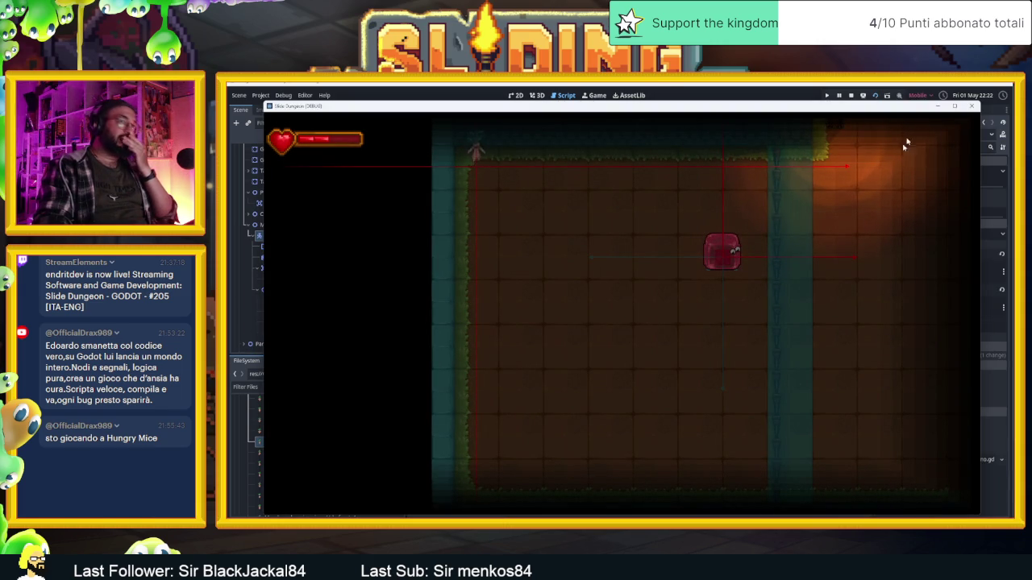
Stop and rerun the Slide Dungeon test a few times, then return to the 2D view
click(863, 96)
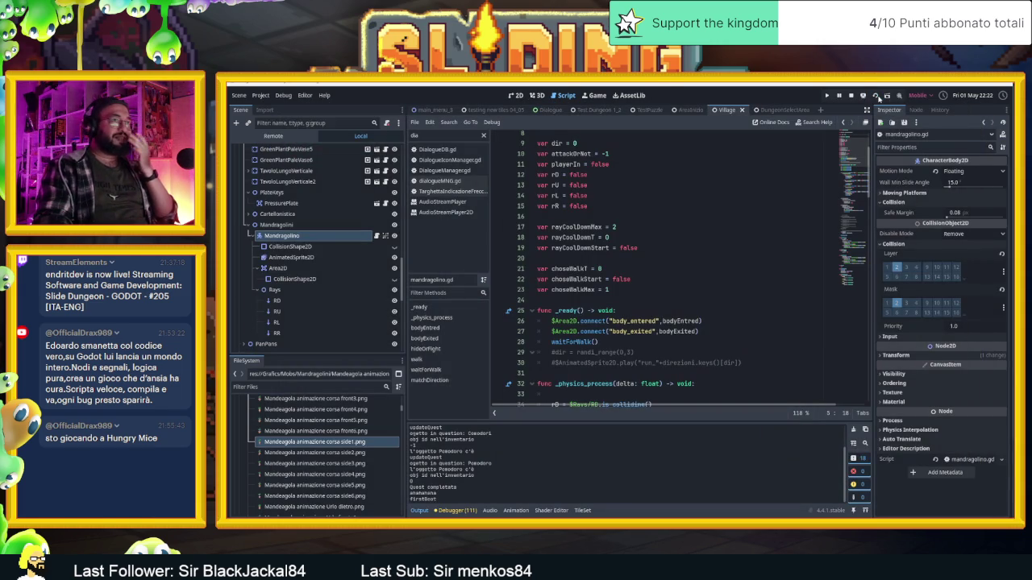
click(875, 97)
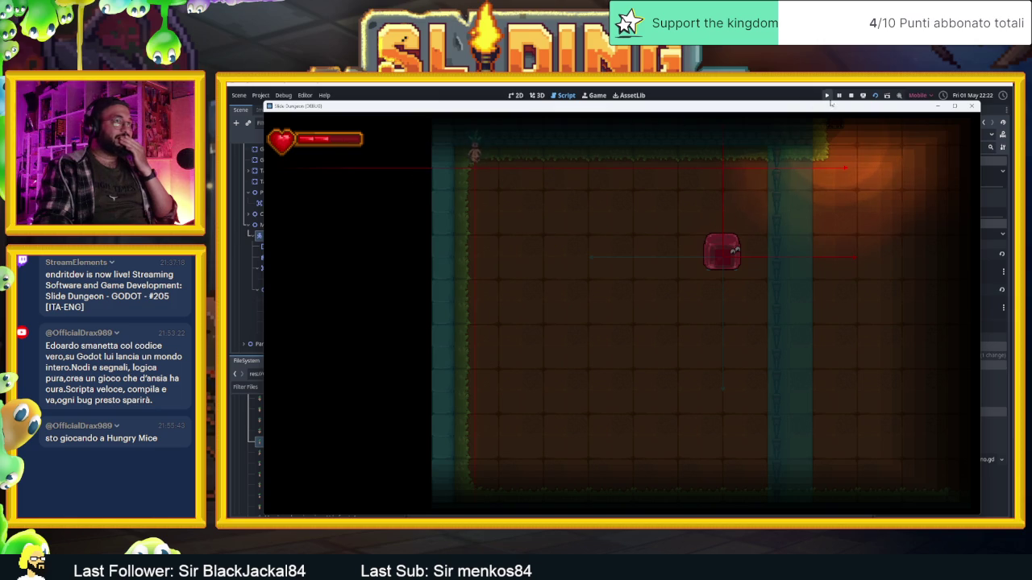
click(875, 100)
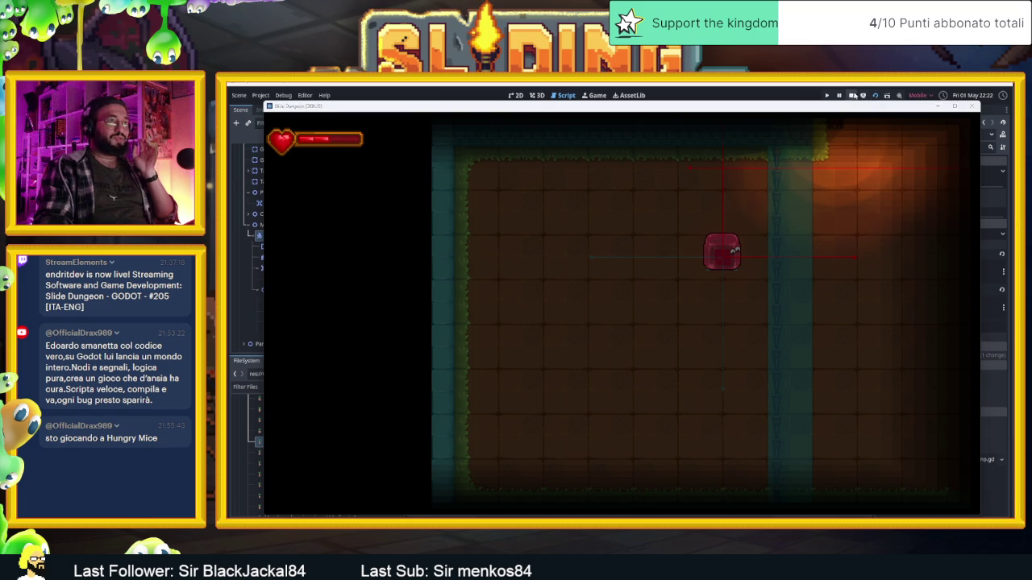
click(852, 95)
click(516, 95)
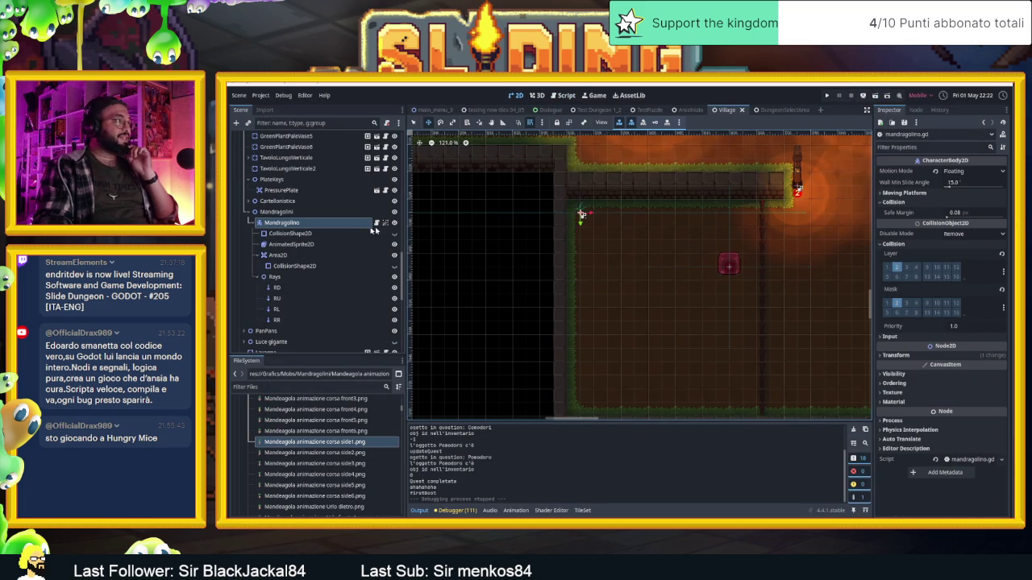
In an enlarged TileSet panel, display Recinto tile (1,0)'s Physics Layer 0 collision polygon
click(582, 510)
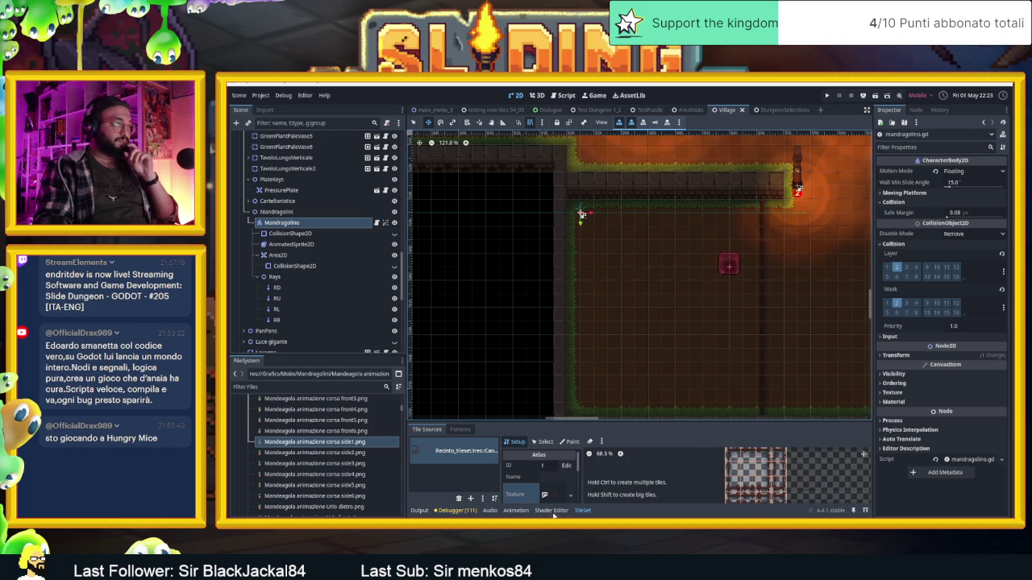
drag(655, 421, 632, 257)
click(543, 270)
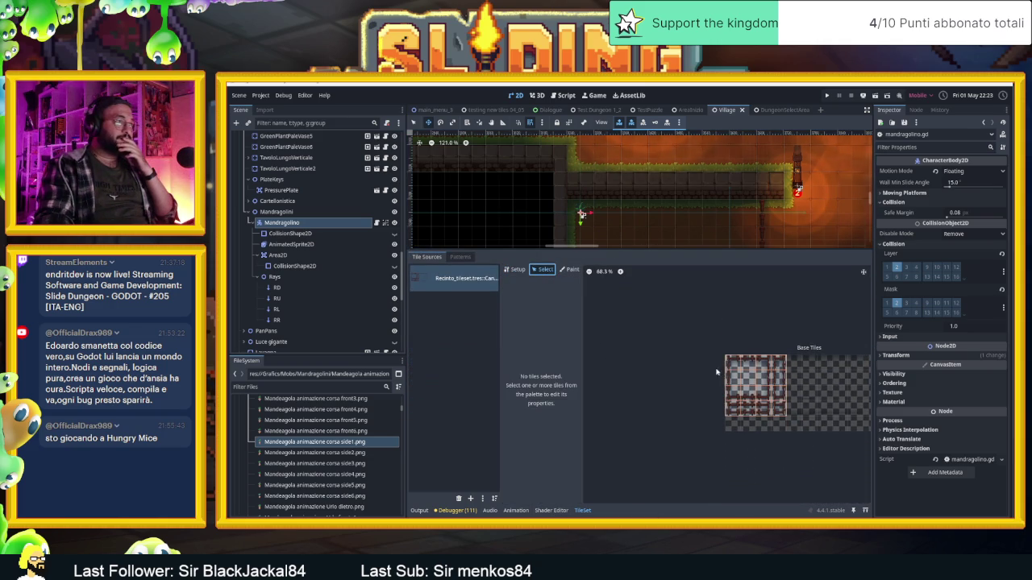
click(736, 366)
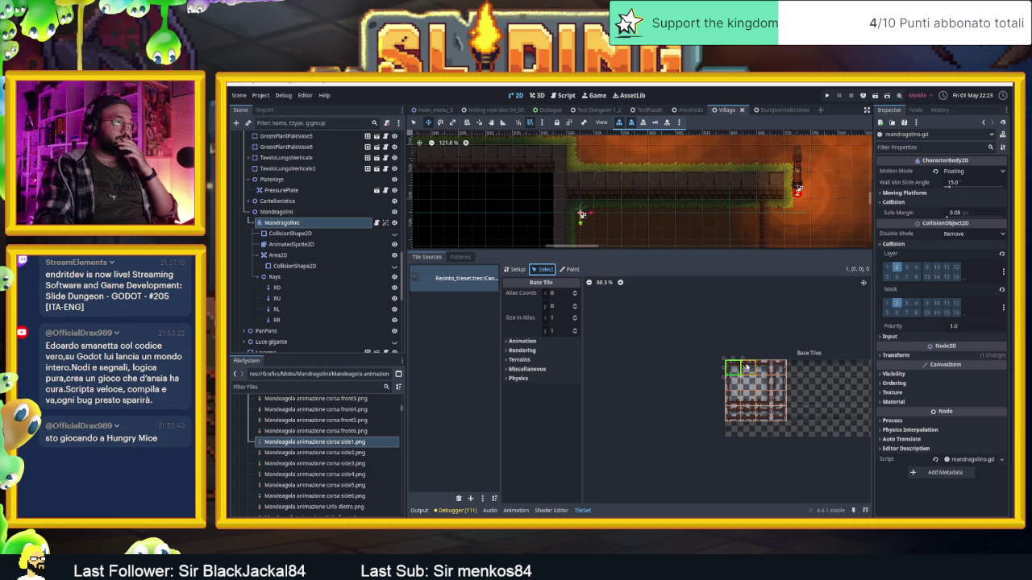
click(746, 367)
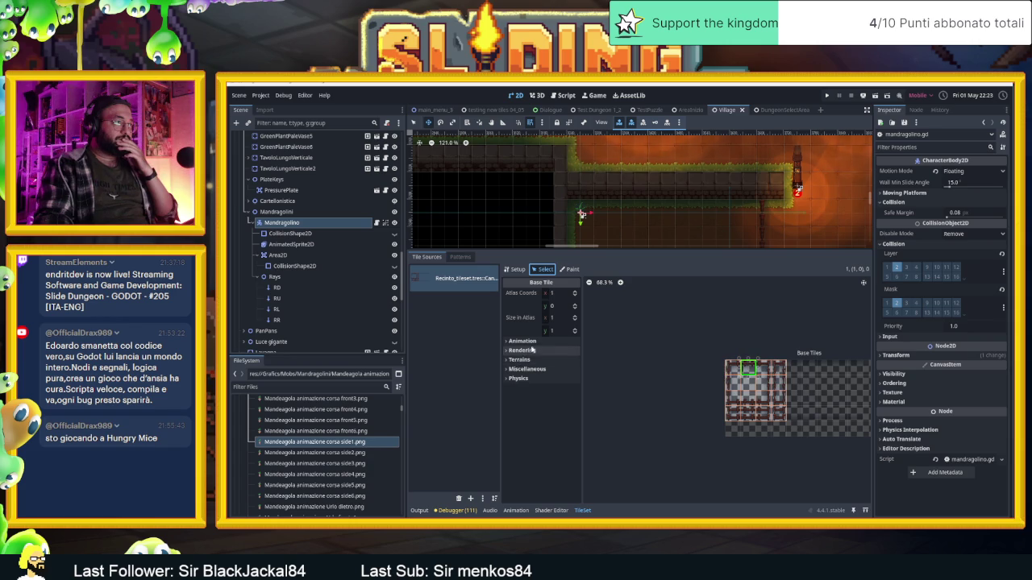
click(518, 378)
click(516, 389)
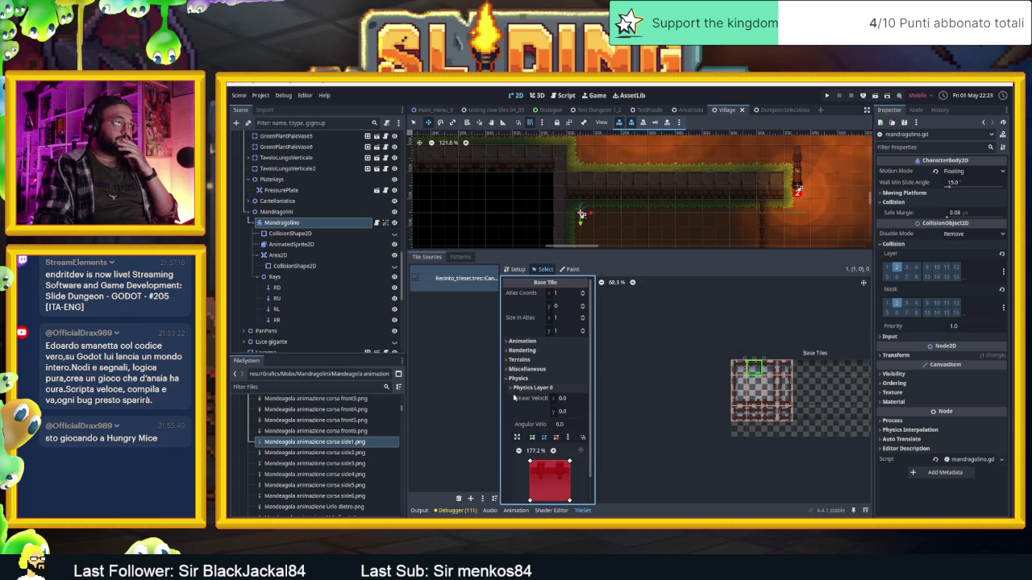
scroll(517, 410, down, 1)
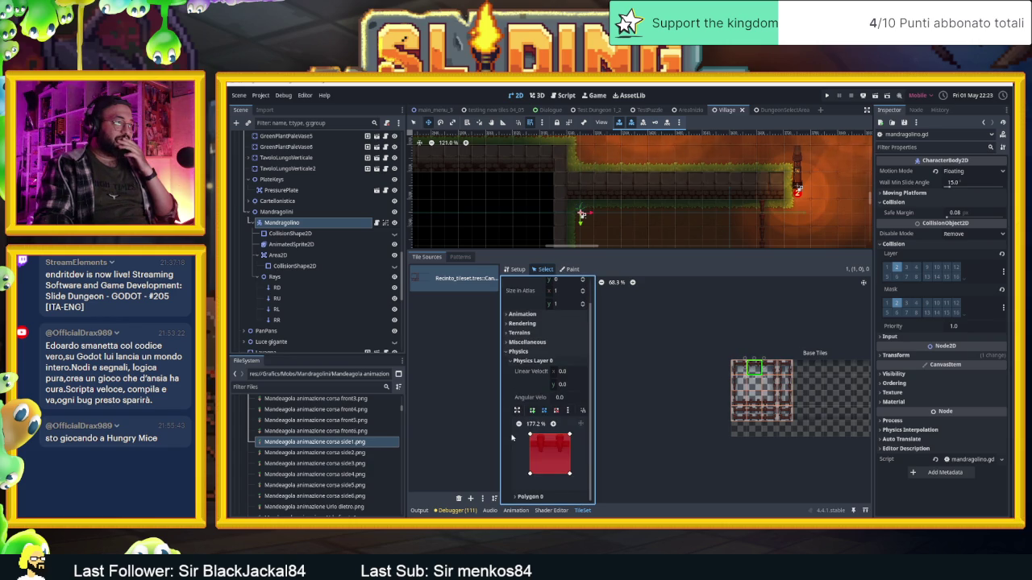
click(446, 282)
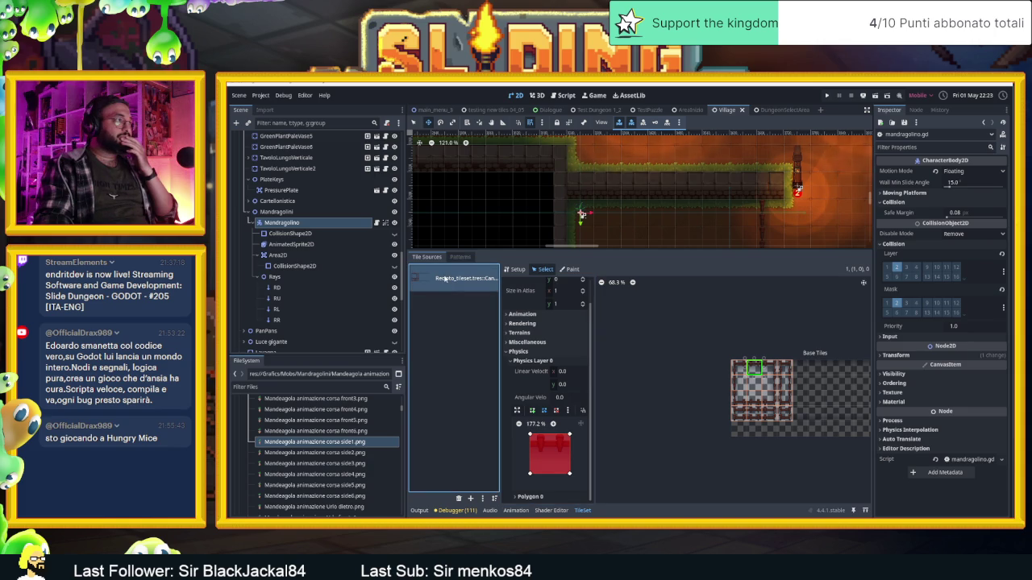
scroll(299, 262, up, 10)
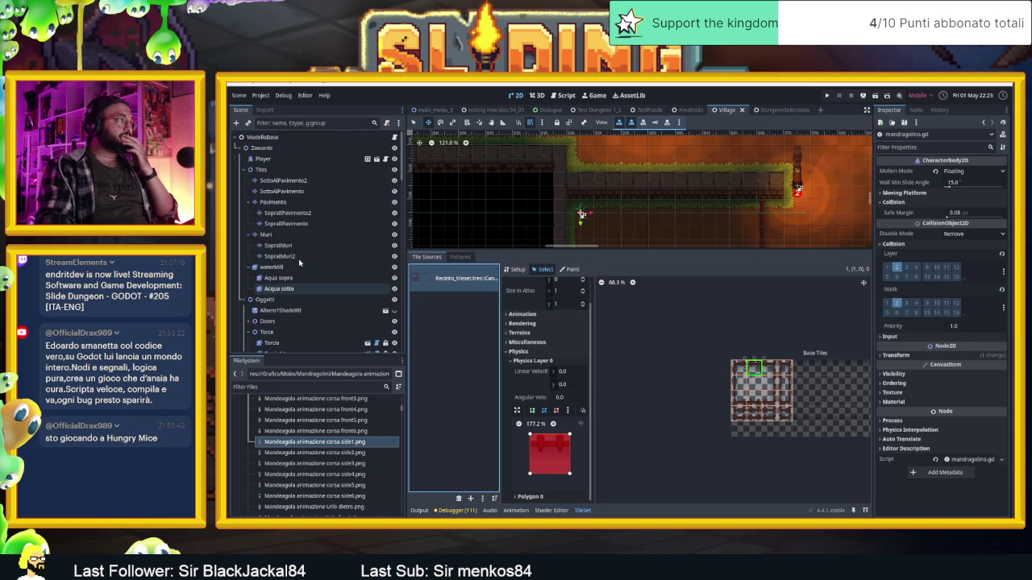
Select the SopraIlPavimento tile layer and pan the map to the enemy's room
click(274, 202)
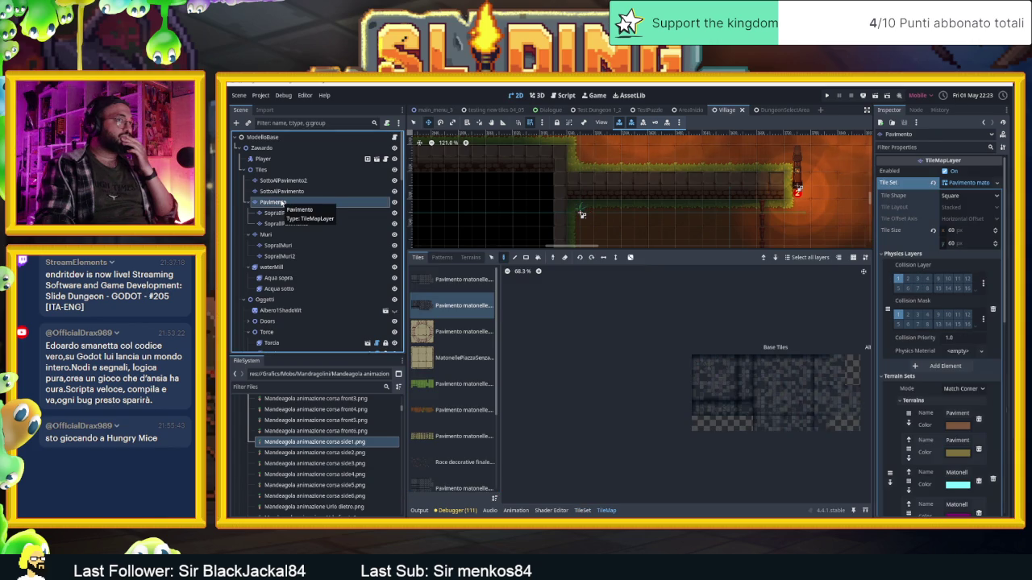
click(286, 213)
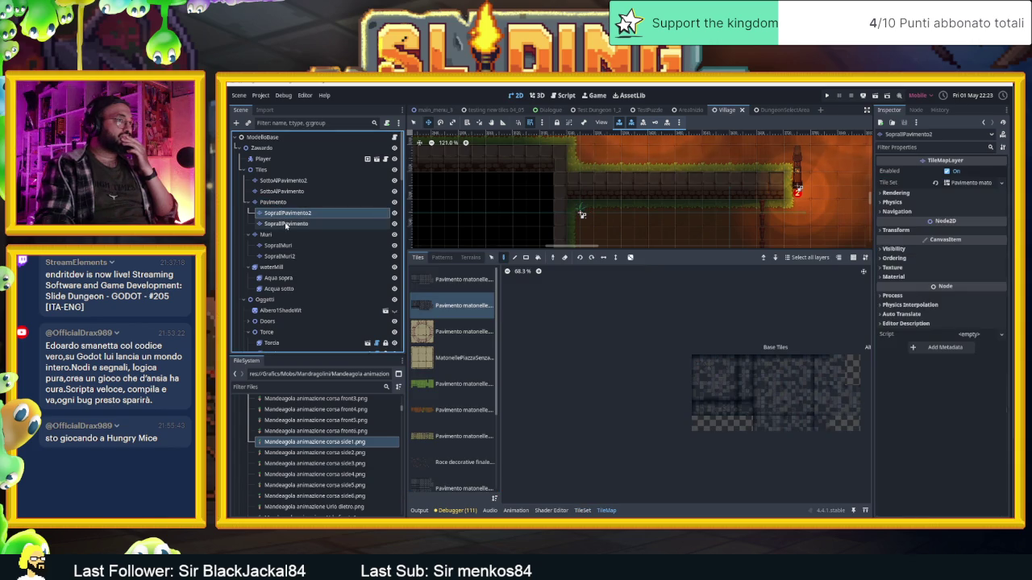
click(287, 225)
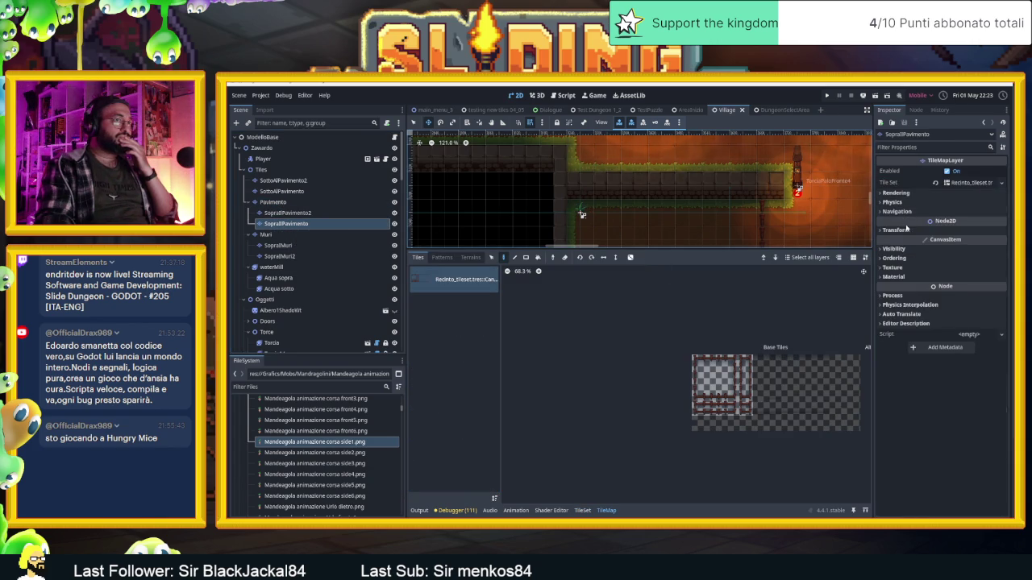
click(895, 203)
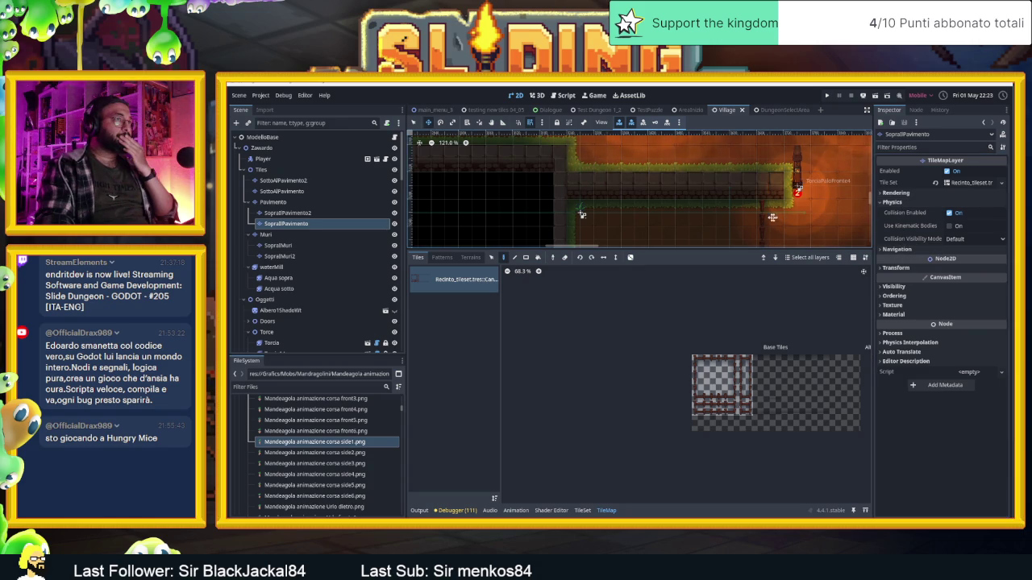
drag(714, 223, 696, 189)
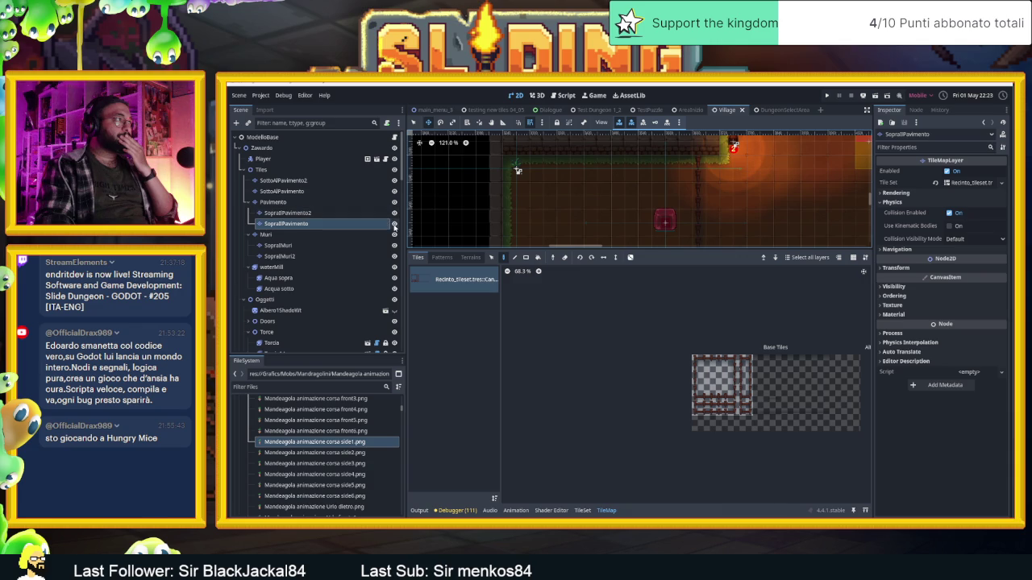
double_click(346, 225)
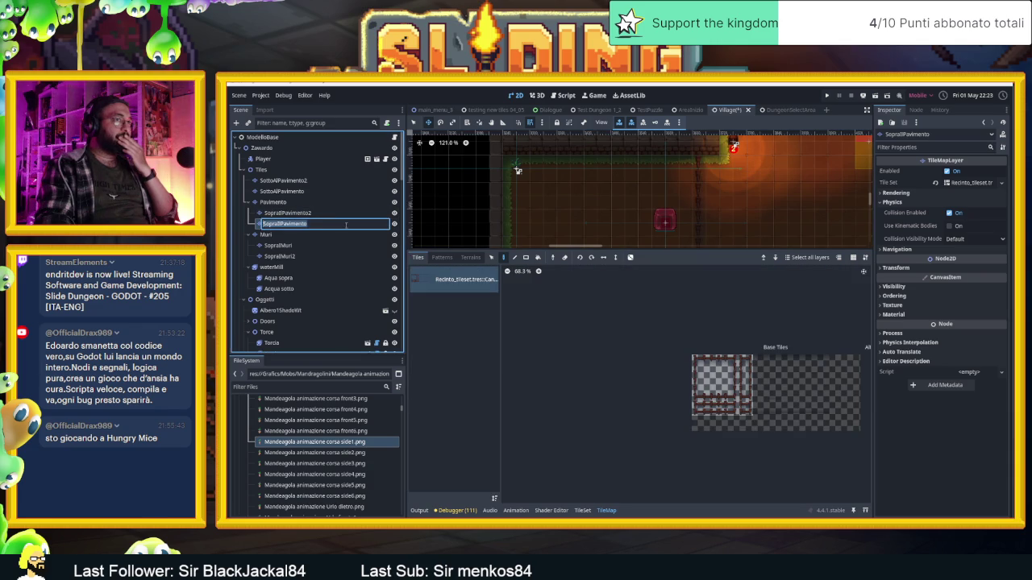
key(Return)
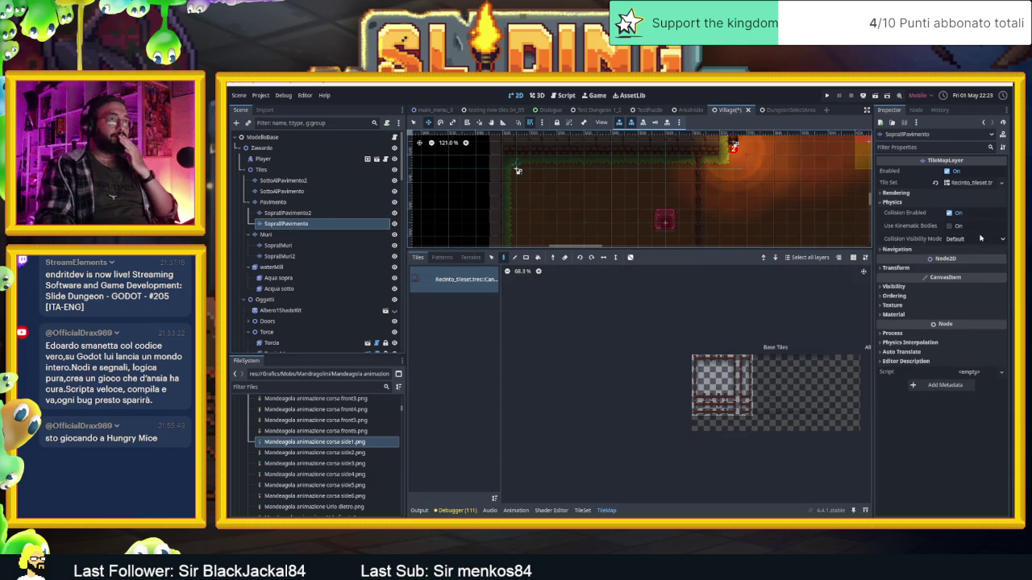
Expand the layer's Tile Set Physics Layers in the Inspector and save the scene
double_click(904, 203)
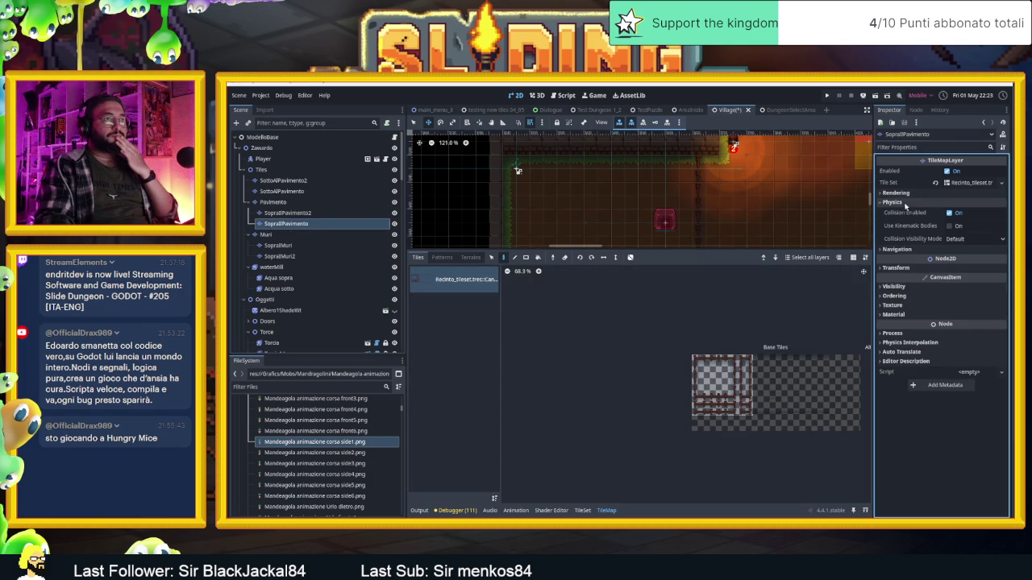
click(967, 183)
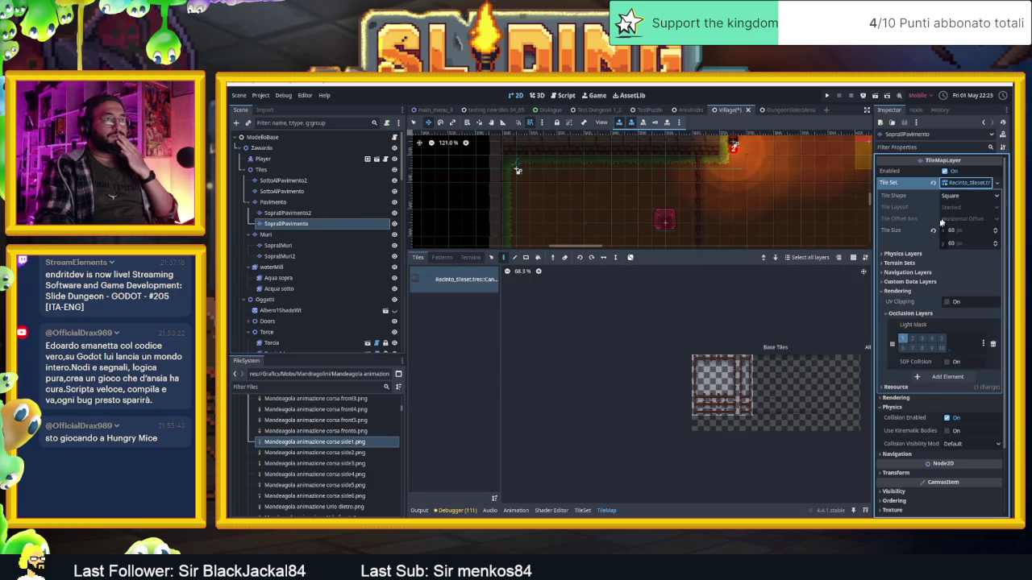
click(905, 254)
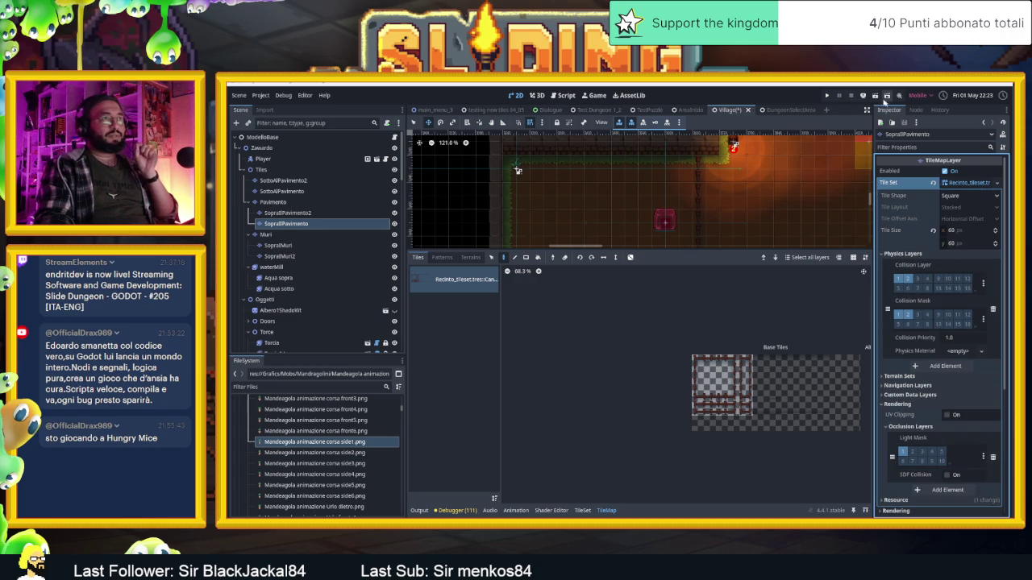
key(ctrl+s)
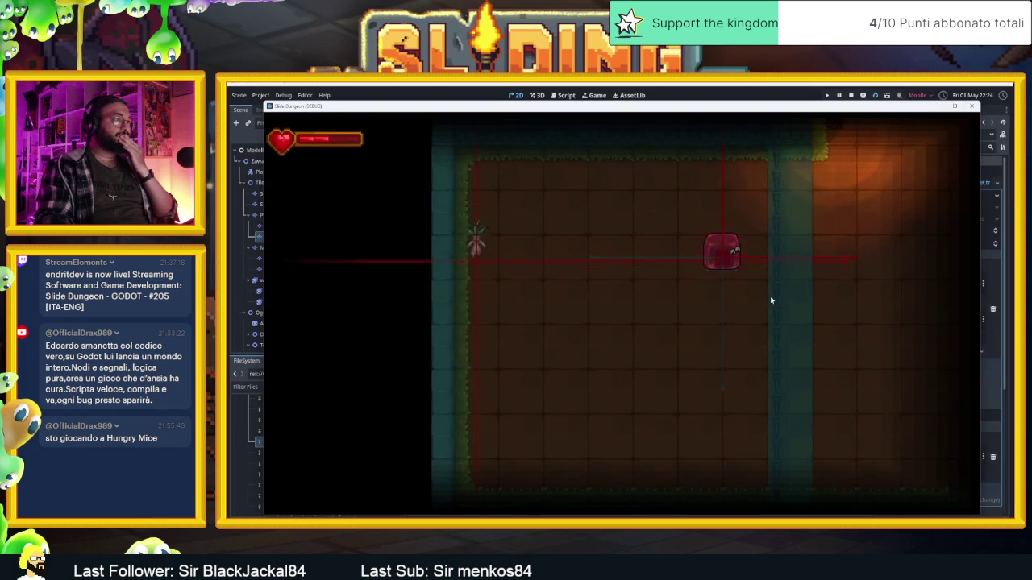
Slide the character down to the bottom wall in the running game, rerun it, then stop
key(Down)
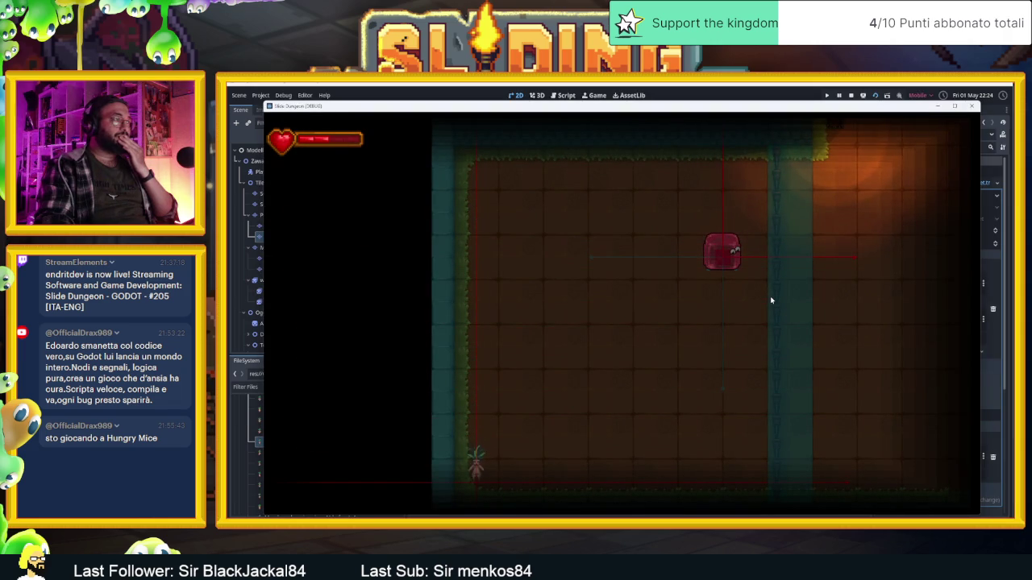
click(876, 96)
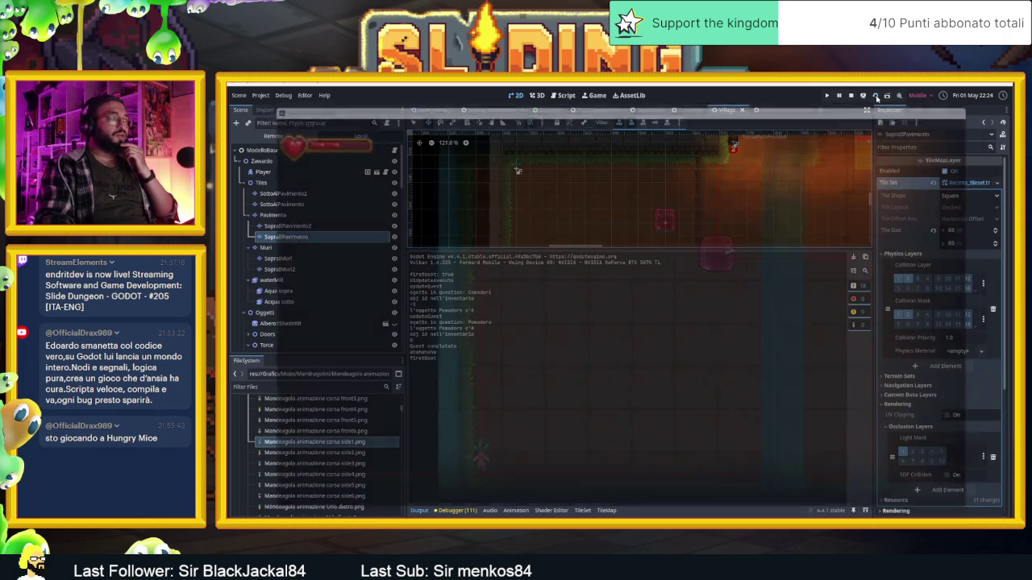
key(ctrl+s)
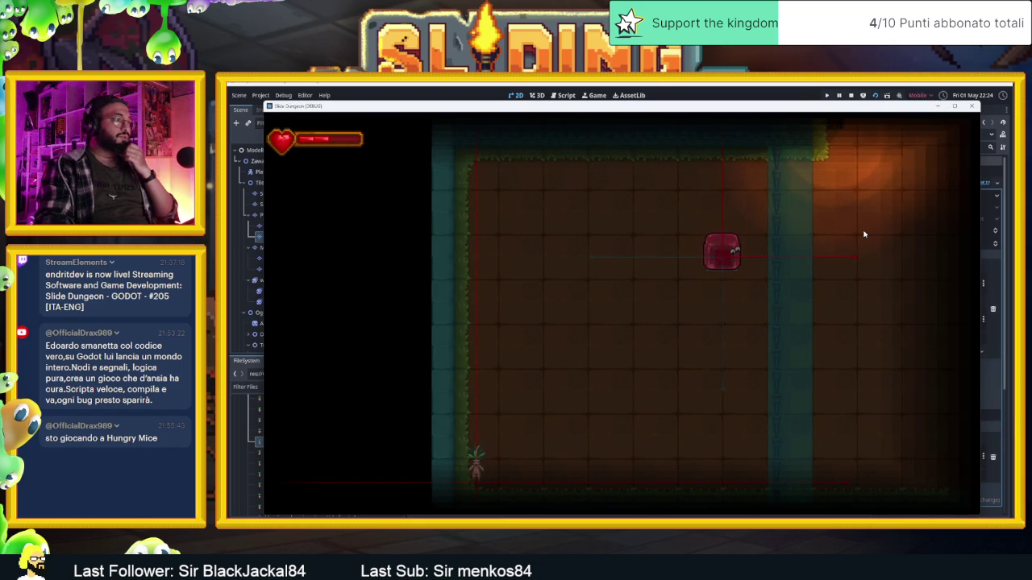
click(876, 96)
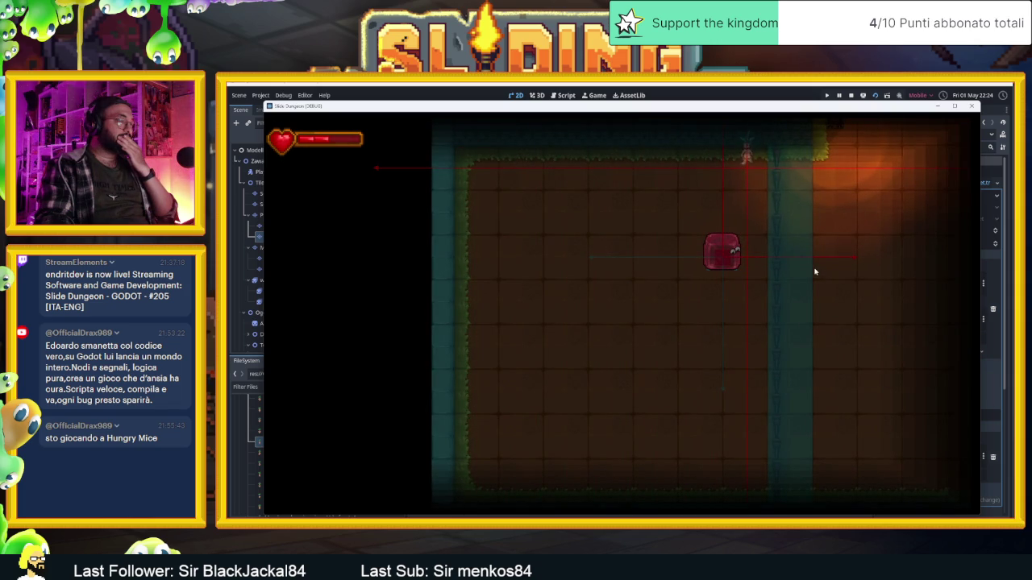
click(851, 96)
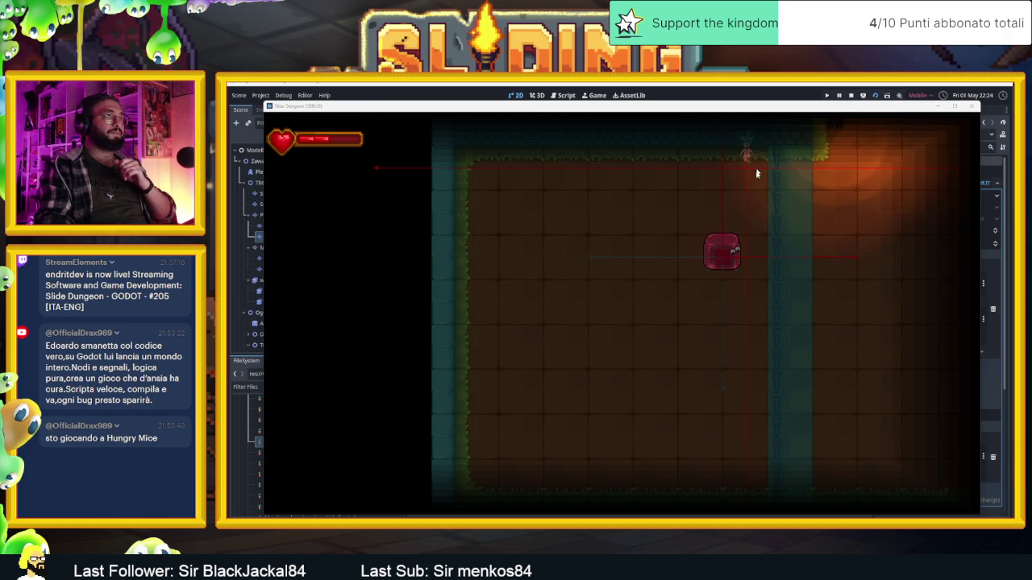
click(851, 95)
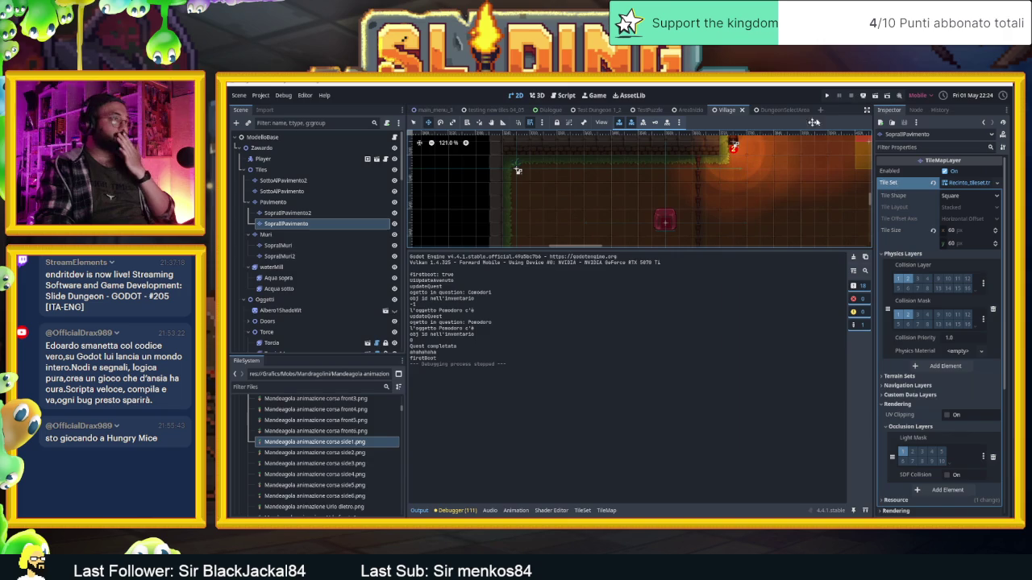
Enlarge the 2D view, drag the Player to the room's lower-left corner, and save
drag(636, 247, 627, 473)
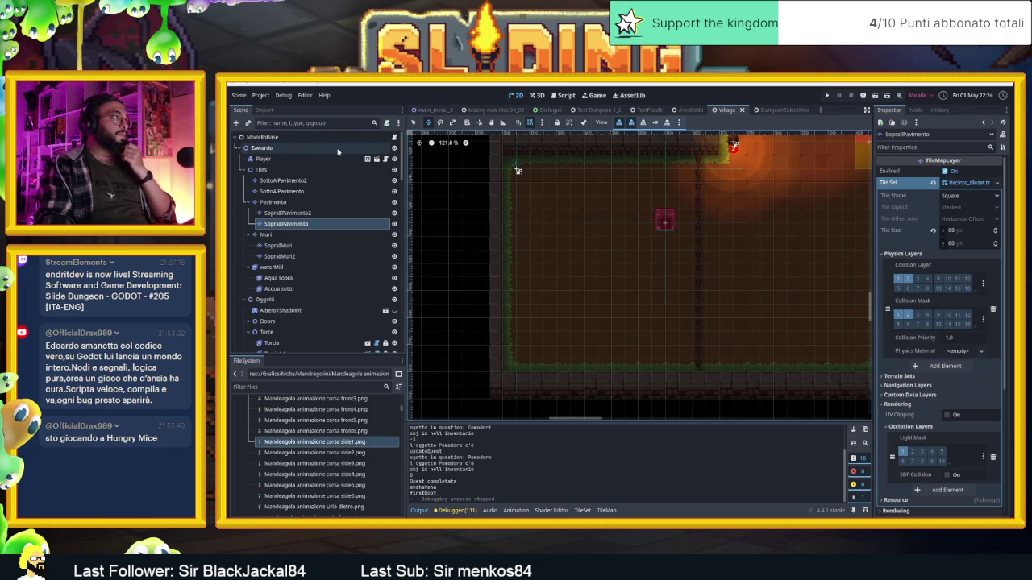
drag(670, 220, 677, 212)
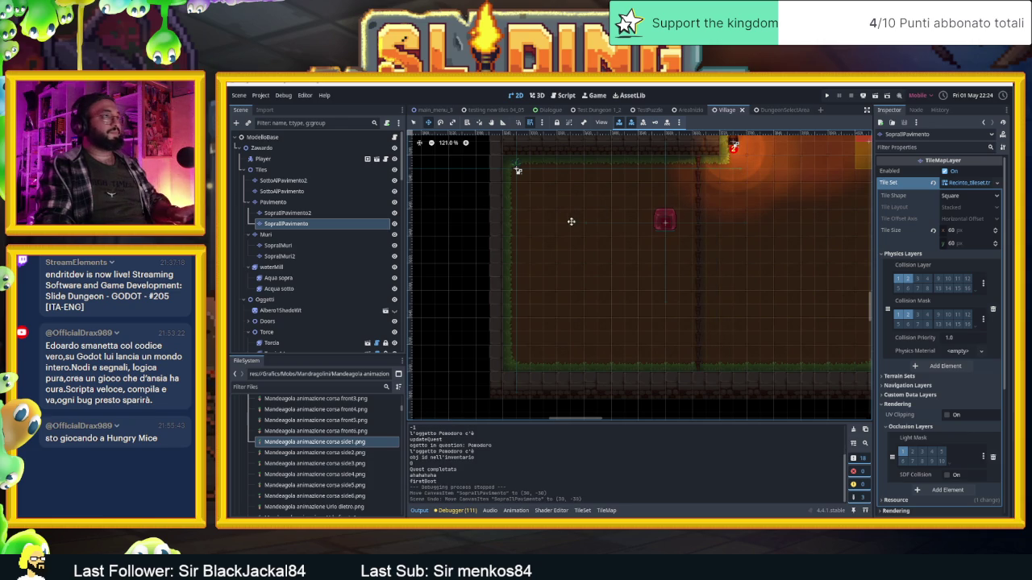
click(263, 159)
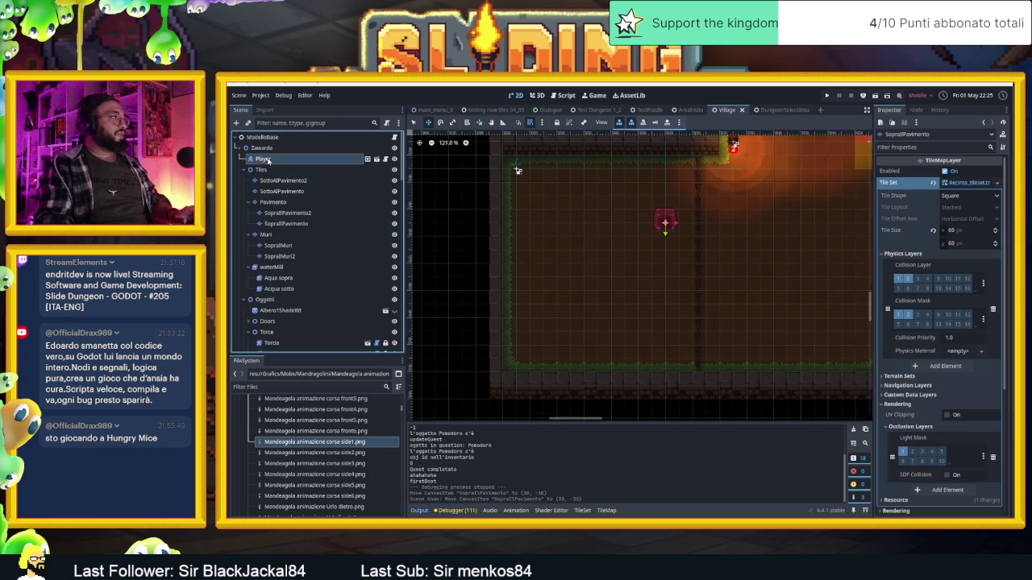
mouse_move(670, 220)
mouse_down()
mouse_move(683, 168)
mouse_move(546, 341)
mouse_move(516, 357)
mouse_up()
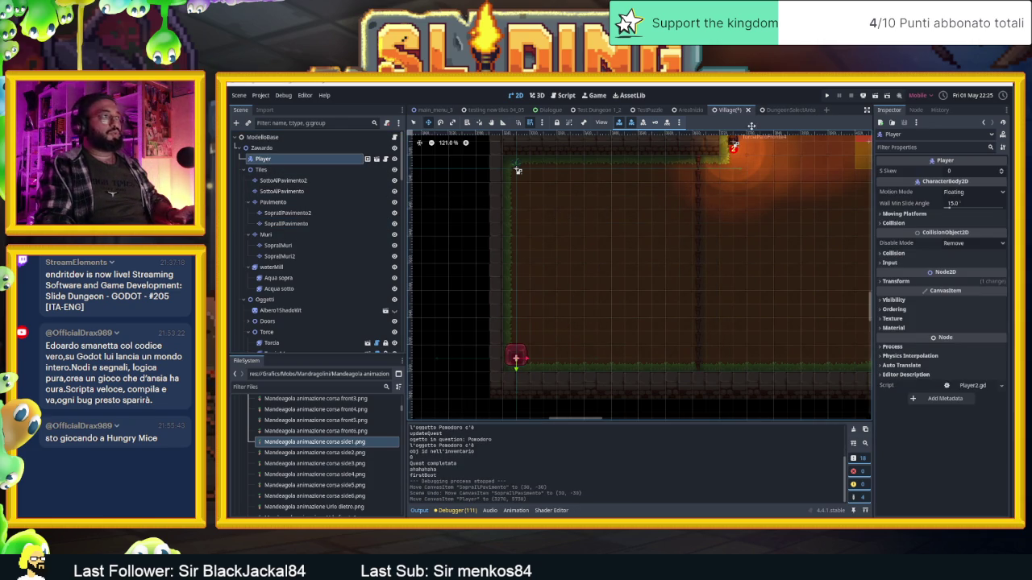
key(ctrl+s)
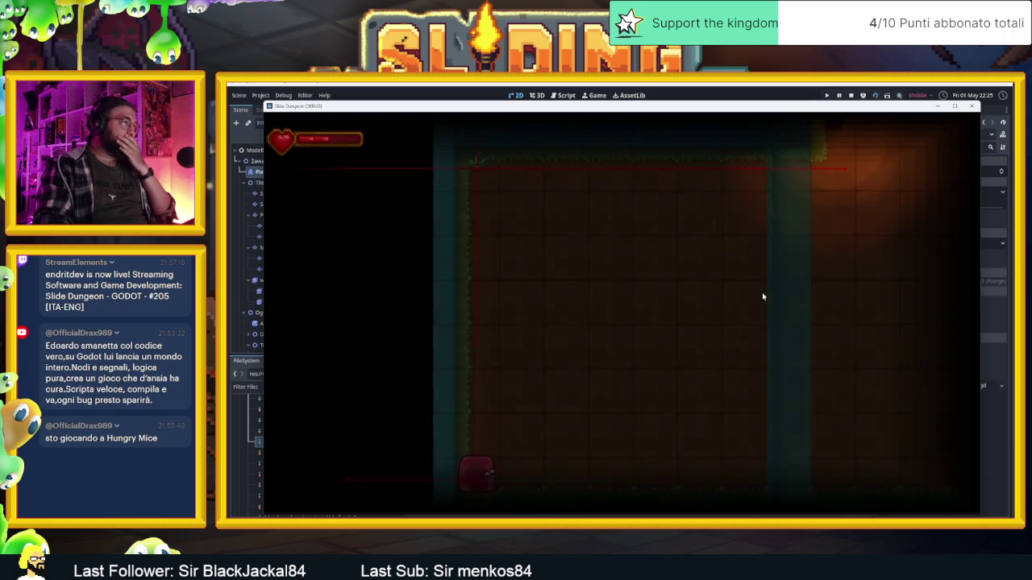
click(851, 95)
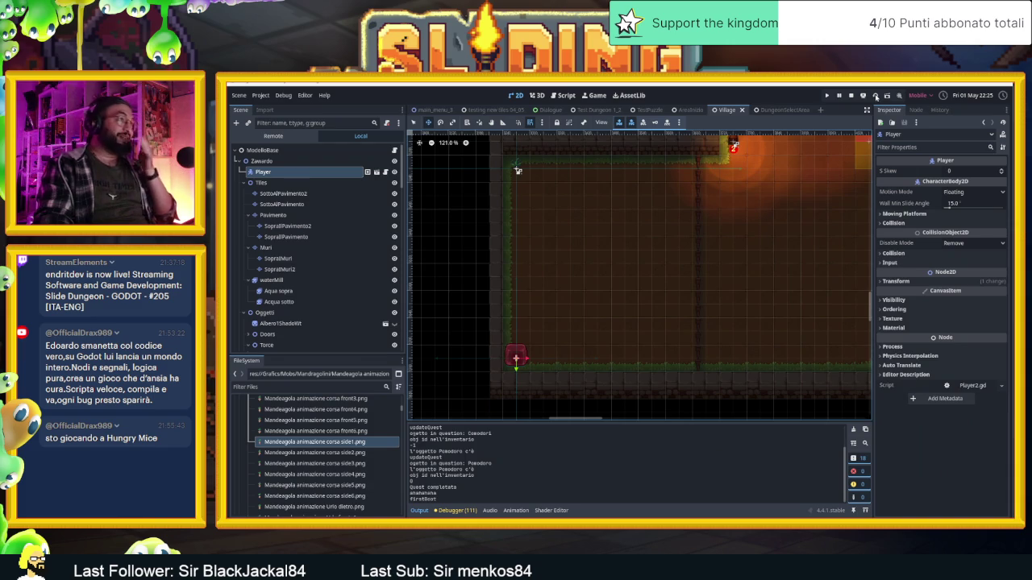
click(876, 96)
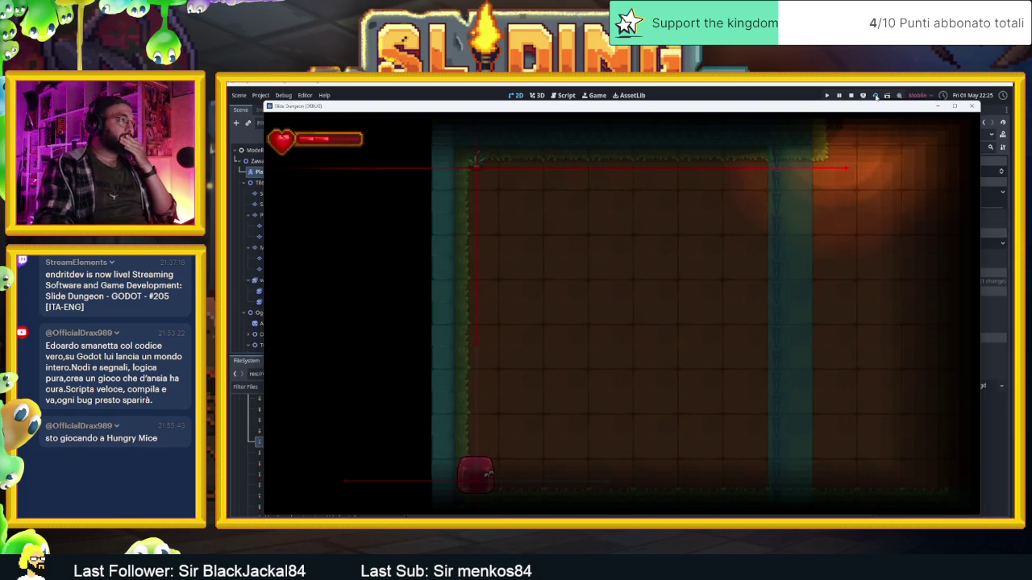
key(Right)
key(F8)
click(876, 95)
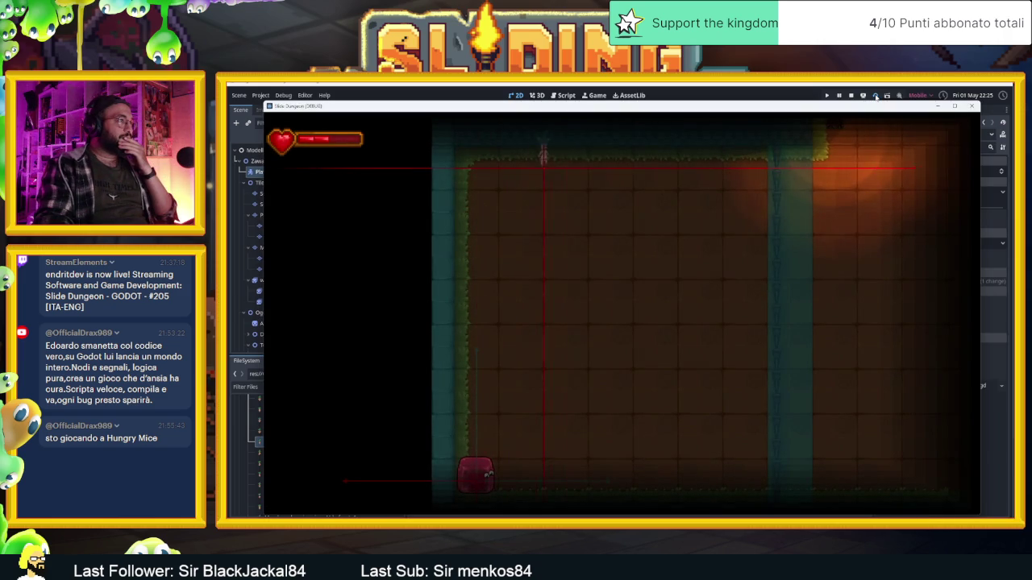
key(F8)
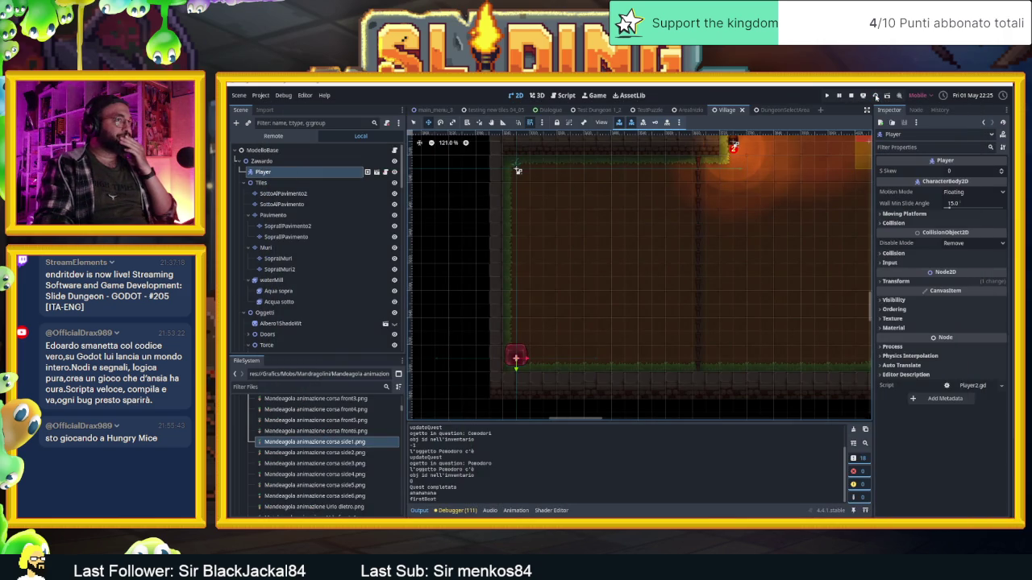
click(875, 95)
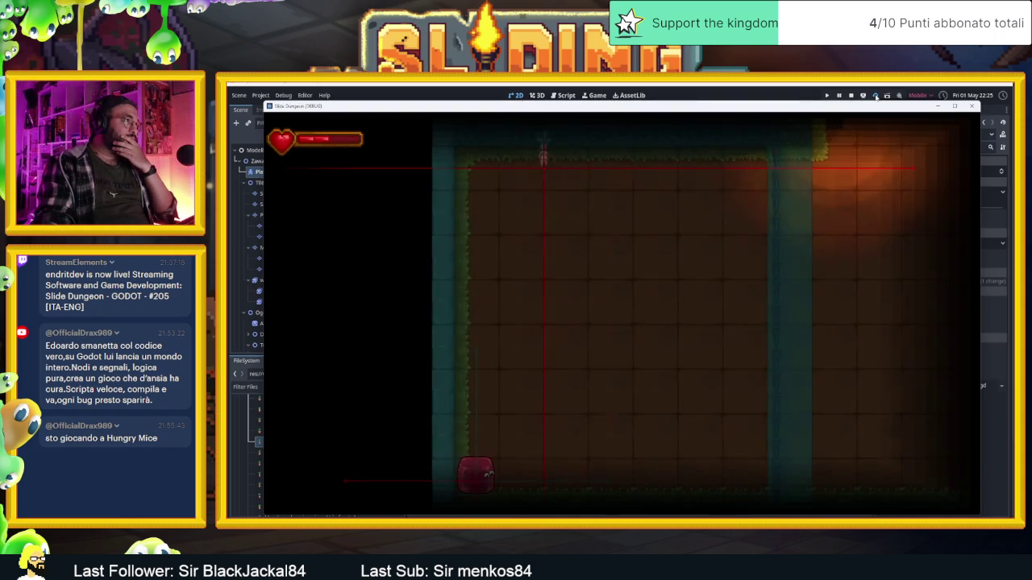
key(F8)
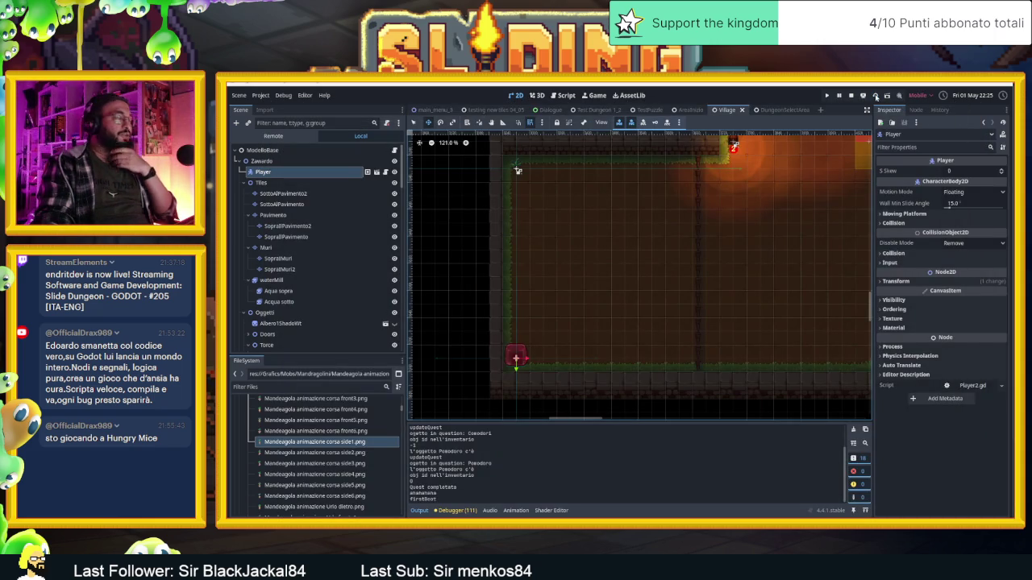
click(876, 96)
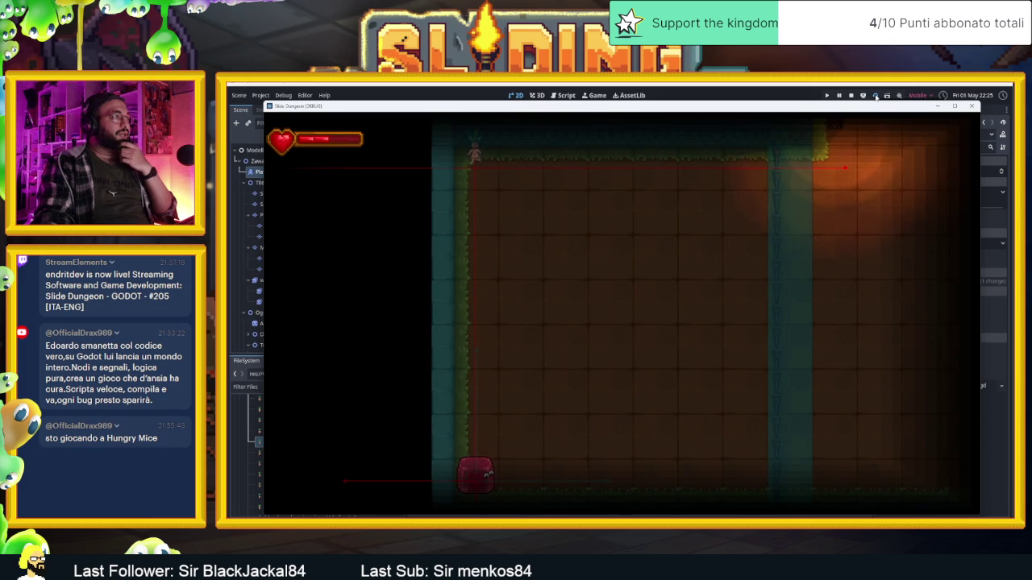
key(F8)
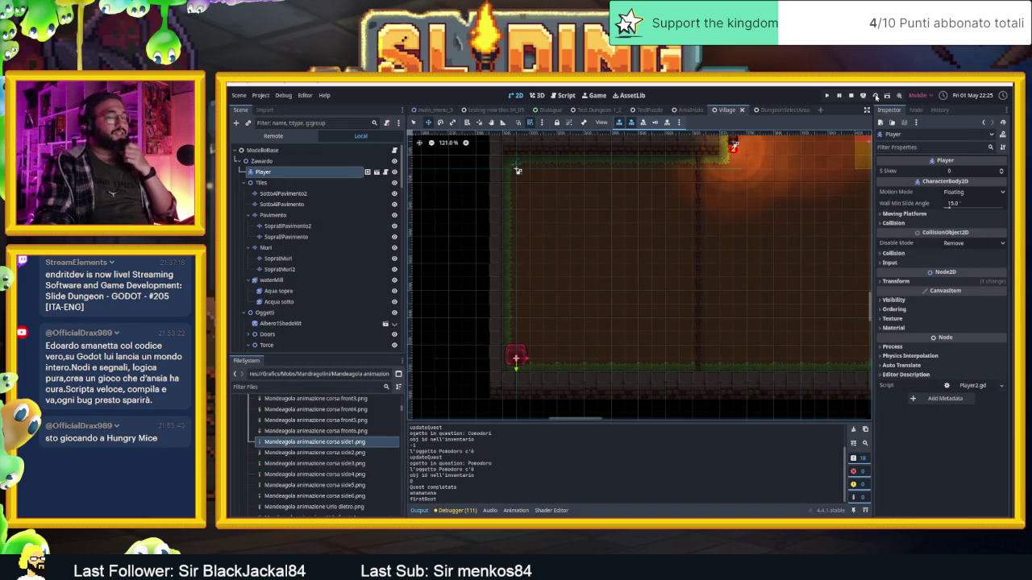
click(876, 96)
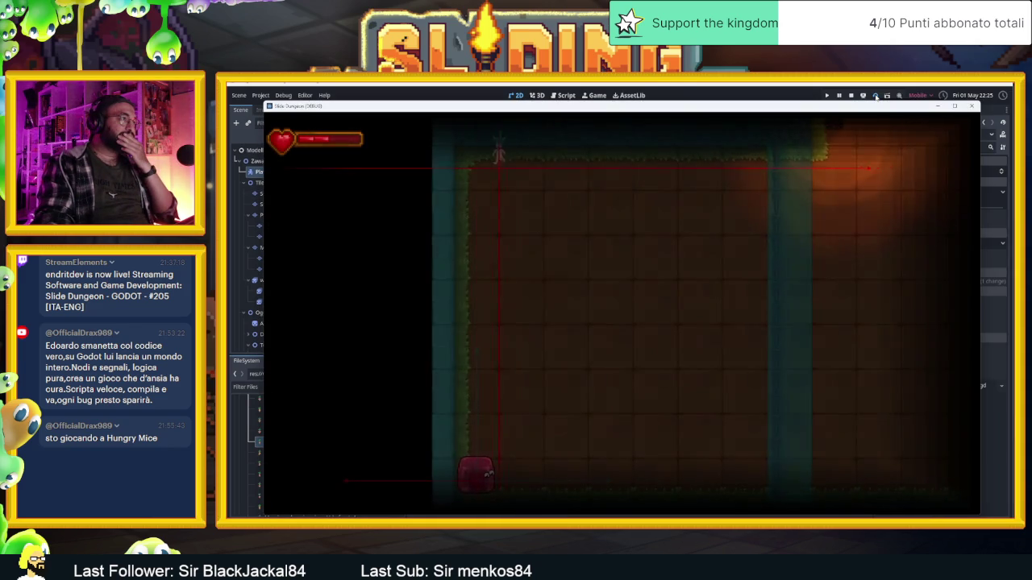
key(F8)
click(876, 96)
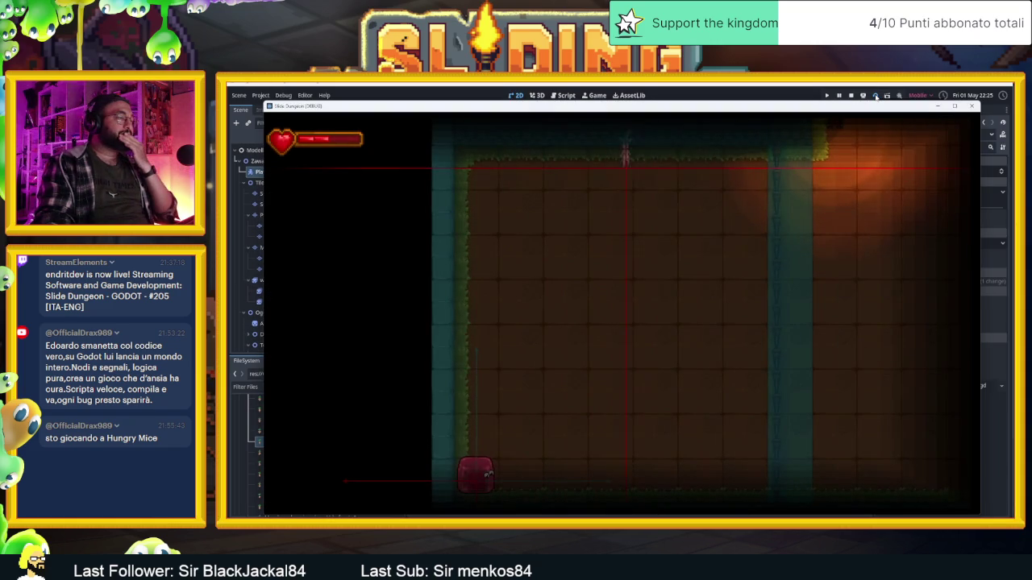
key(F8)
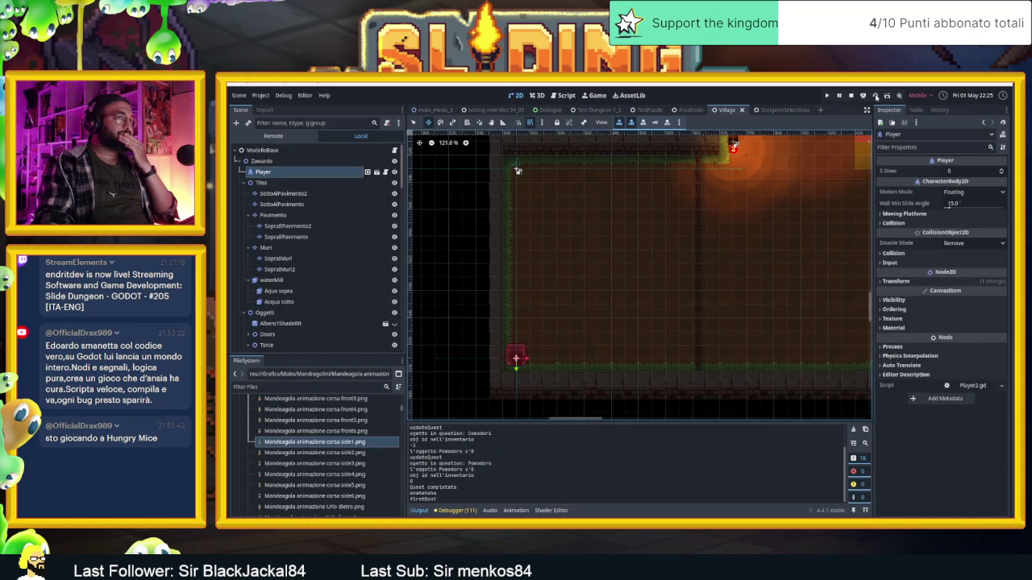
click(876, 96)
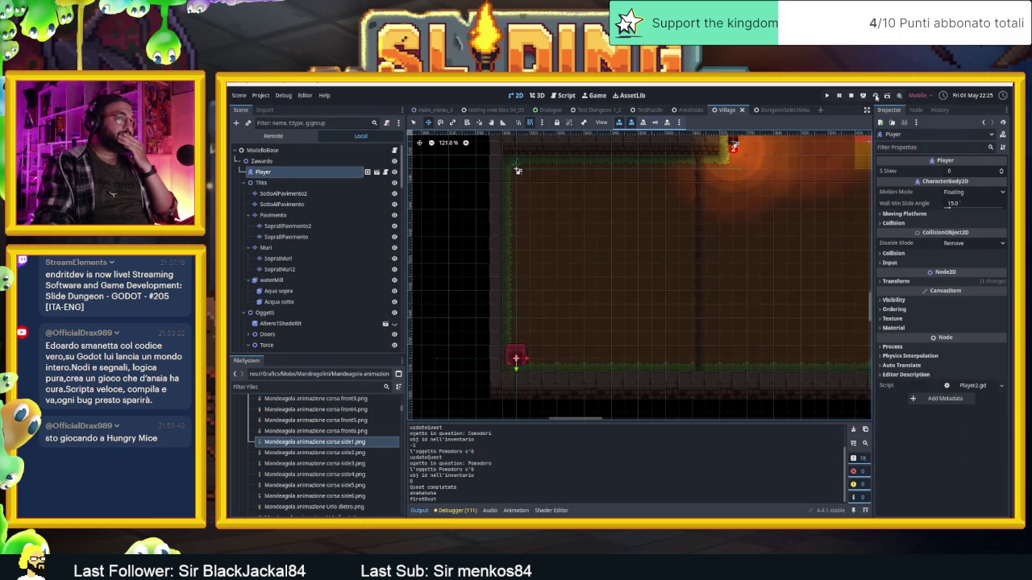
click(876, 96)
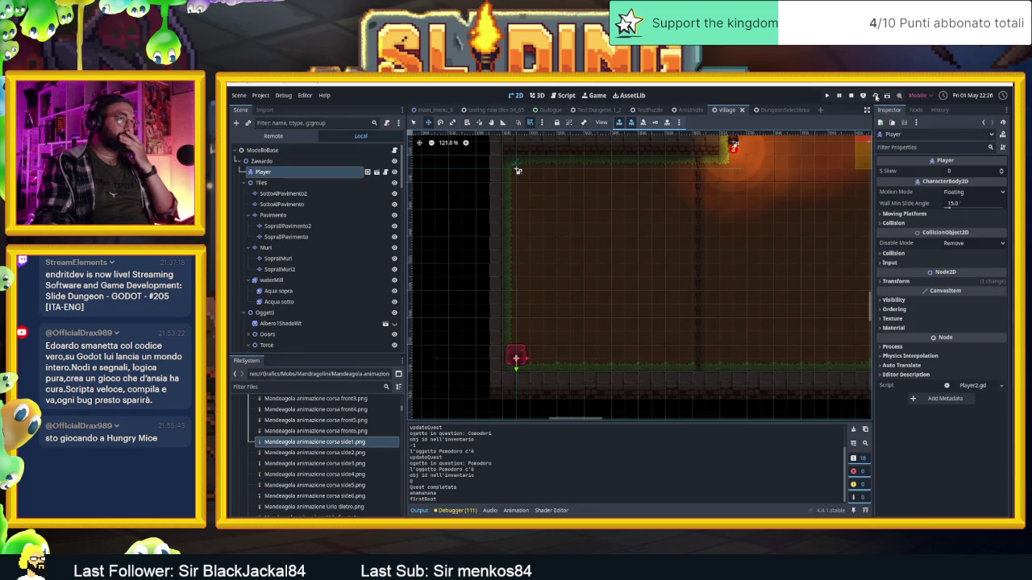
click(876, 95)
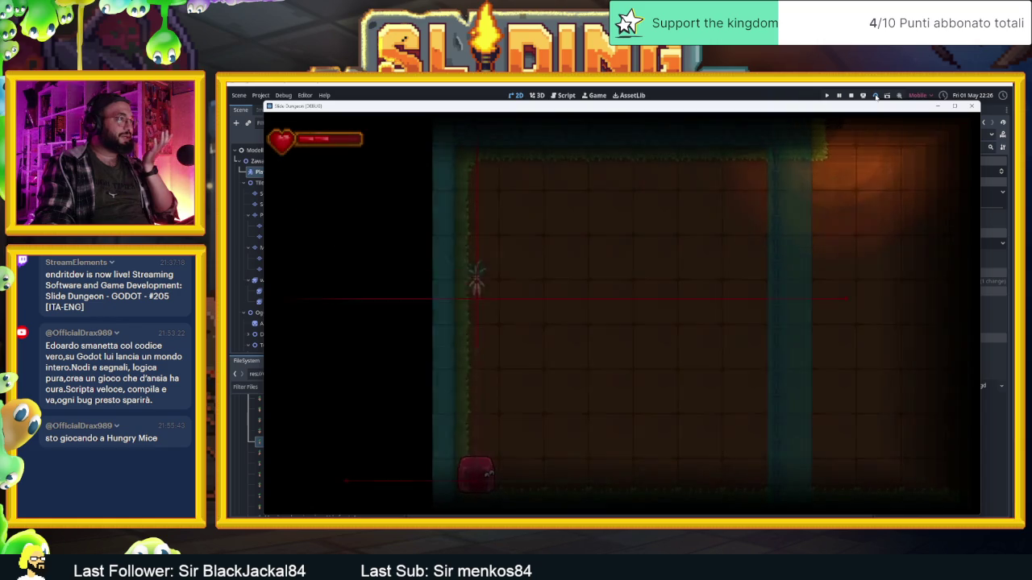
key(Down)
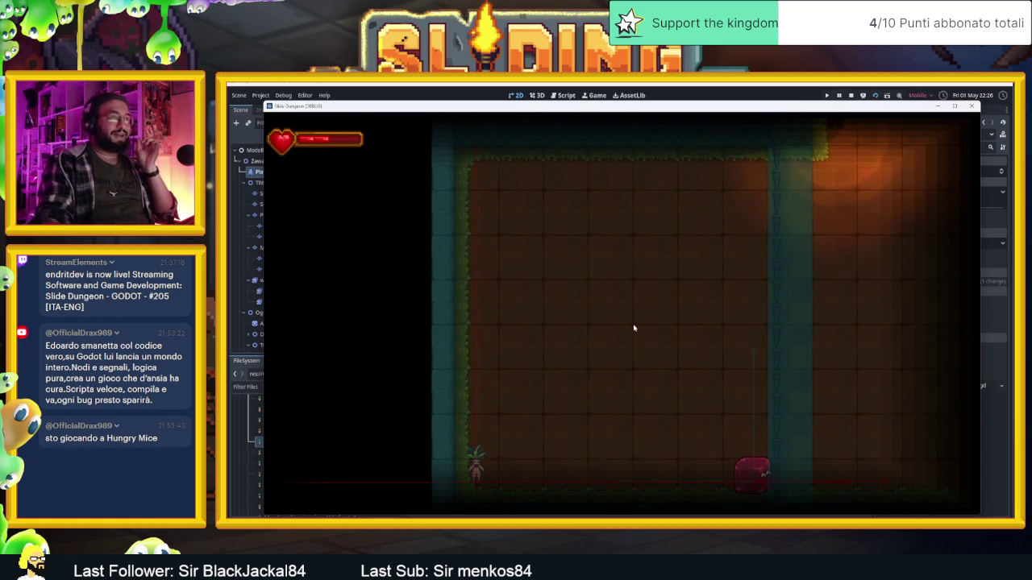
click(850, 95)
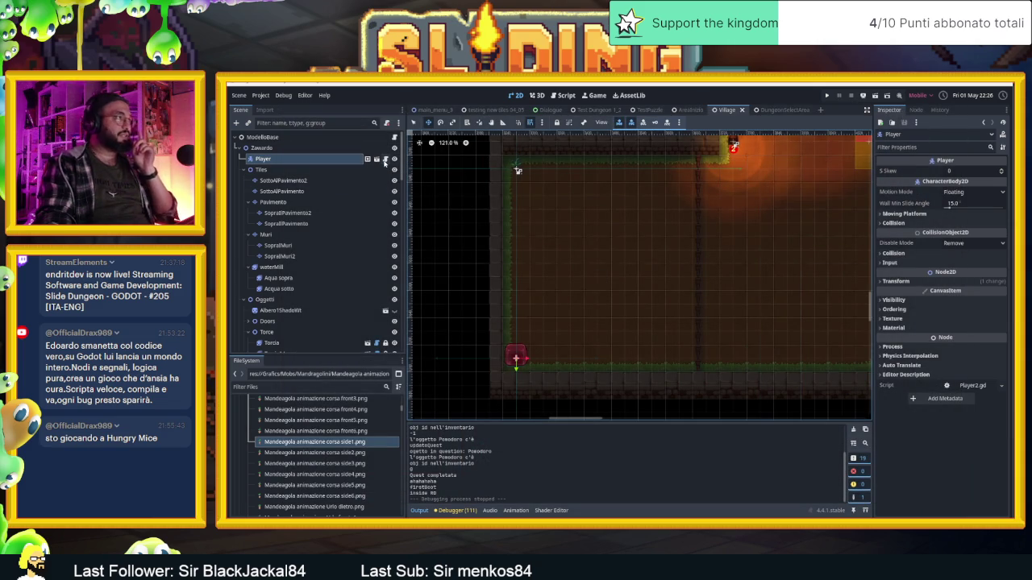
Look through Player2.gd, then open the Mandragolino enemy's mandragolino.gd script
click(385, 160)
scroll(713, 275, up, 3)
scroll(713, 276, up, 2)
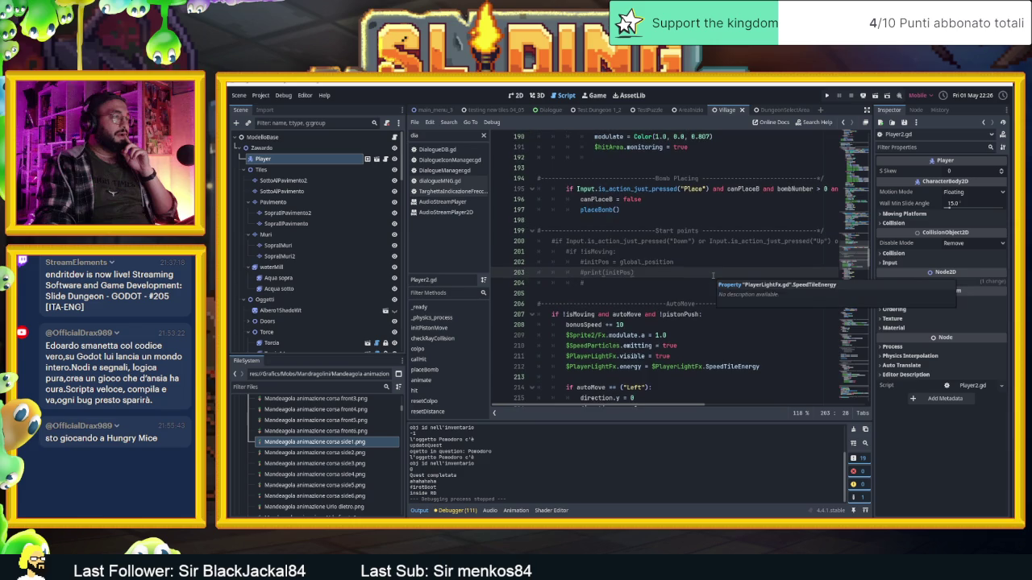
scroll(713, 276, up, 4)
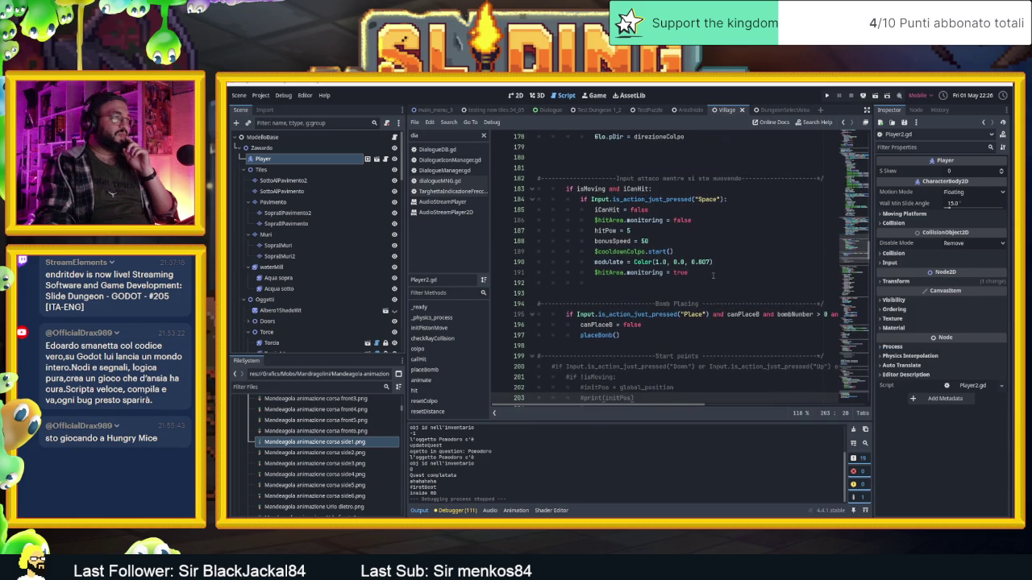
scroll(712, 276, up, 4)
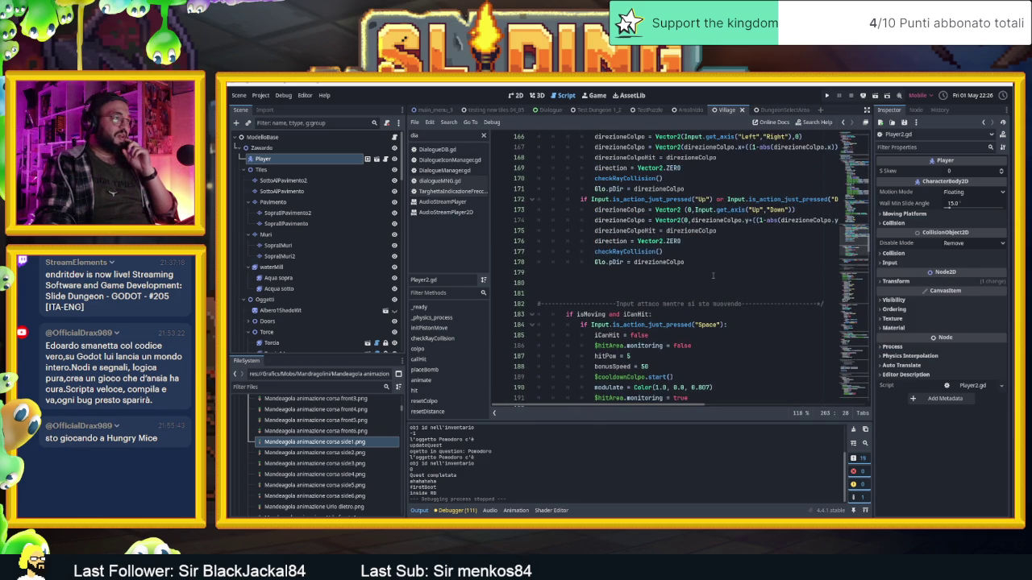
scroll(712, 276, down, 12)
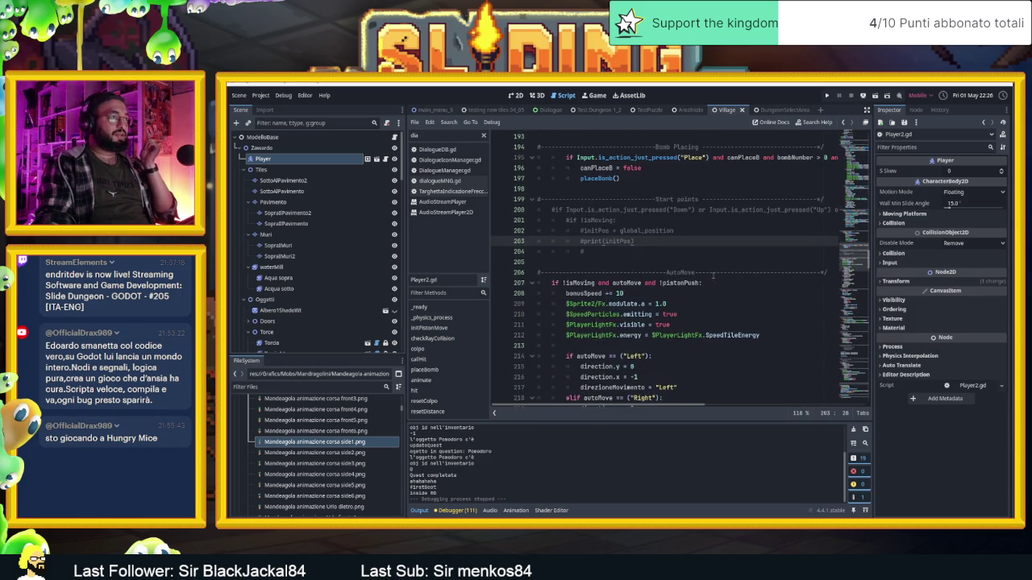
scroll(713, 275, up, 8)
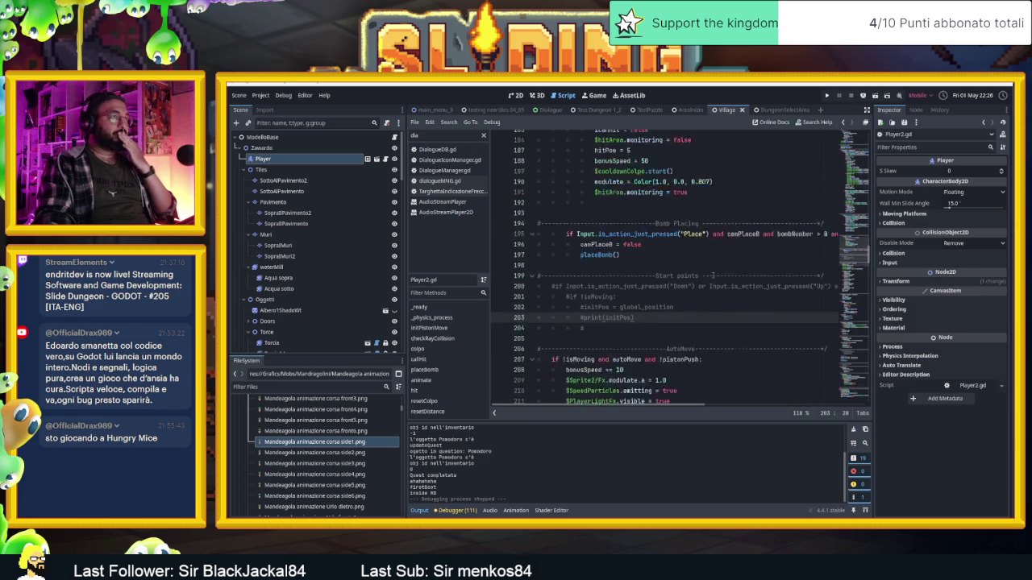
scroll(713, 276, up, 7)
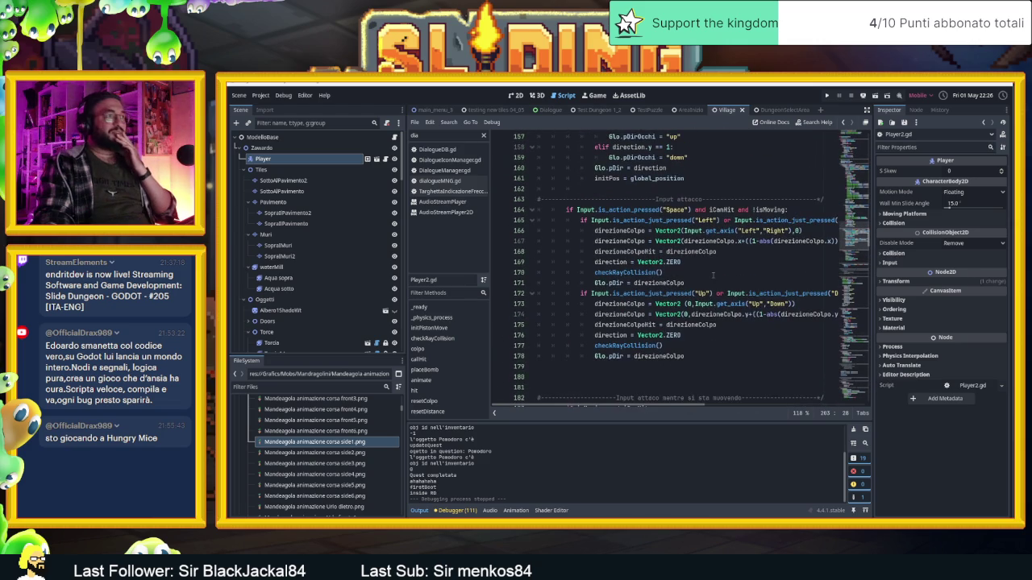
scroll(298, 317, down, 10)
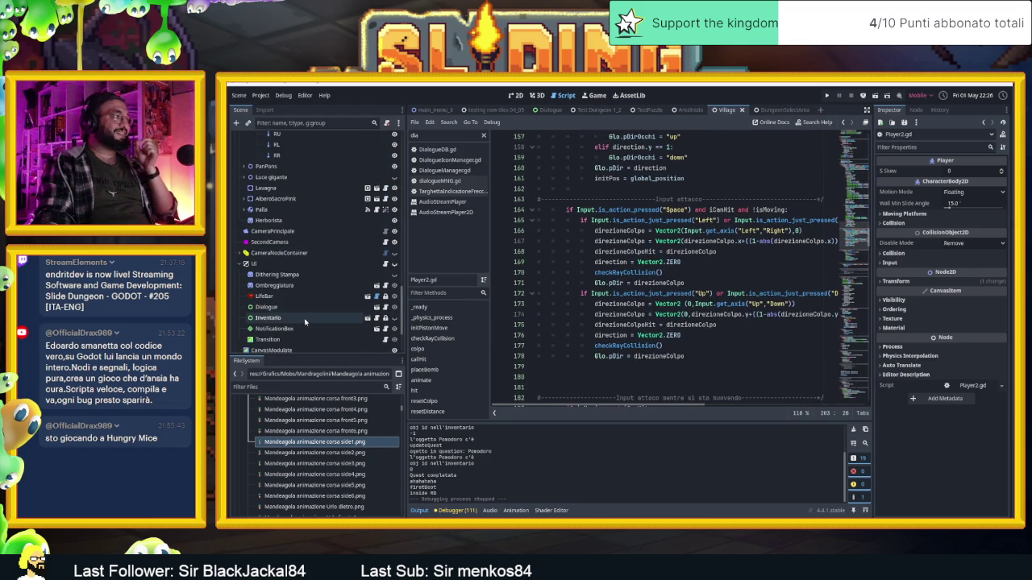
scroll(312, 258, down, 3)
scroll(312, 258, down, 5)
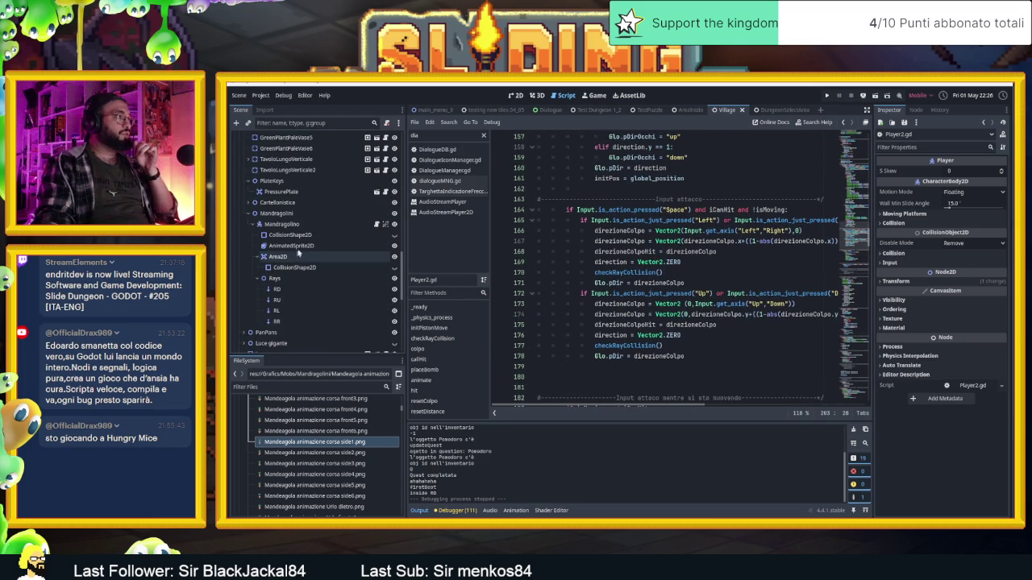
click(284, 224)
click(377, 224)
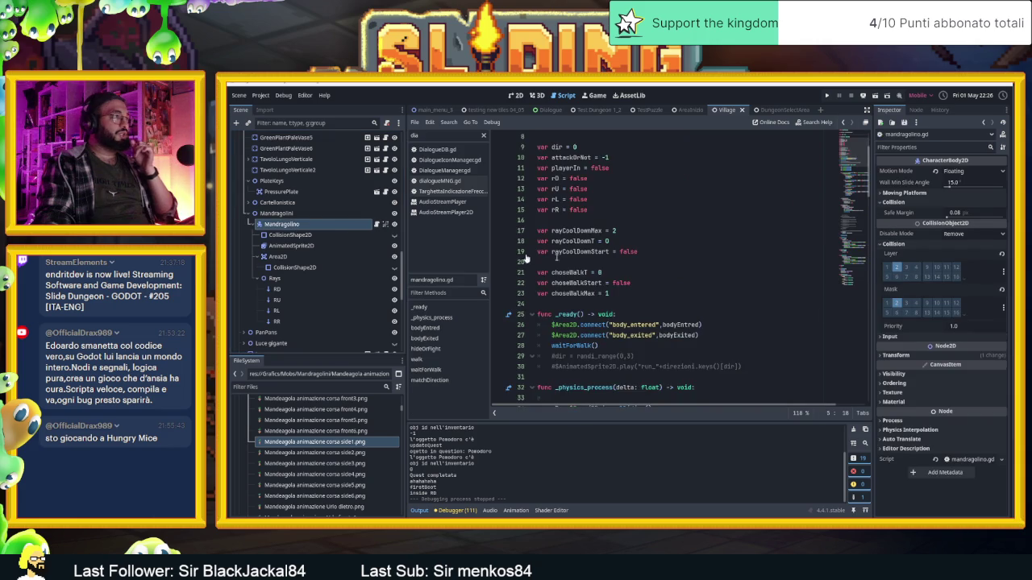
Add blank lines after line 44 and line 122, and outdent hideOrFight's body lines 115–121
scroll(713, 317, down, 5)
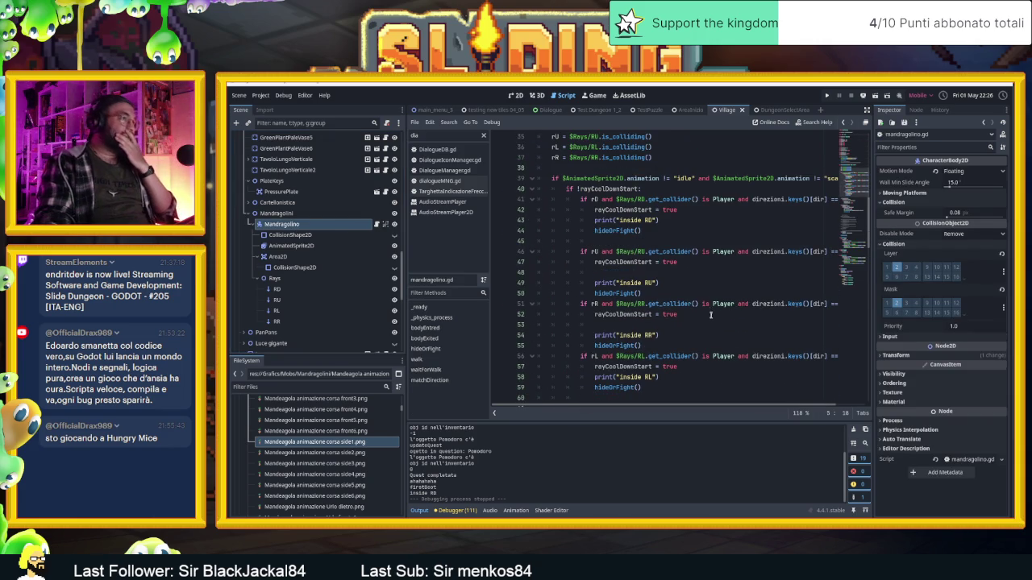
click(666, 234)
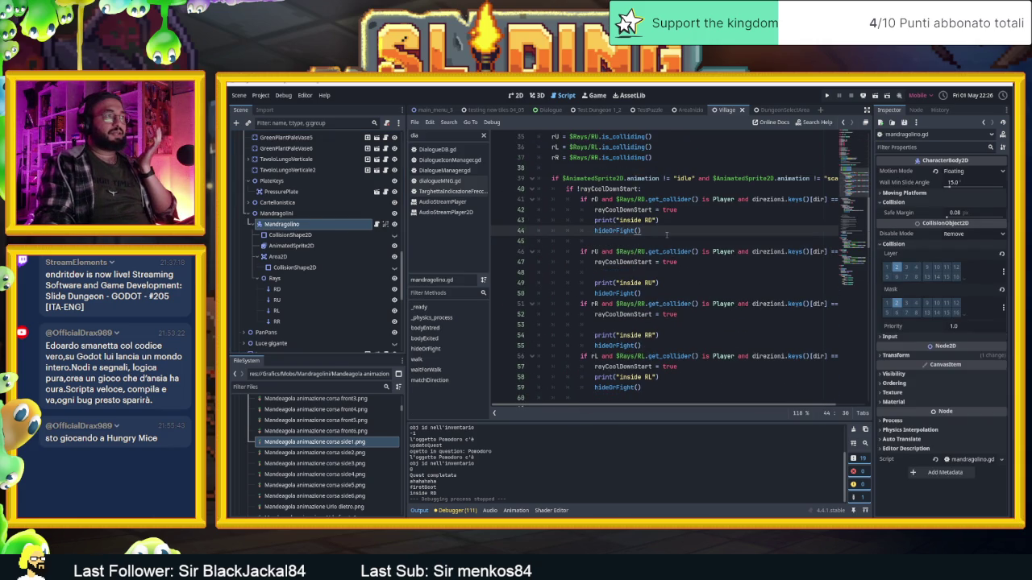
key(Return)
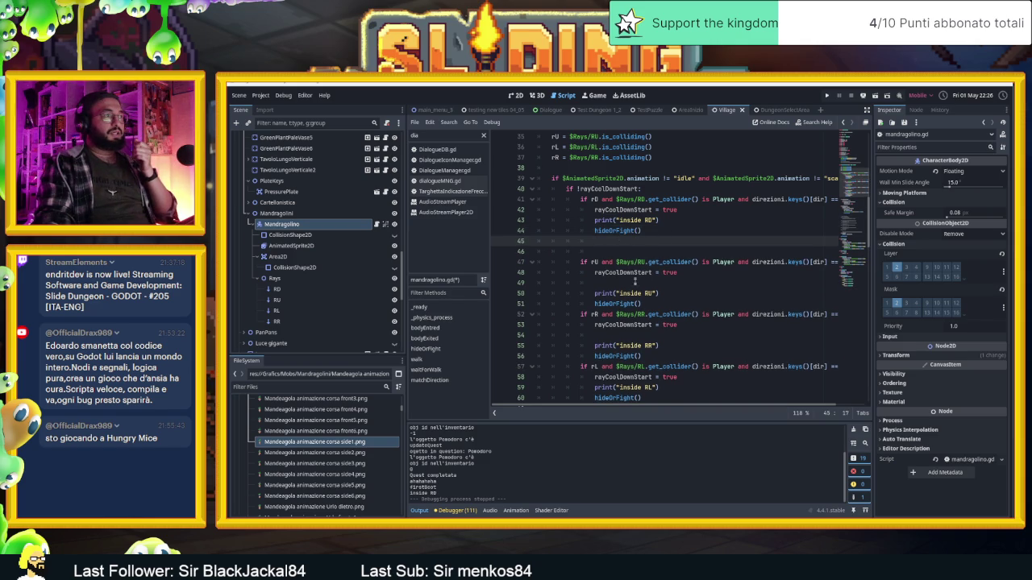
scroll(635, 278, down, 20)
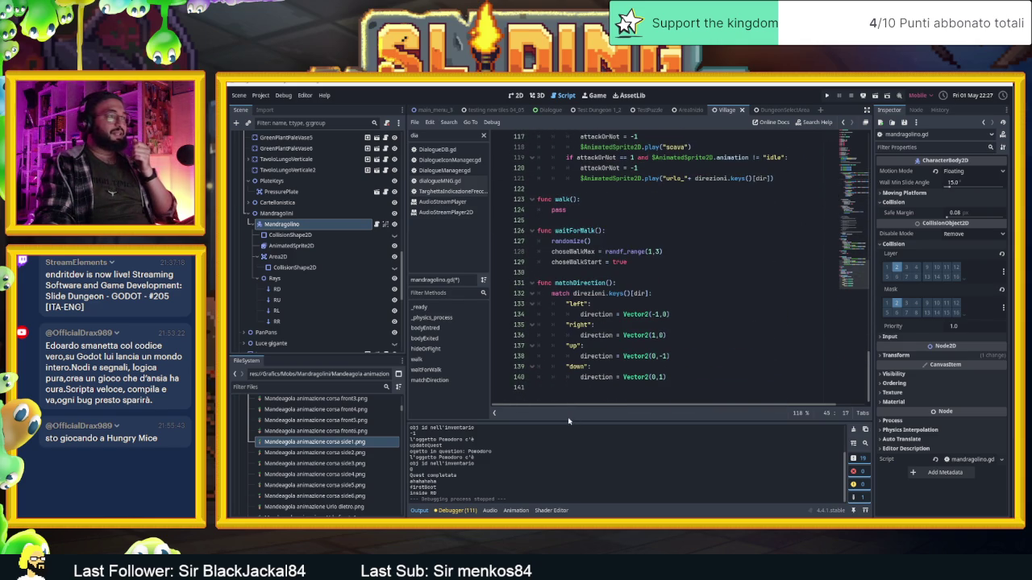
click(601, 389)
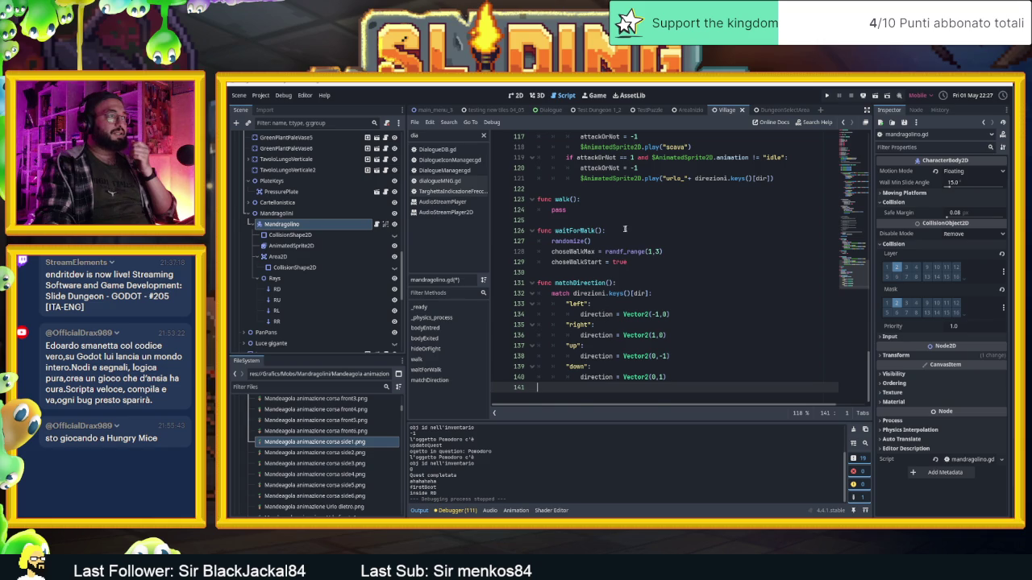
scroll(622, 238, up, 2)
click(605, 245)
click(601, 250)
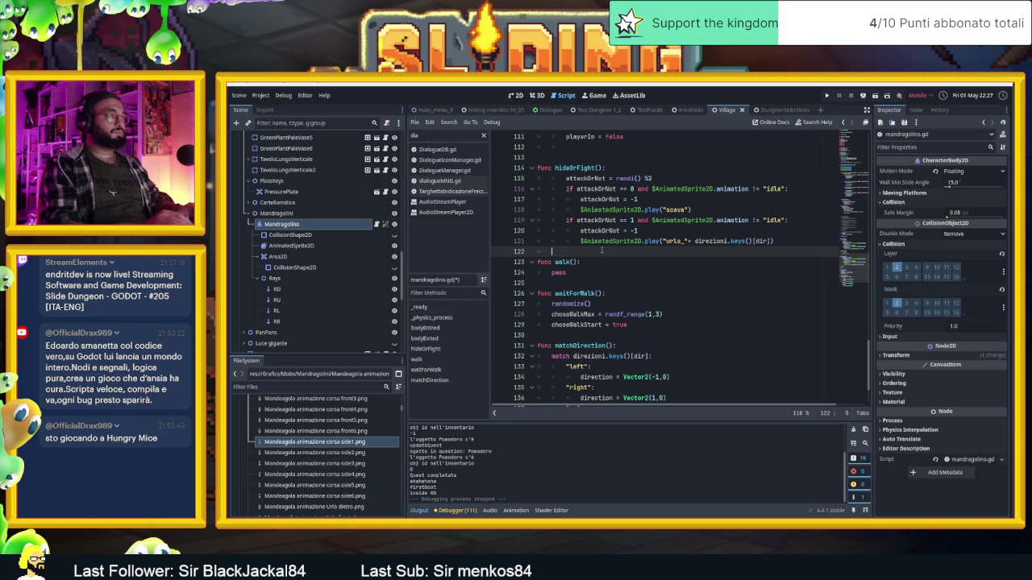
mouse_move(781, 240)
mouse_down()
mouse_move(685, 231)
mouse_move(565, 178)
mouse_up()
key(shift+Tab)
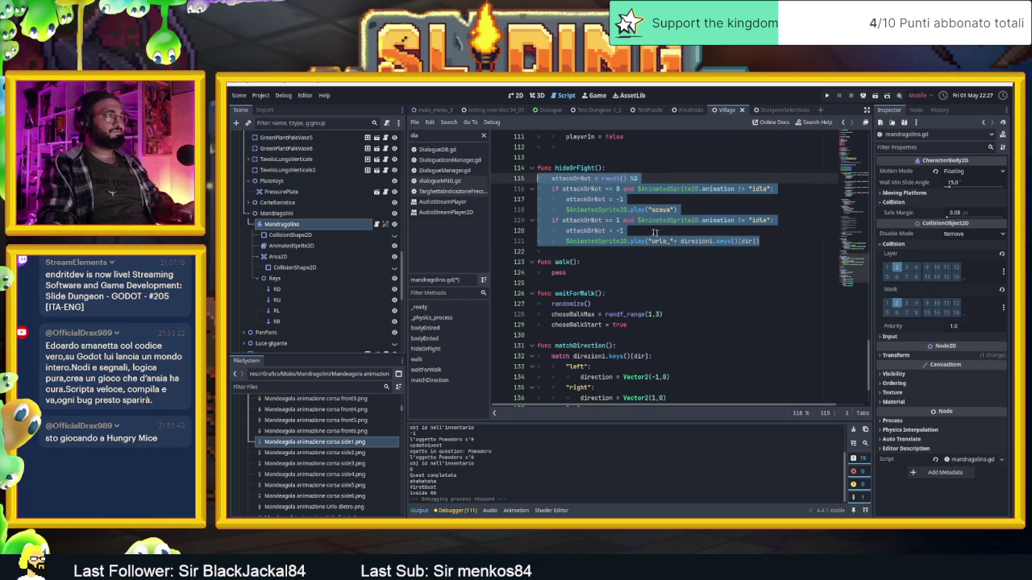
click(633, 250)
key(Return)
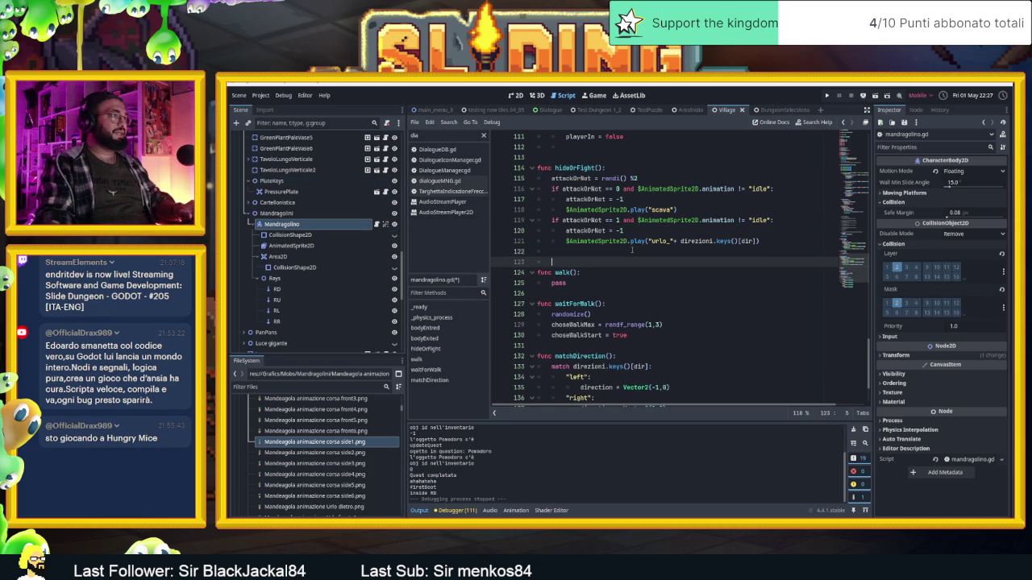
click(632, 251)
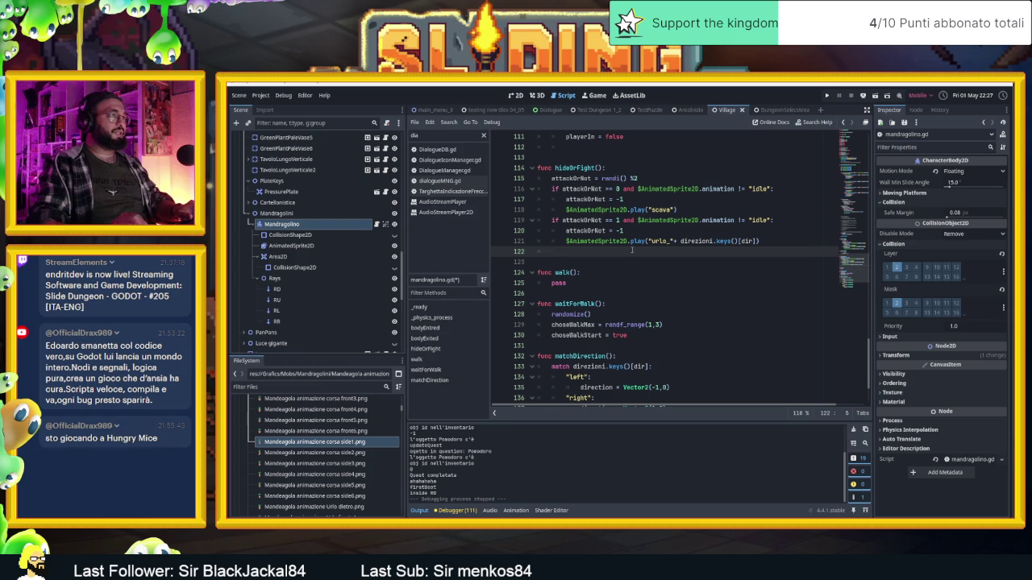
Insert 'dir = Vector2.ZERO' as the first line of hideOrFight
click(636, 168)
key(Return)
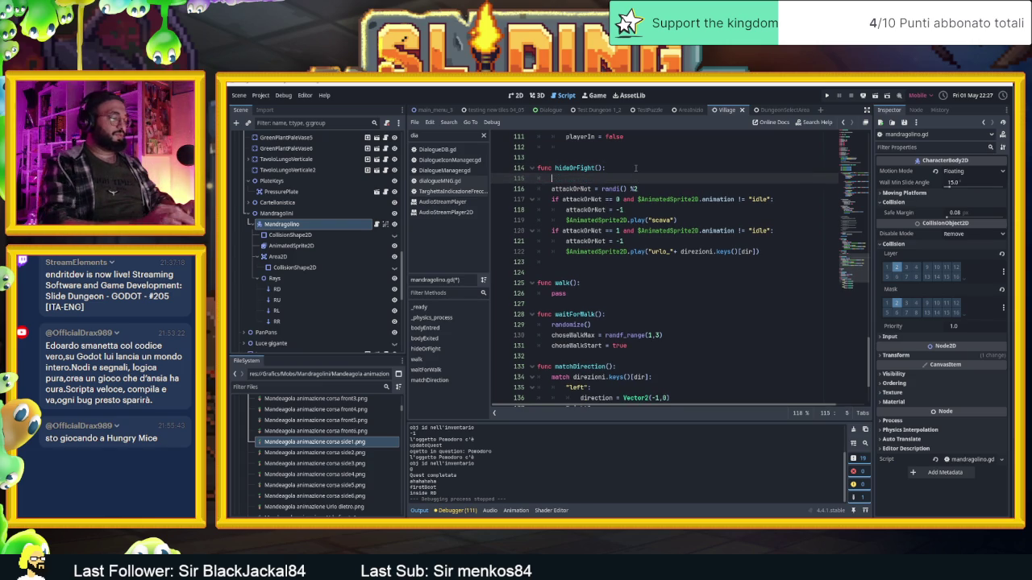
text(dir)
text(= Ve)
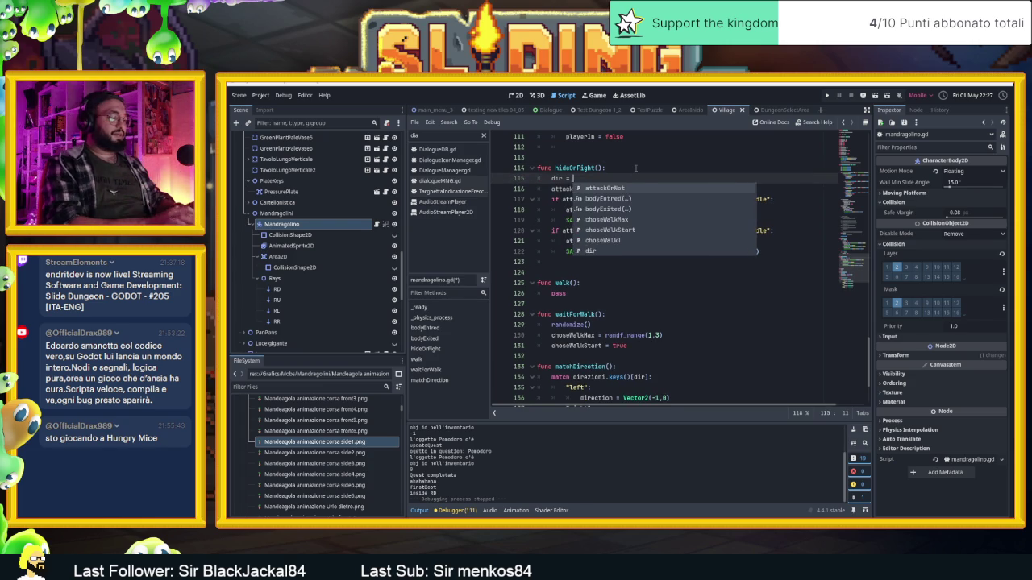
key(Return)
text(.ZERO)
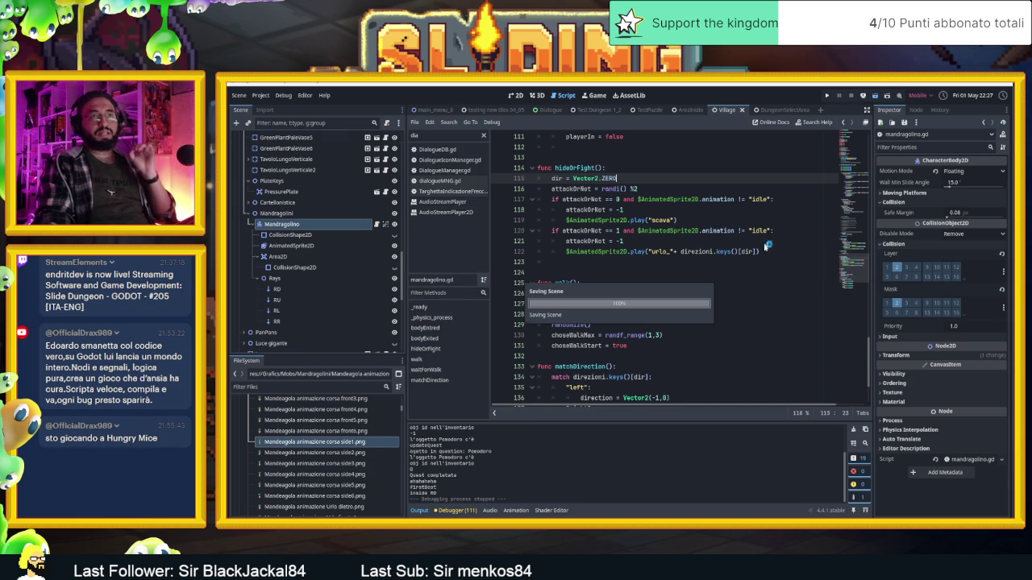
Launch and stop the game several times, sliding the player right across the room
key(F5)
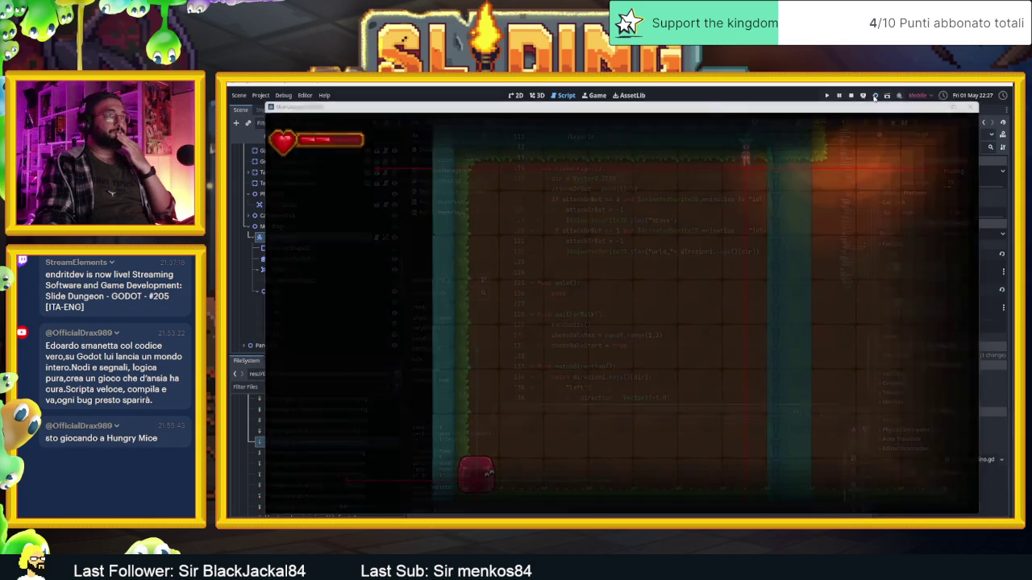
key(F8)
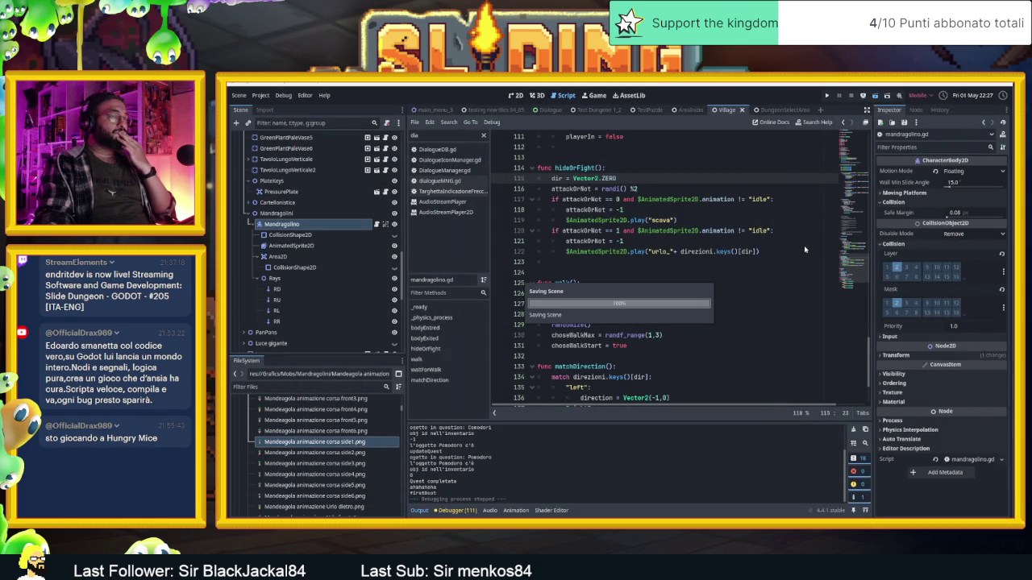
key(F5)
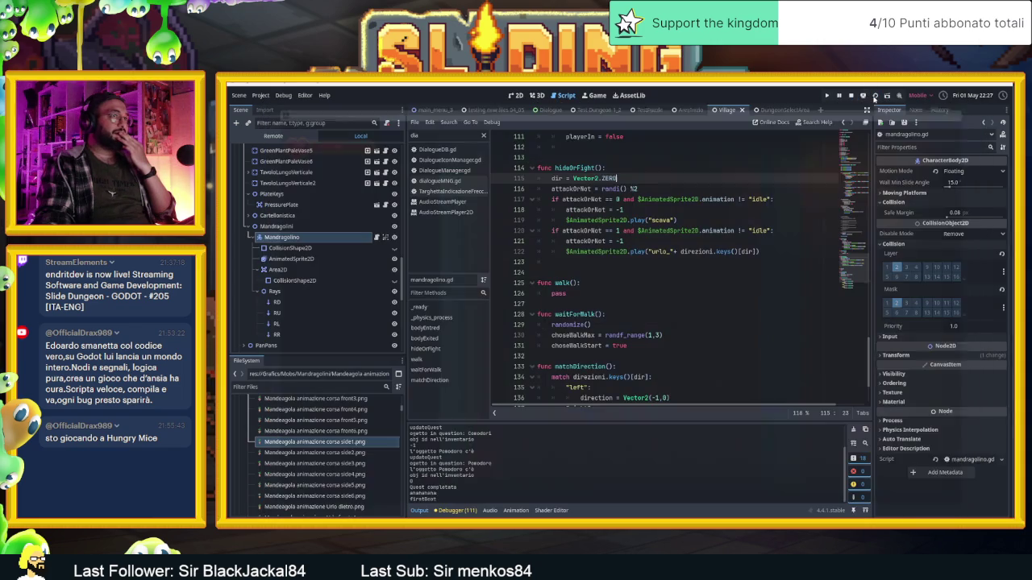
click(850, 95)
key(F5)
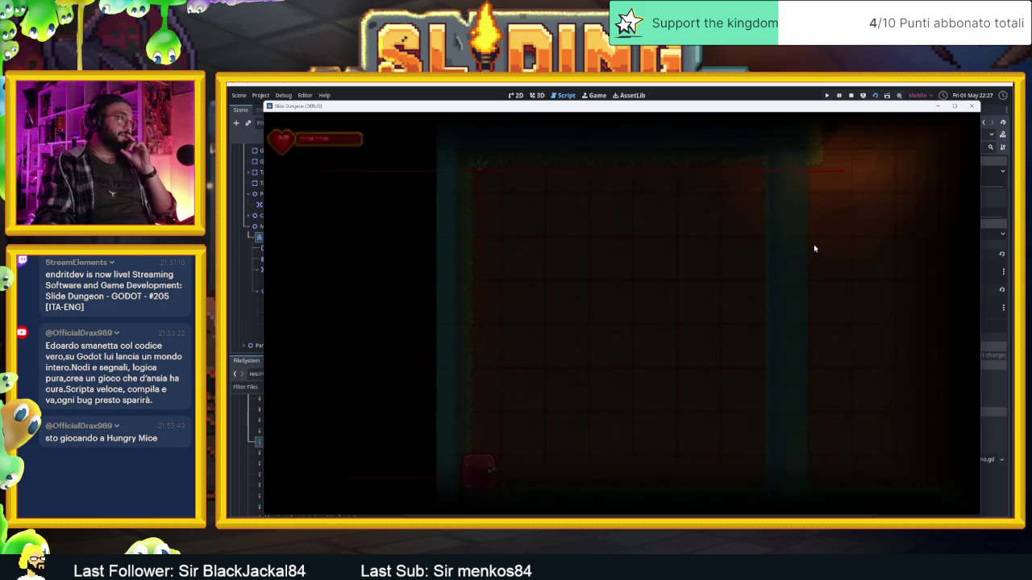
click(874, 95)
key(ctrl+s)
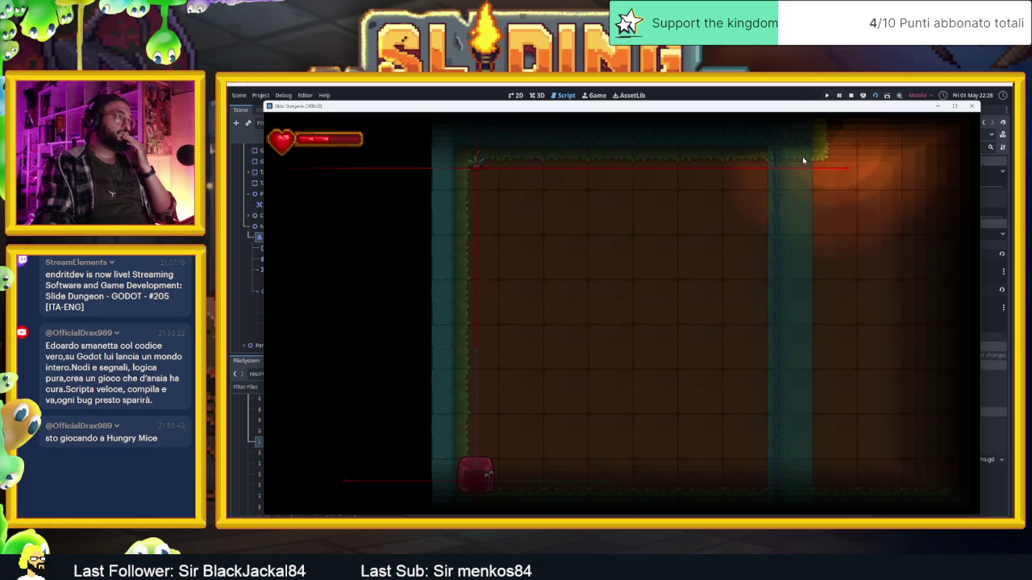
key(Right)
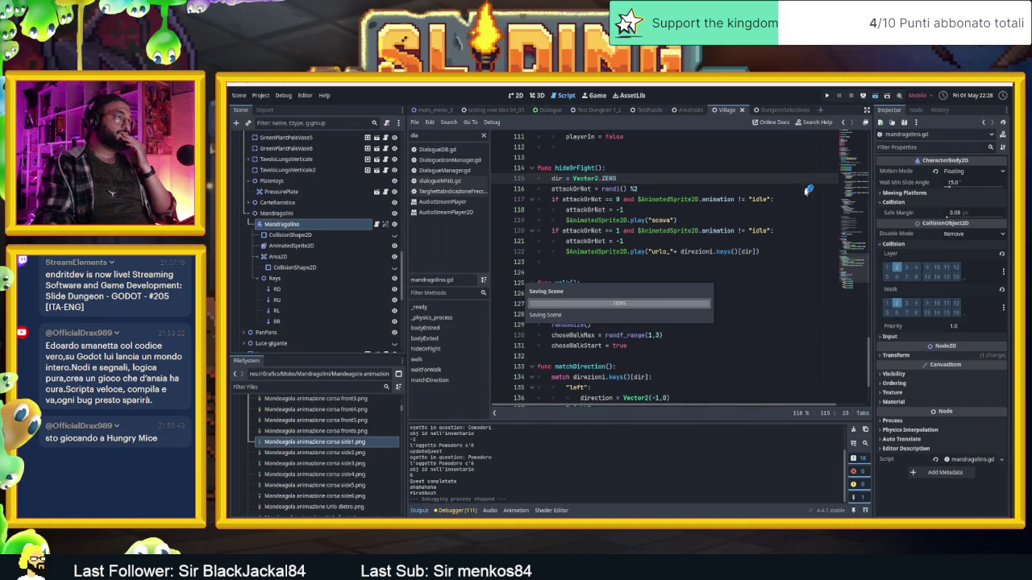
key(F5)
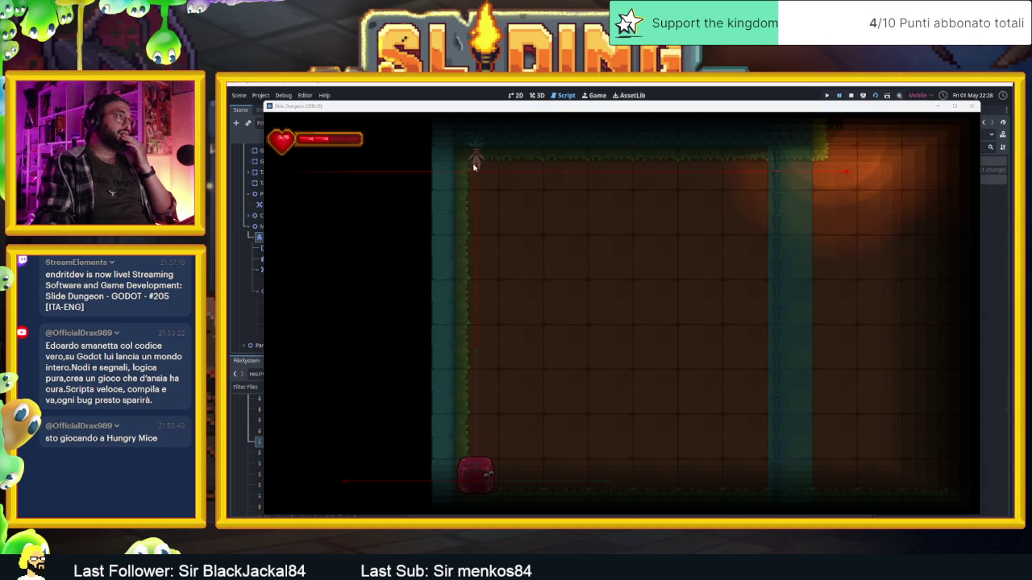
Move the game window aside to read the invalid '(0,0)' key error, then stop debugging
drag(493, 116, 892, 119)
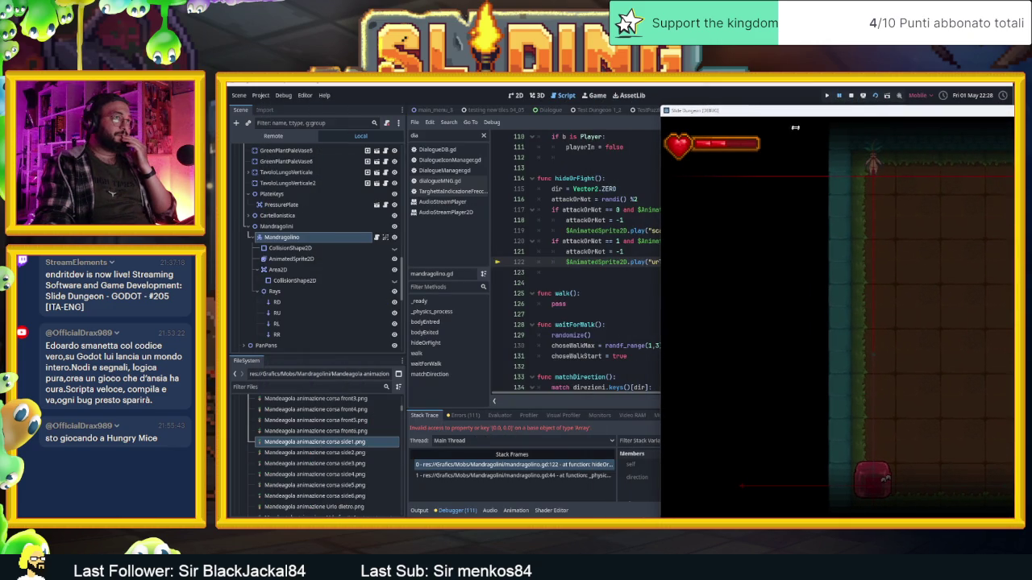
mouse_move(802, 118)
mouse_down()
mouse_move(906, 211)
mouse_move(836, 315)
mouse_up()
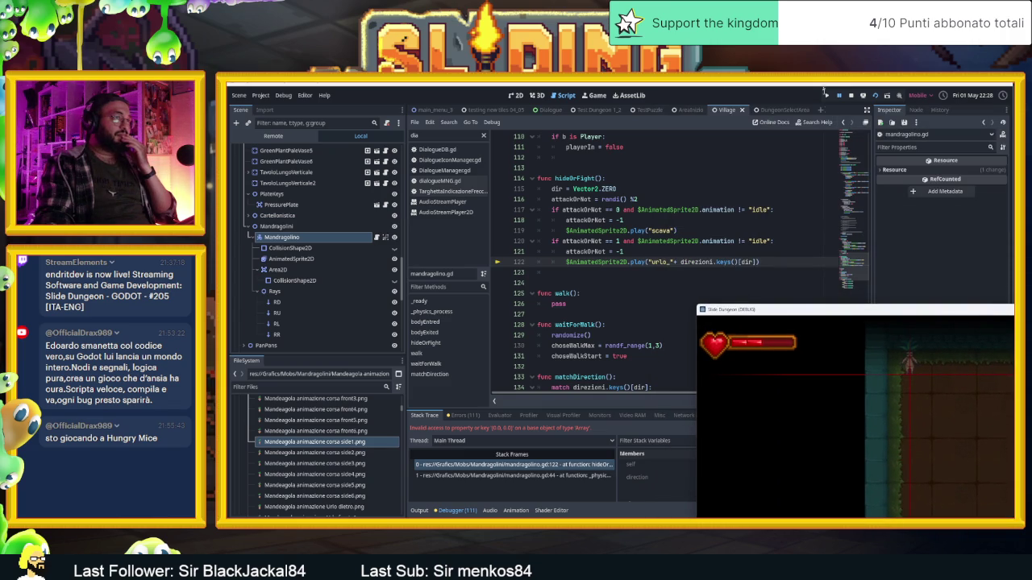
click(838, 95)
scroll(678, 300, down, 3)
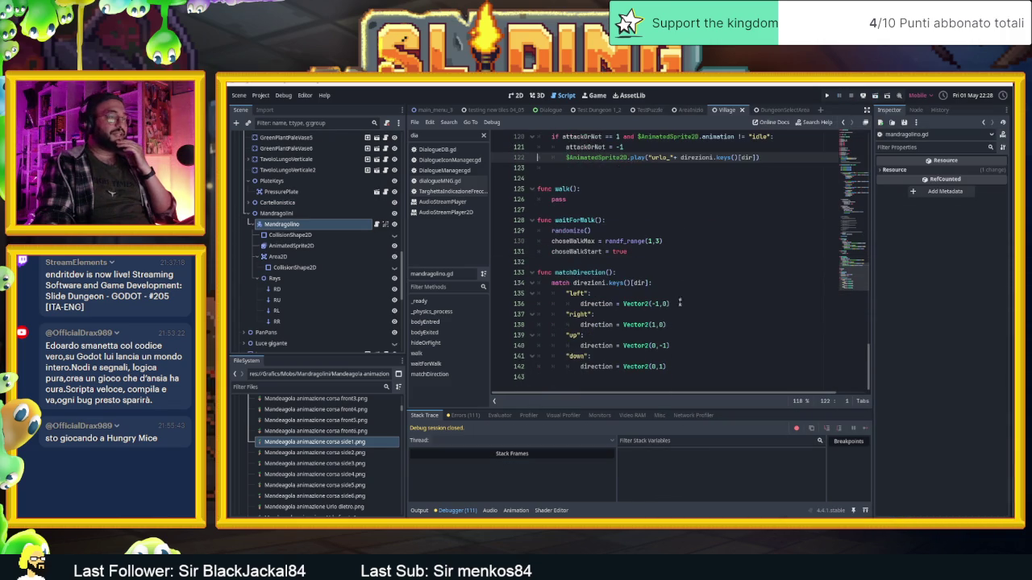
scroll(674, 321, up, 3)
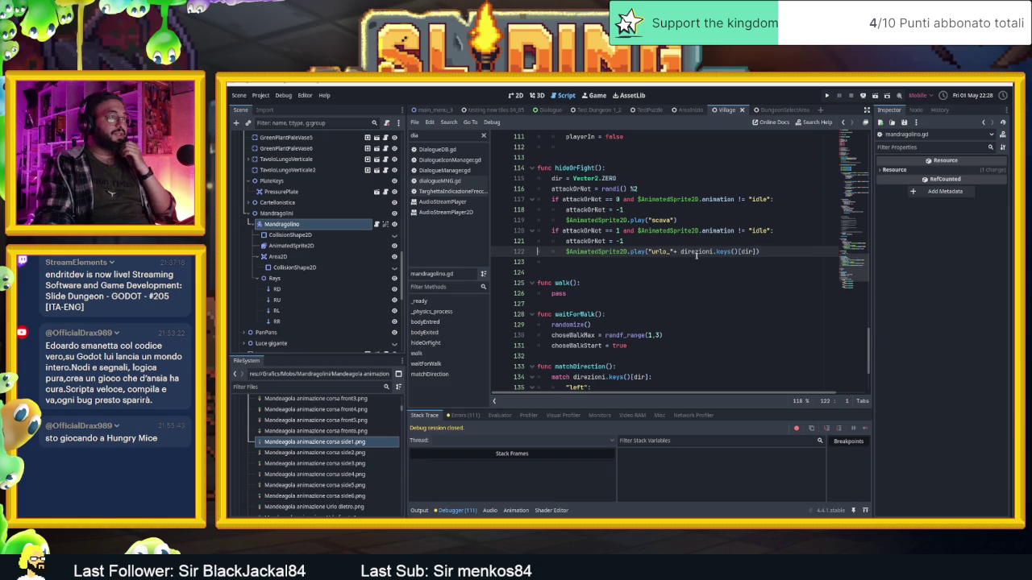
Change dir to direction on line 115 so hideOrFight resets direction = Vector2.ZERO
scroll(703, 255, up, 1)
click(563, 210)
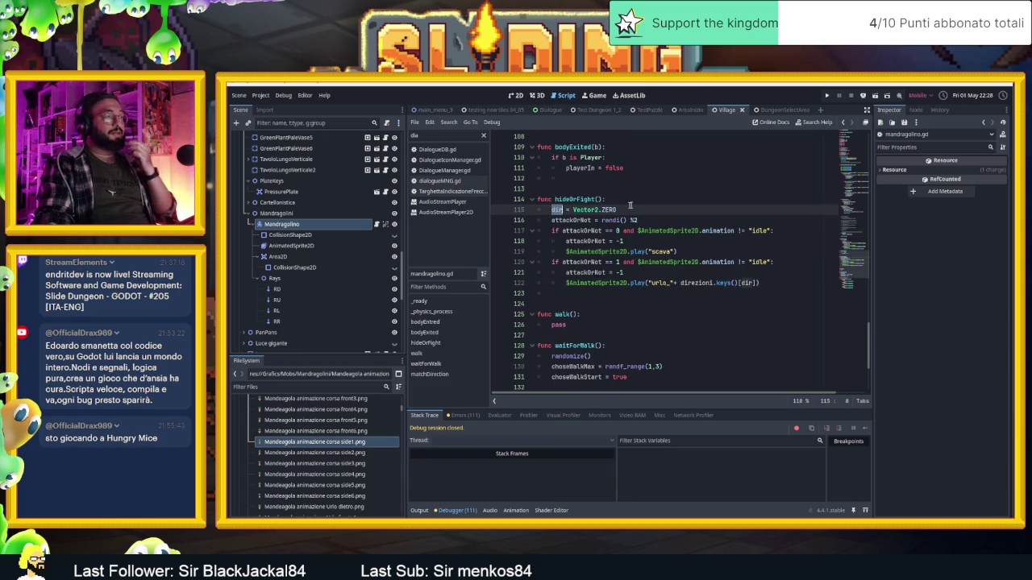
text(dire)
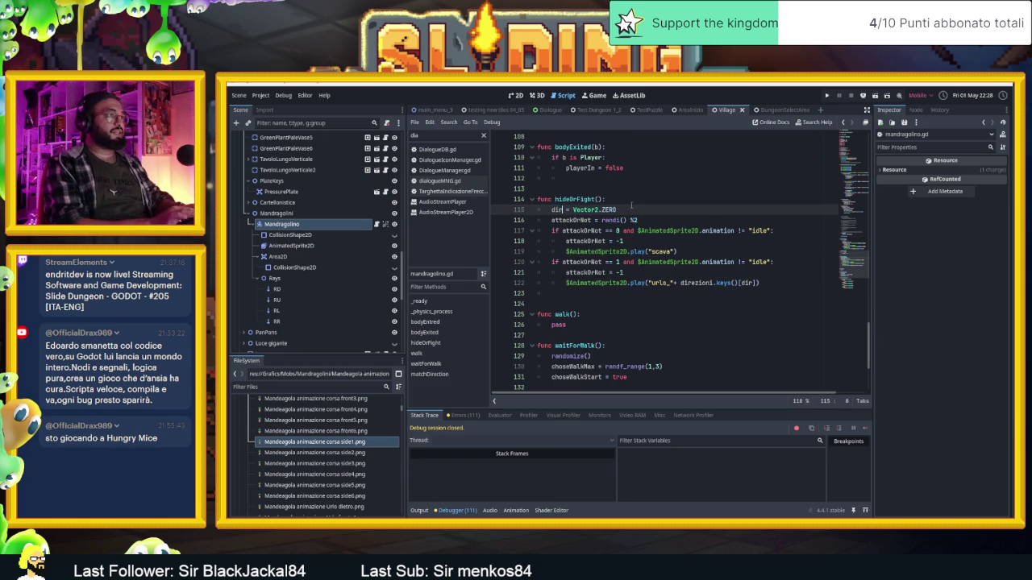
key(Return)
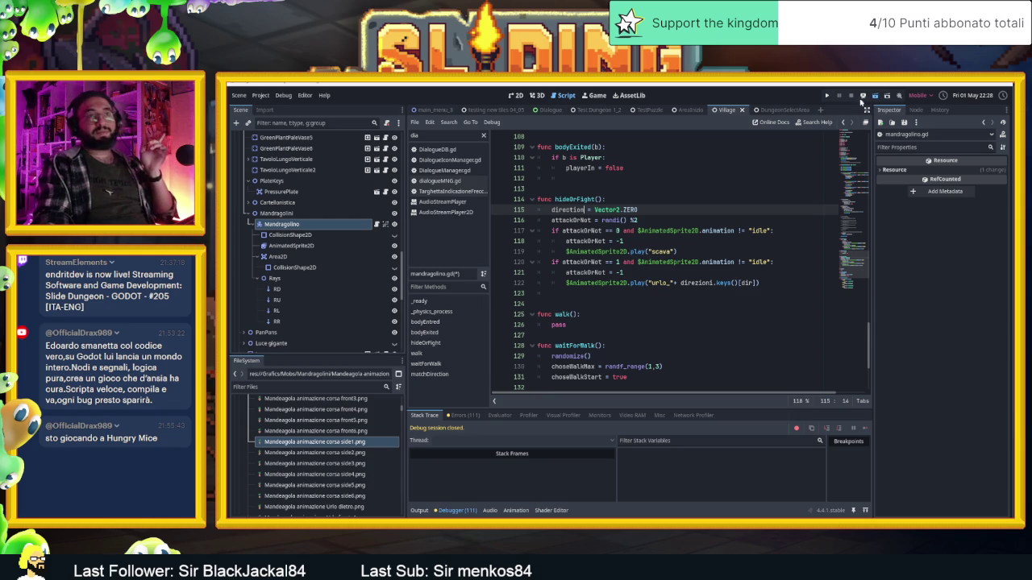
Run the game twice, sliding the player down the left column, and stop it
key(F5)
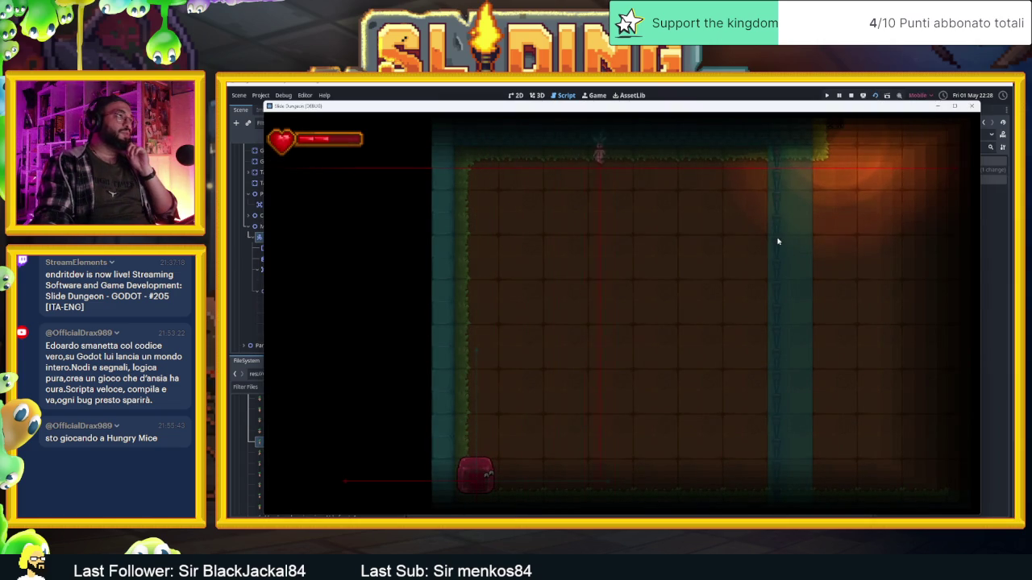
click(851, 95)
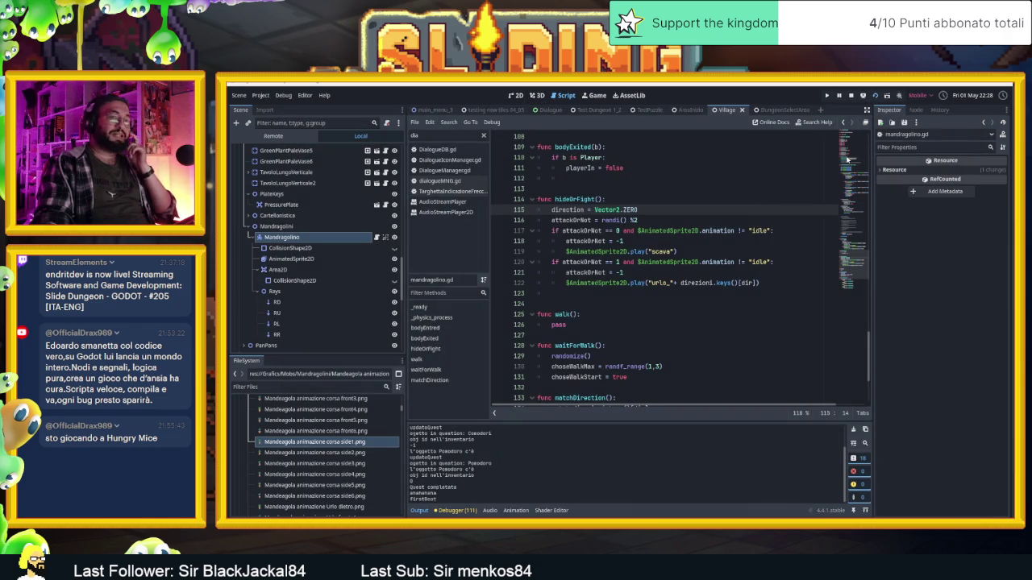
key(F5)
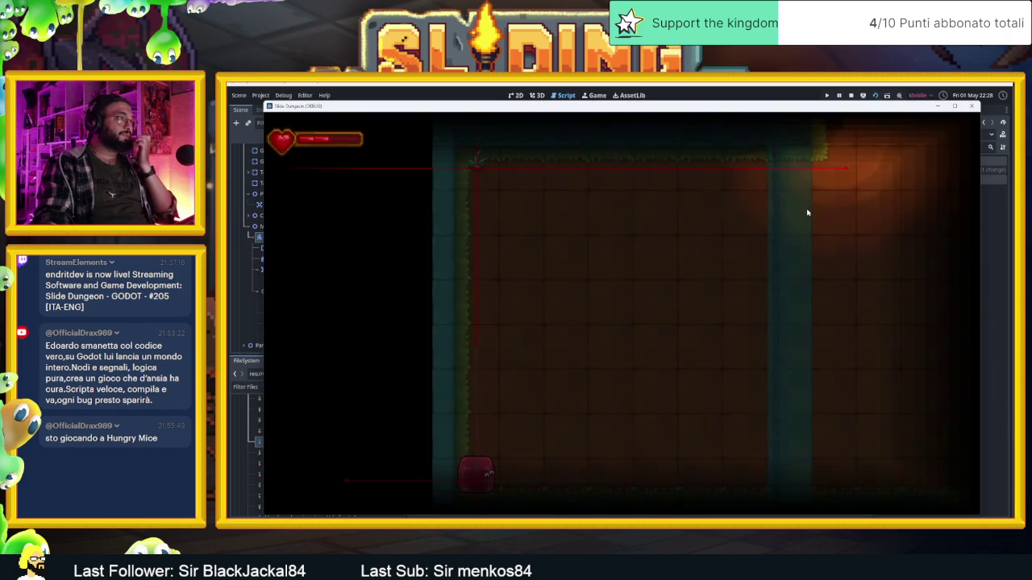
key(Down)
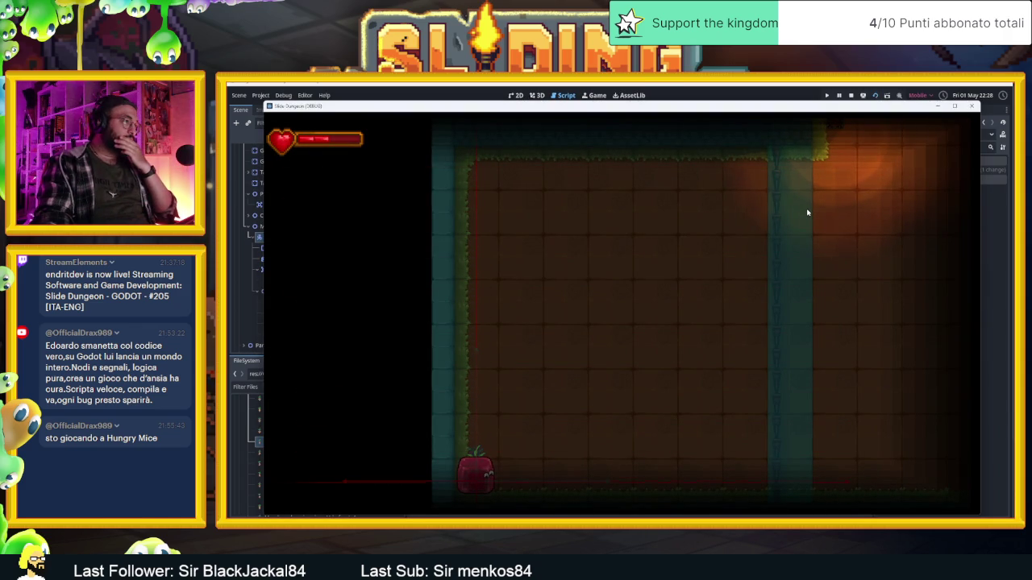
click(850, 95)
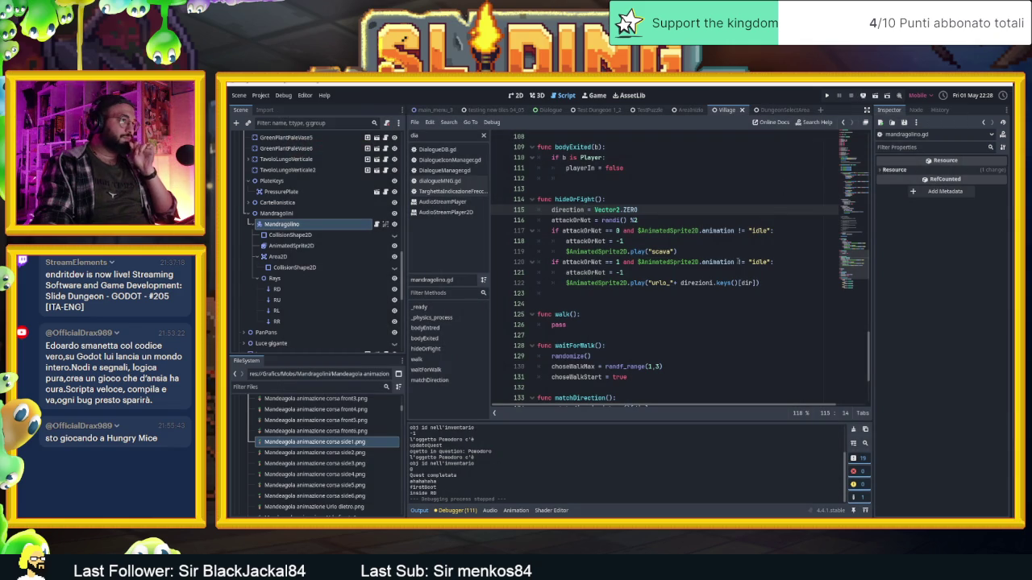
scroll(737, 261, up, 6)
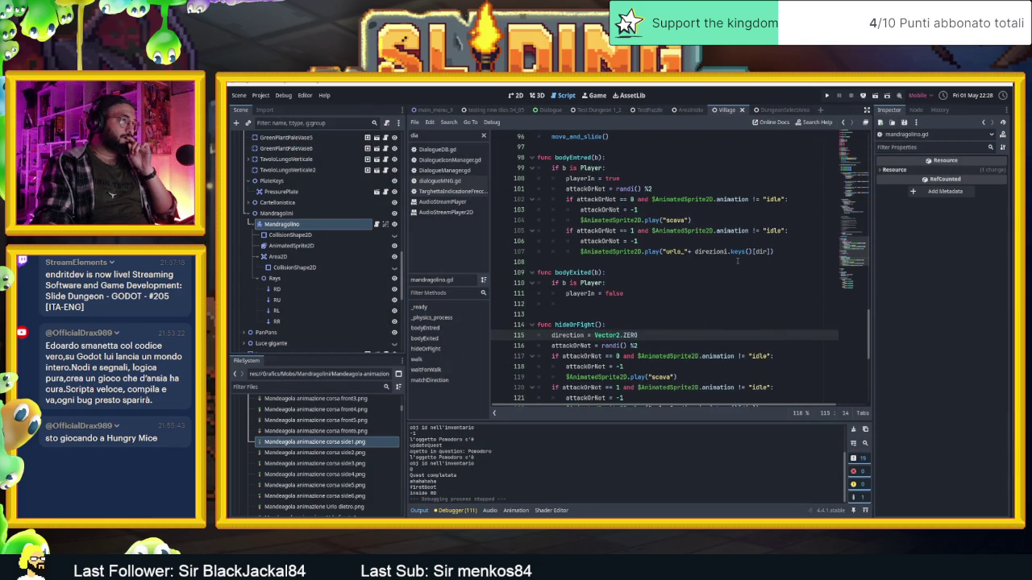
scroll(738, 261, up, 3)
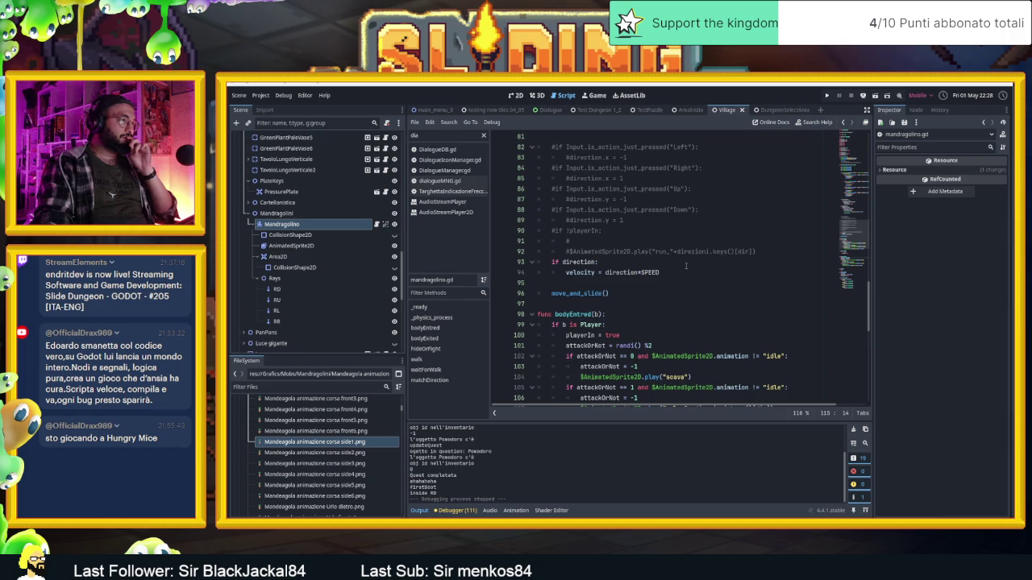
scroll(686, 266, down, 5)
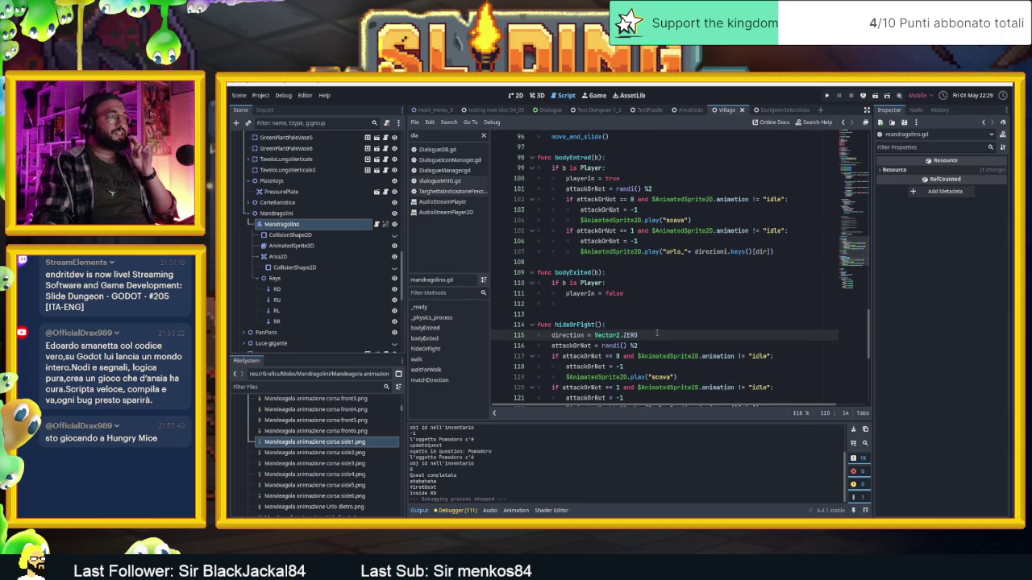
Add 'velocity = Vector2.ZERO' on a new line below line 115
key(Return)
text(veloc)
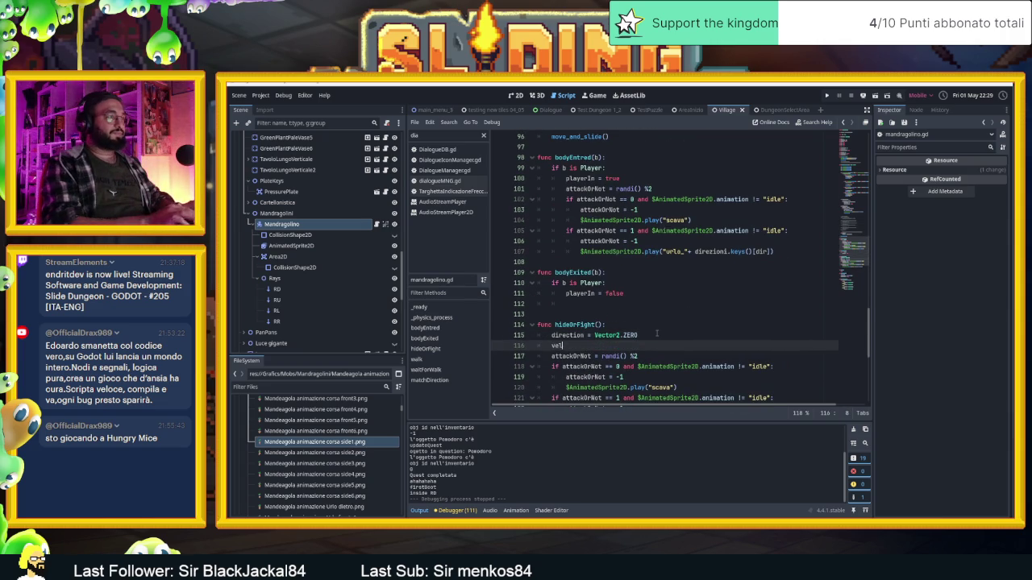
key(Return)
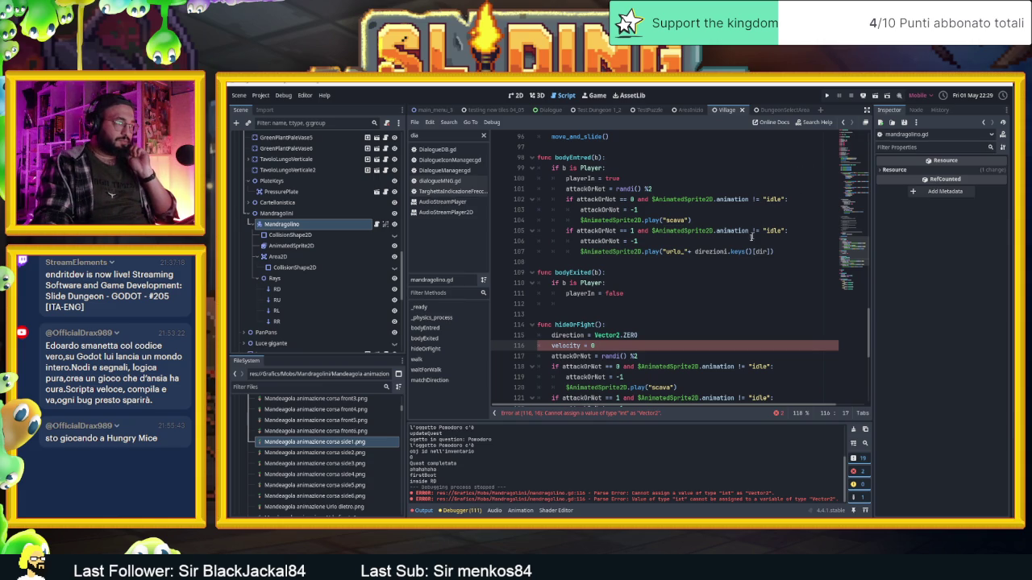
double_click(593, 345)
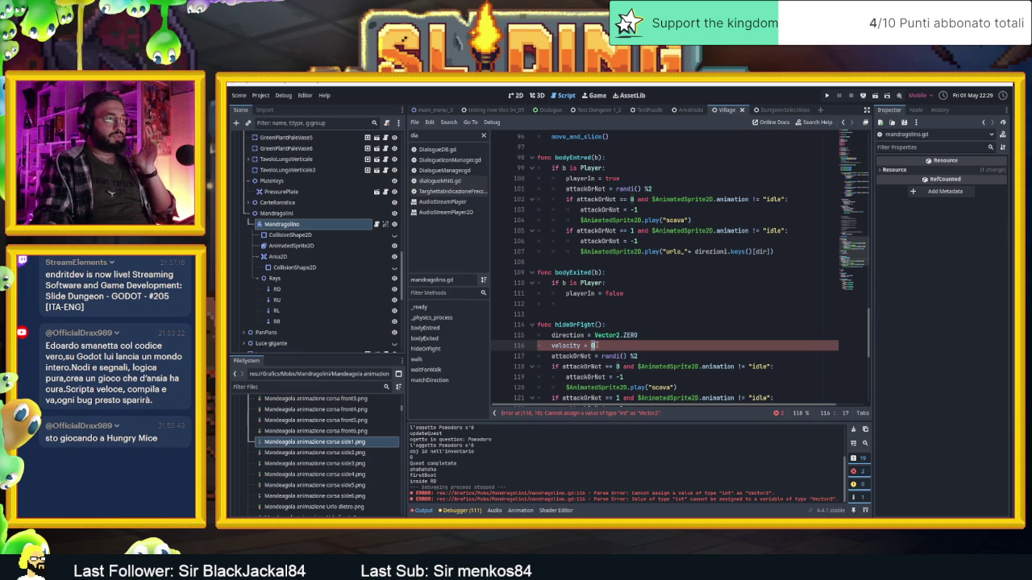
text(Vecto)
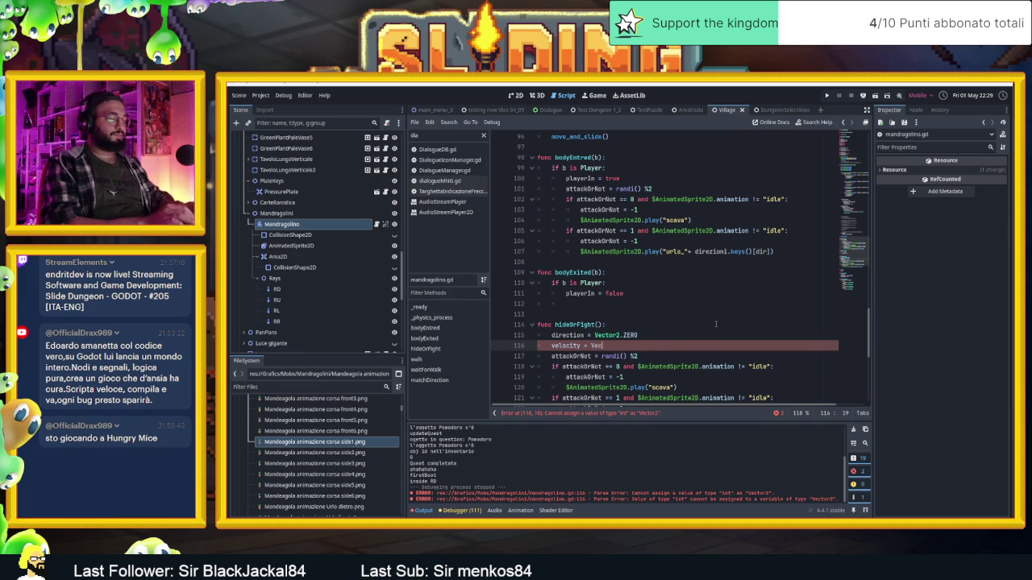
text(r2.z)
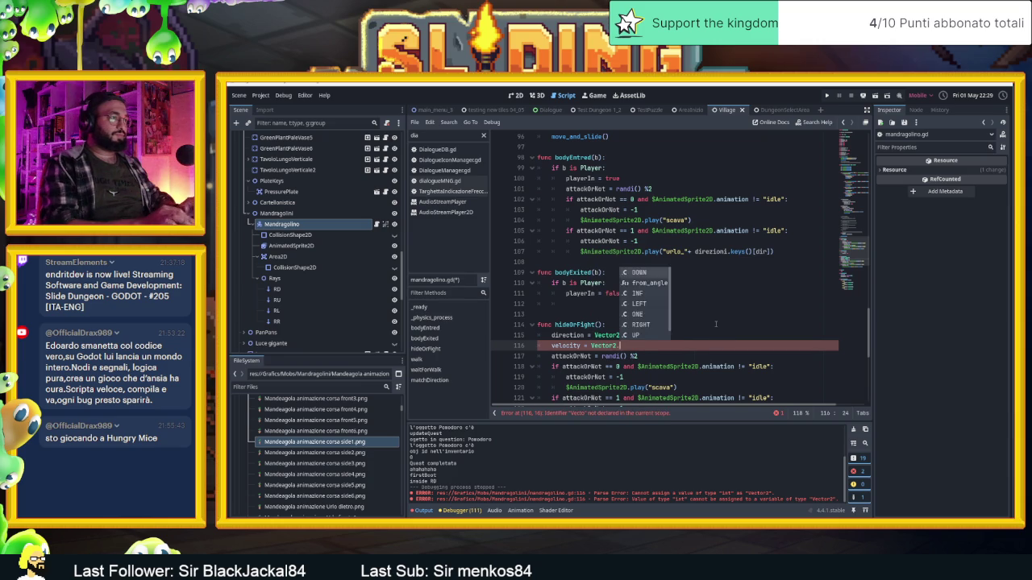
key(Return)
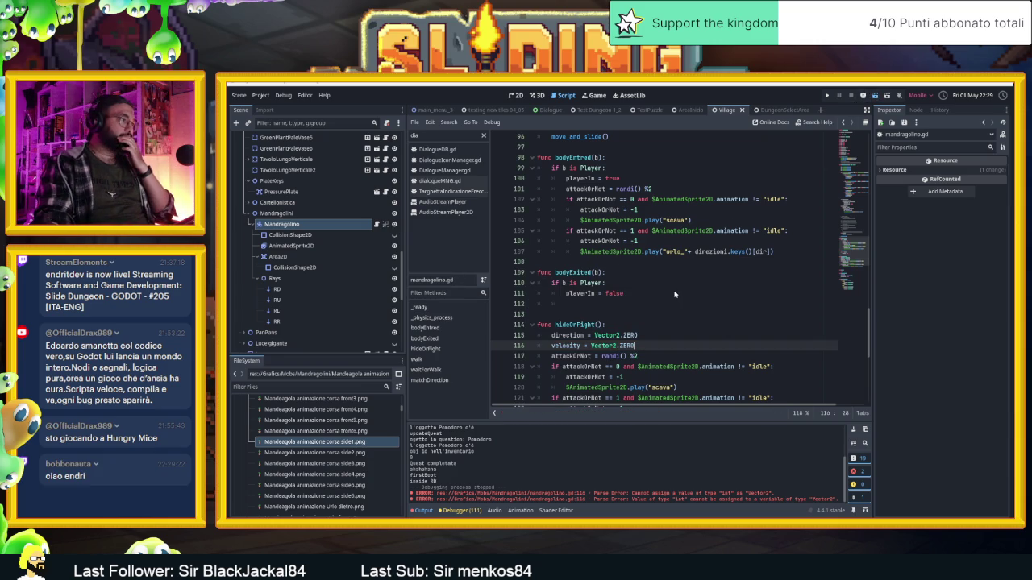
Save and playtest twice, sliding the player right along the top row, then stop
key(ctrl+s)
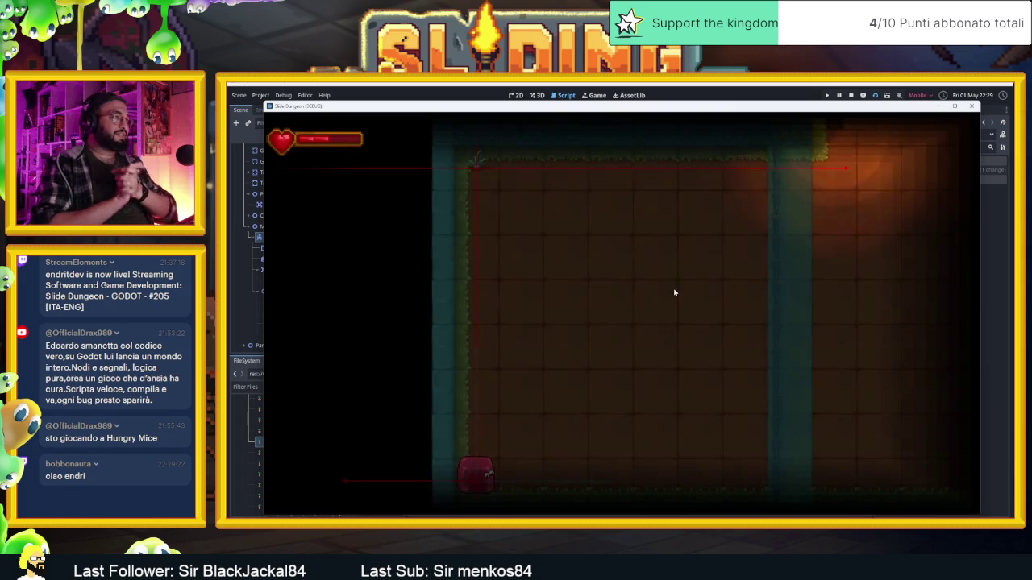
key(Right)
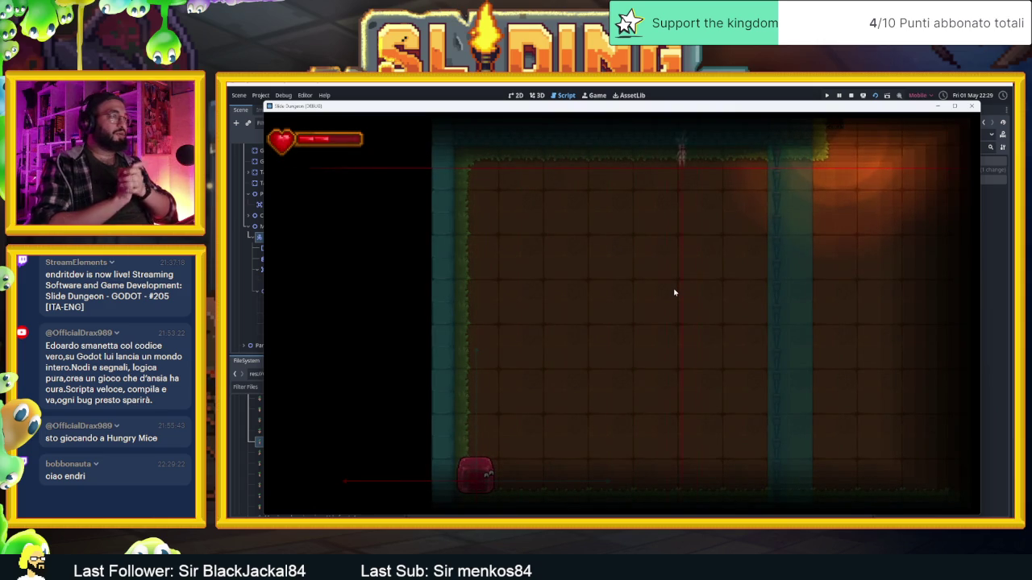
click(850, 95)
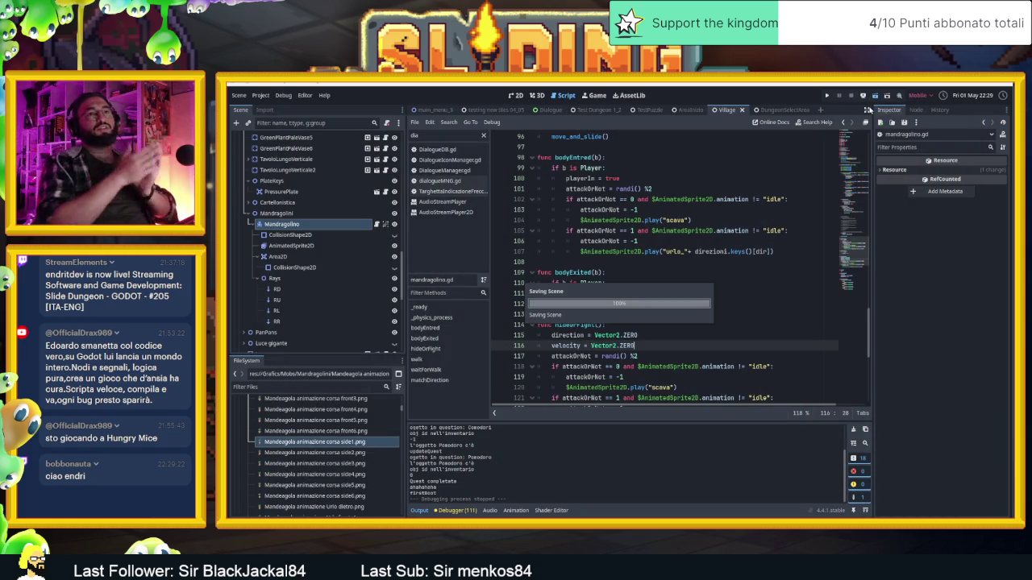
key(F5)
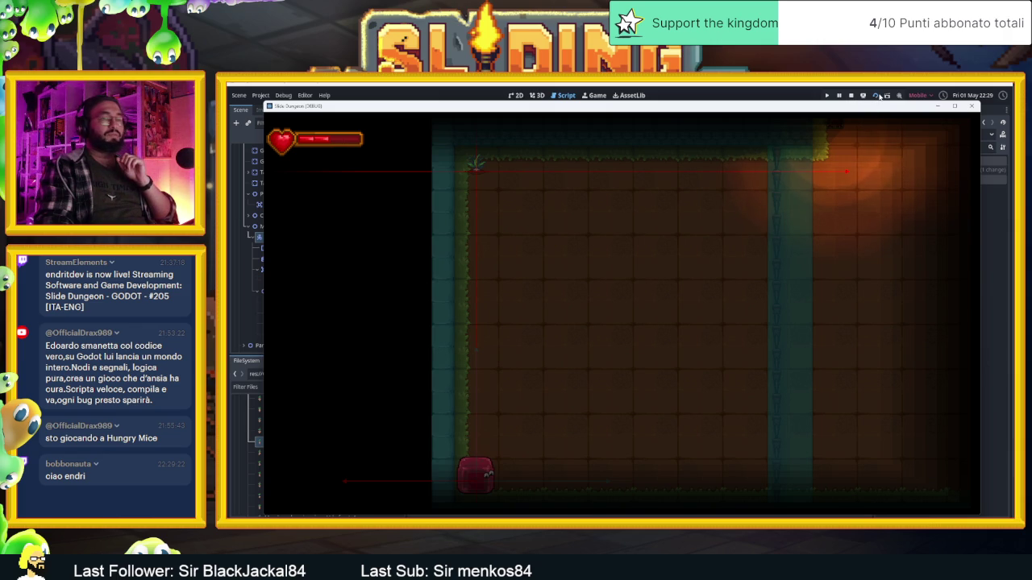
click(852, 96)
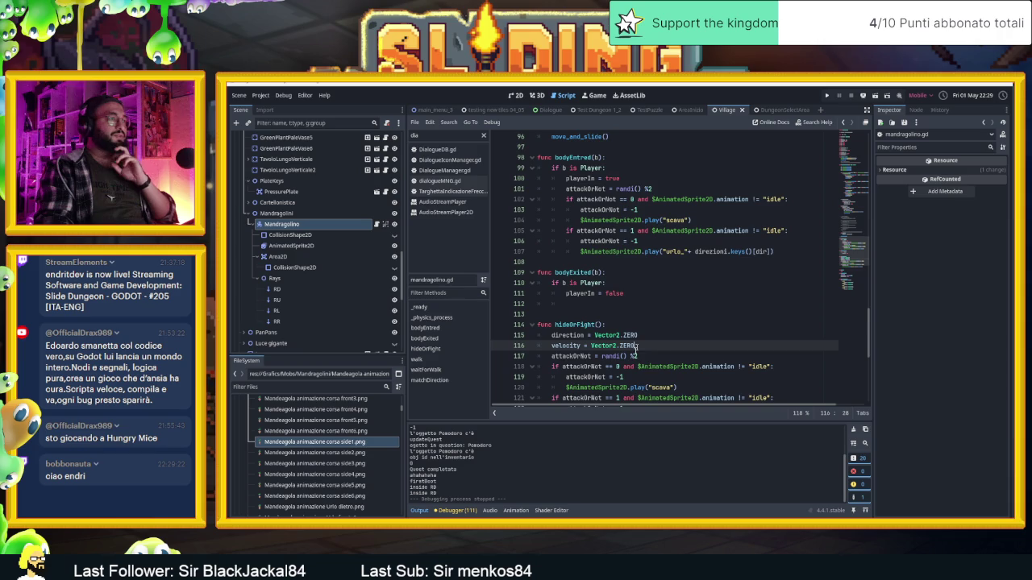
scroll(657, 364, down, 2)
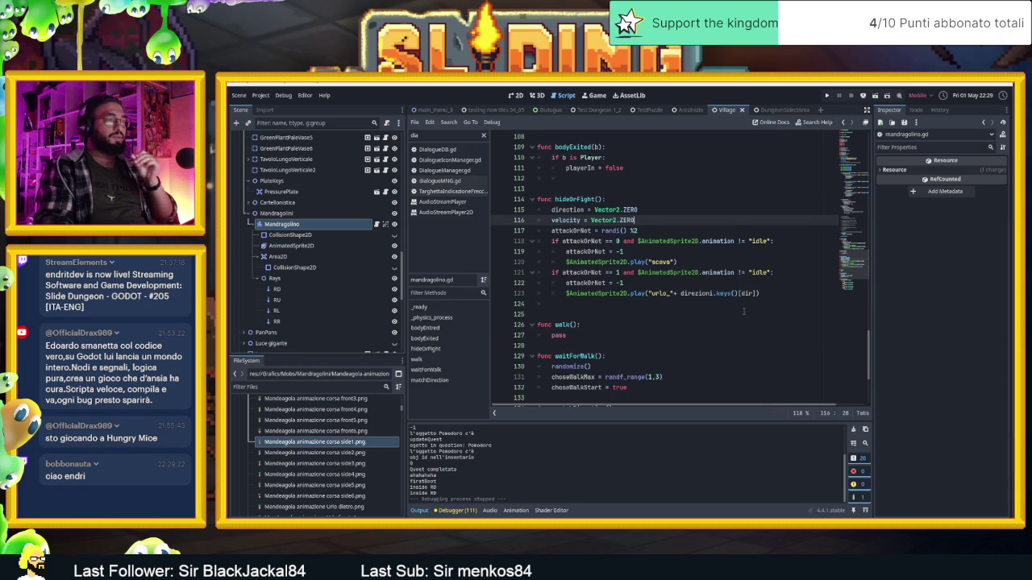
scroll(743, 315, down, 1)
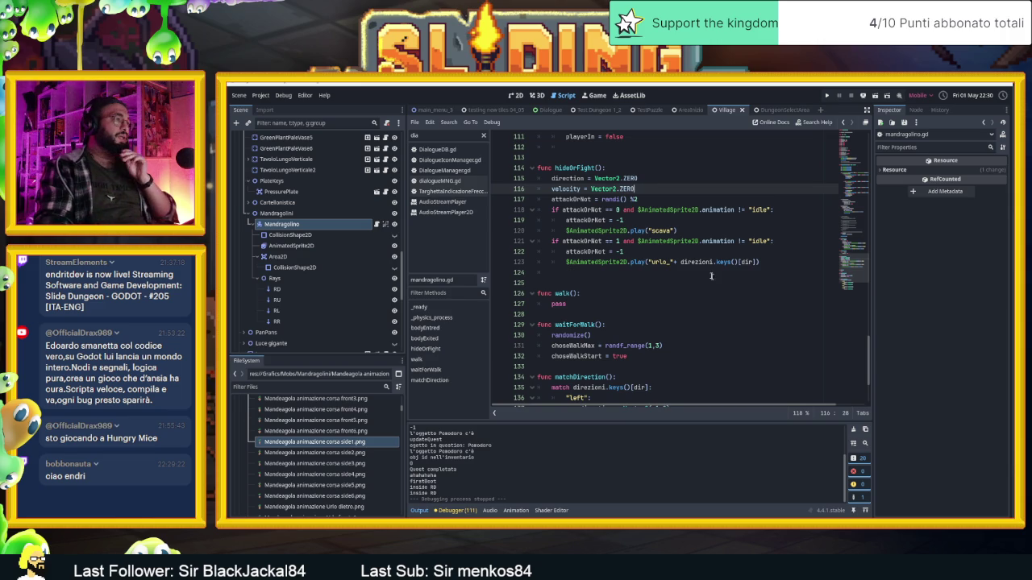
scroll(711, 282, down, 3)
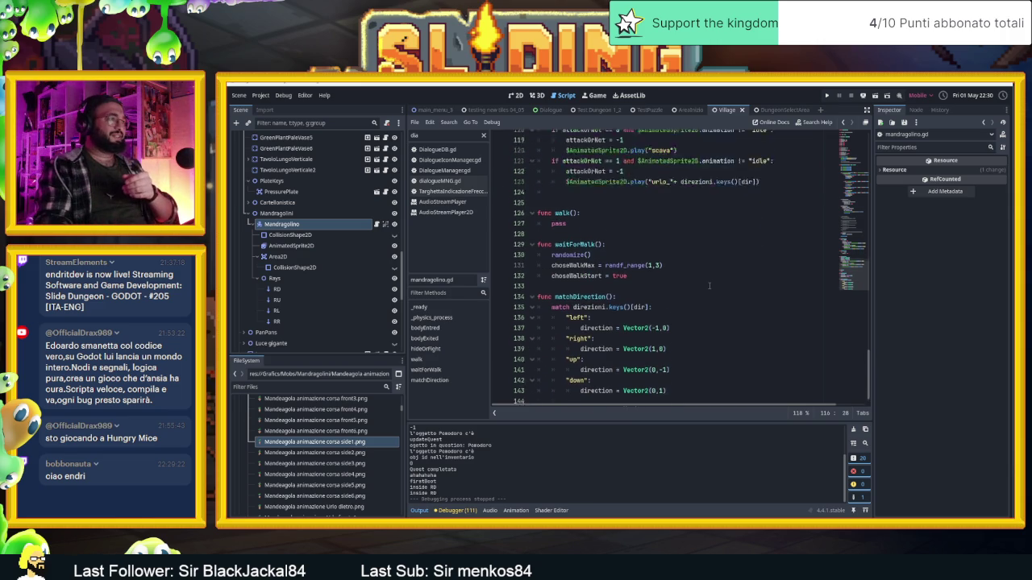
scroll(710, 286, up, 20)
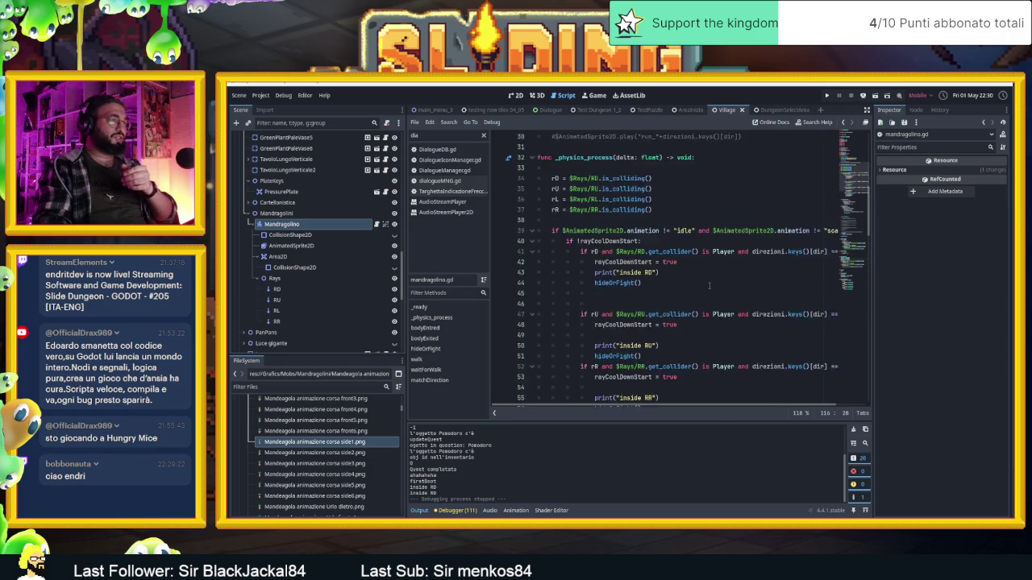
scroll(709, 285, up, 10)
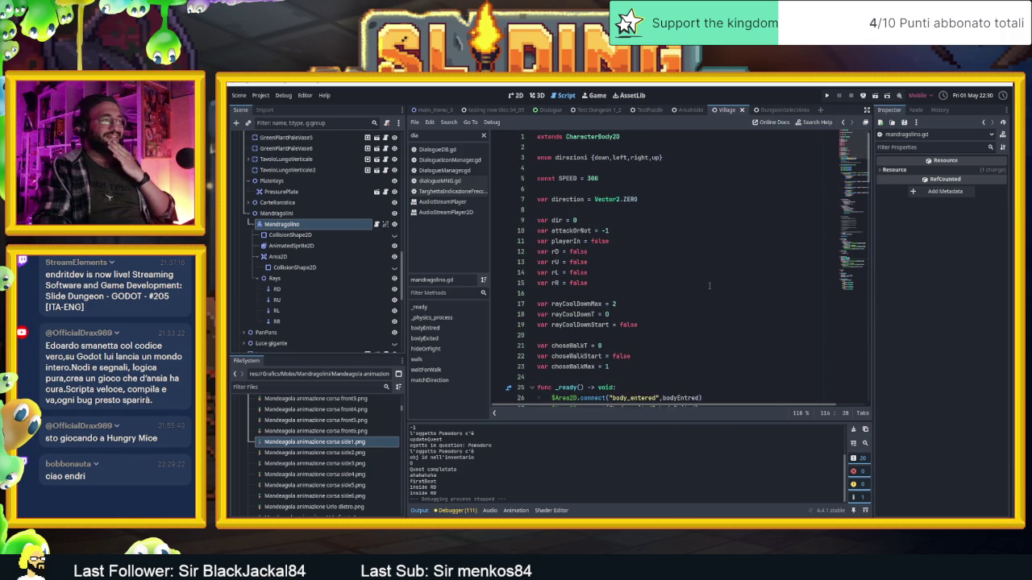
scroll(710, 285, down, 8)
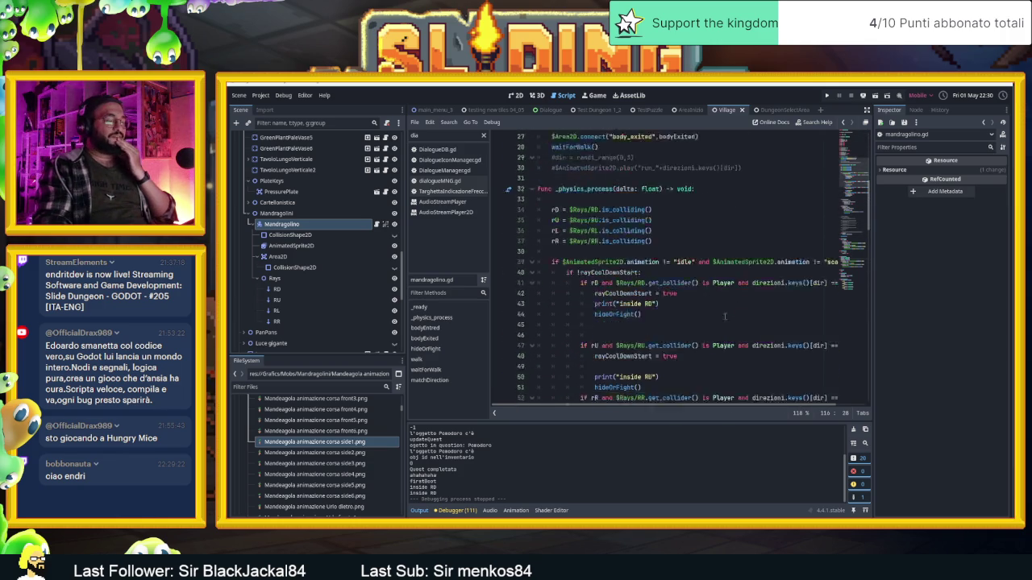
scroll(725, 316, down, 20)
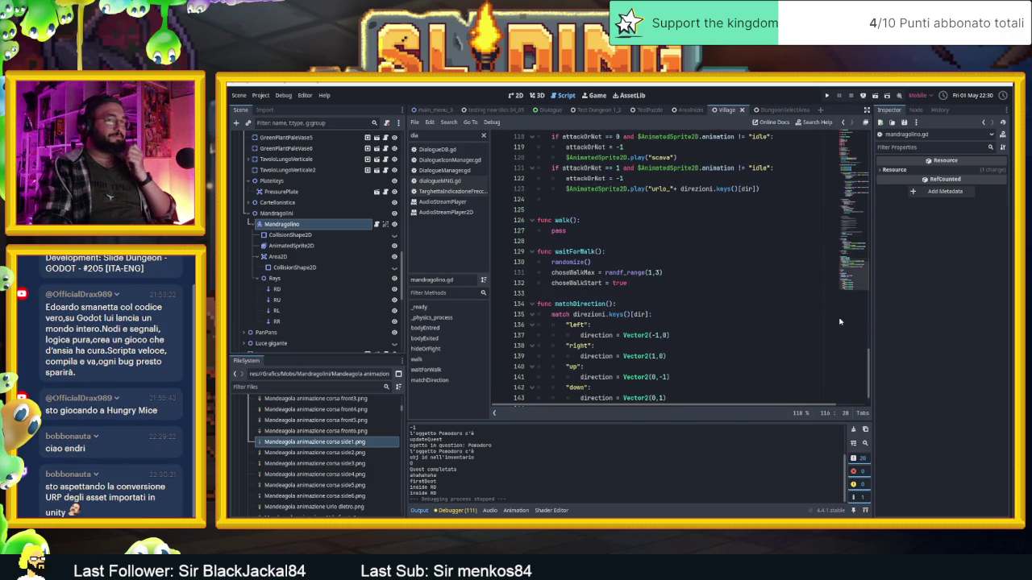
scroll(839, 321, down, 1)
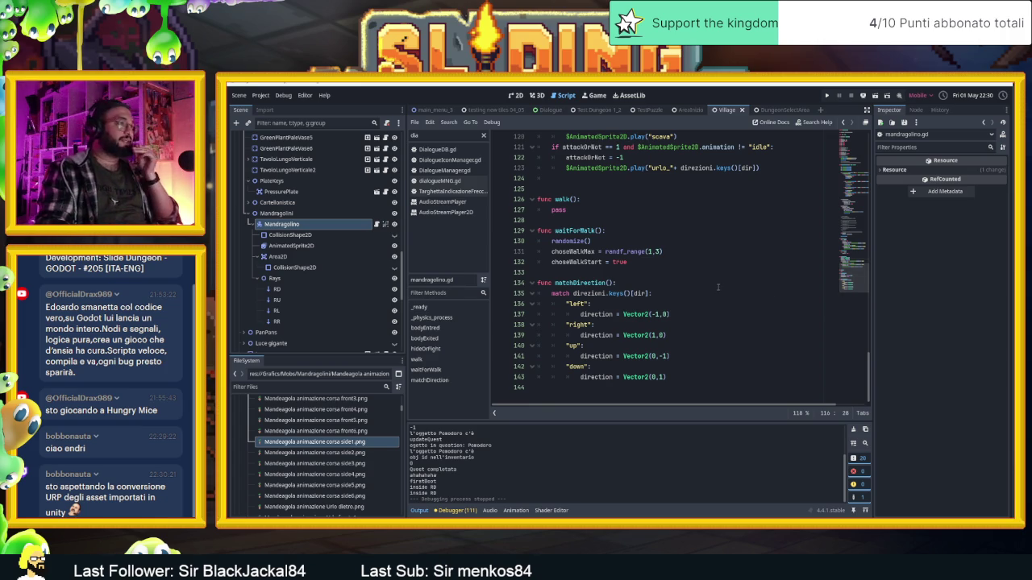
scroll(718, 287, up, 2)
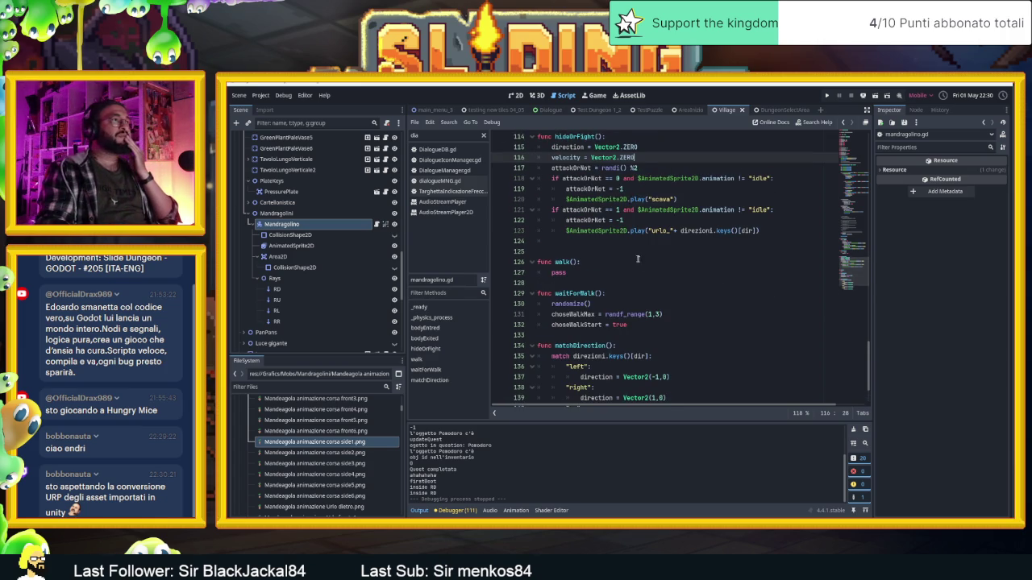
scroll(698, 278, up, 1)
click(575, 275)
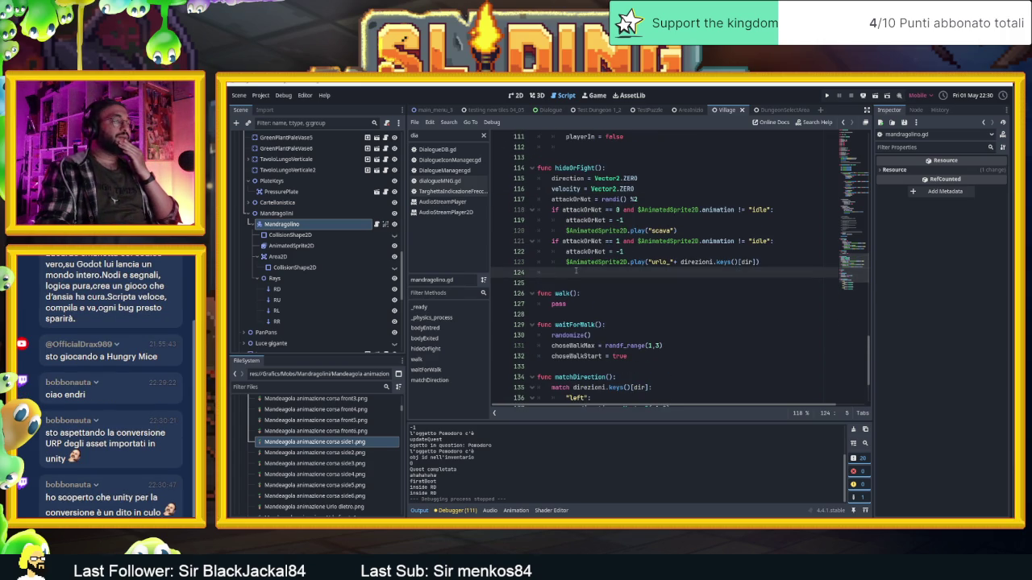
scroll(668, 279, up, 1)
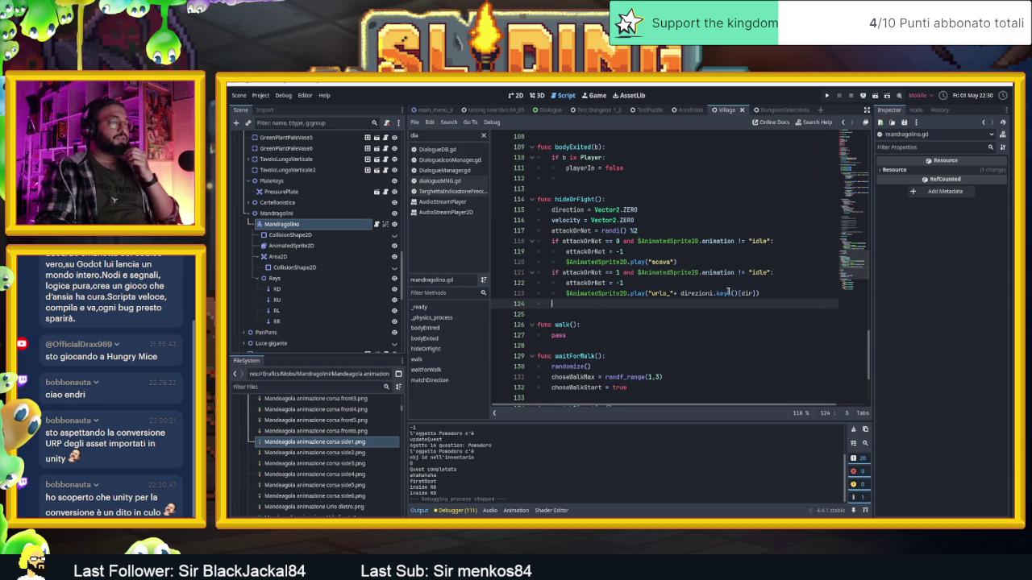
scroll(741, 294, up, 4)
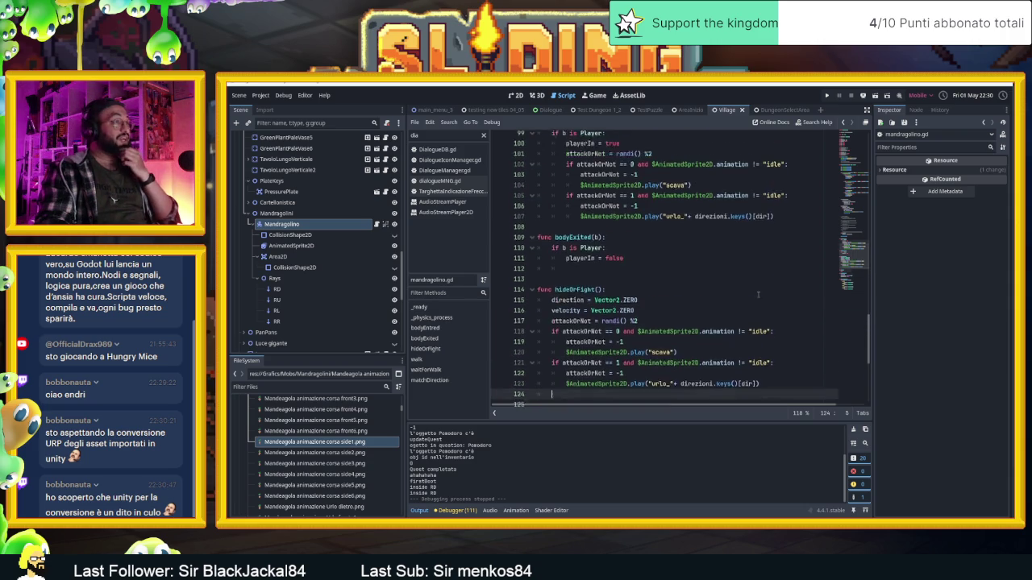
scroll(657, 278, up, 9)
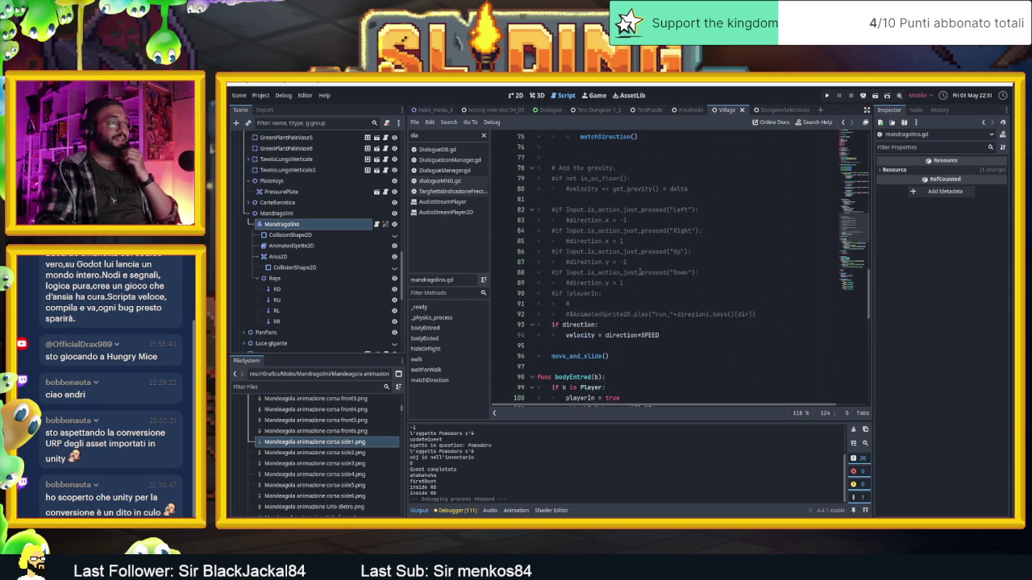
scroll(641, 274, up, 2)
click(567, 282)
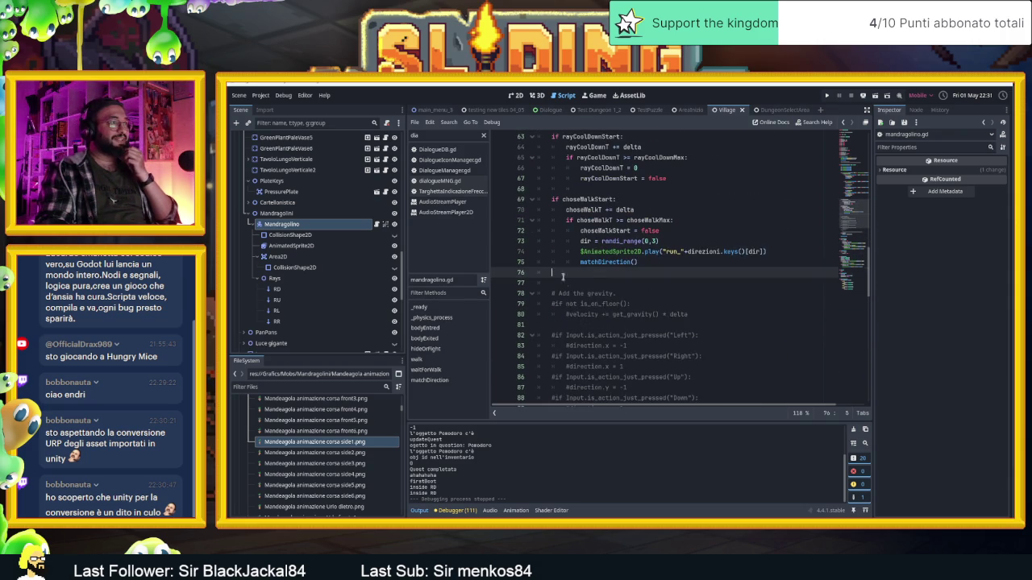
Write line 78 as if $AnimatedSprite2D.animation == "urlo": using autocomplete
key(Return)
text(if ani)
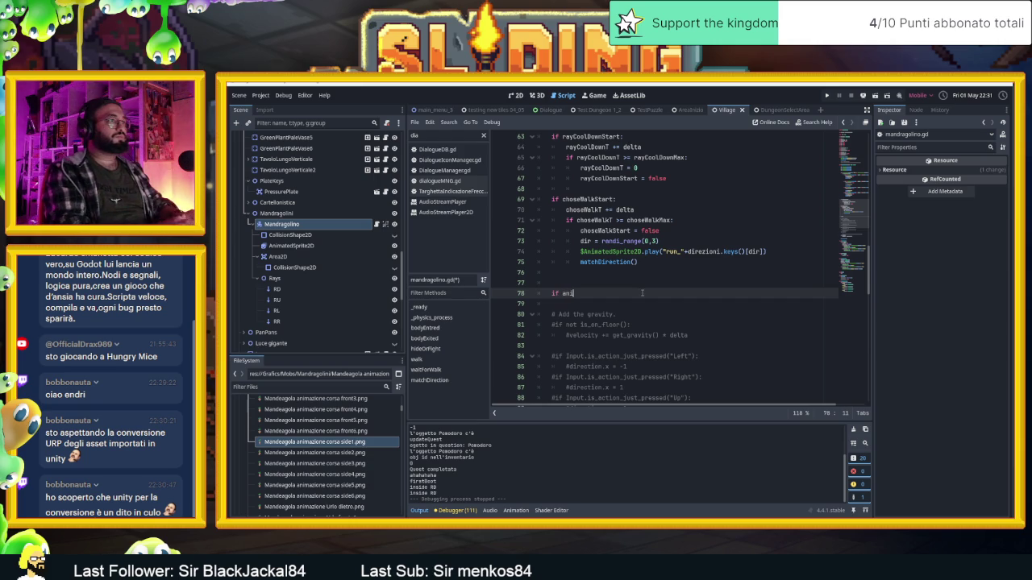
key(BackSpace)
key(BackSpace)
key(BackSpace)
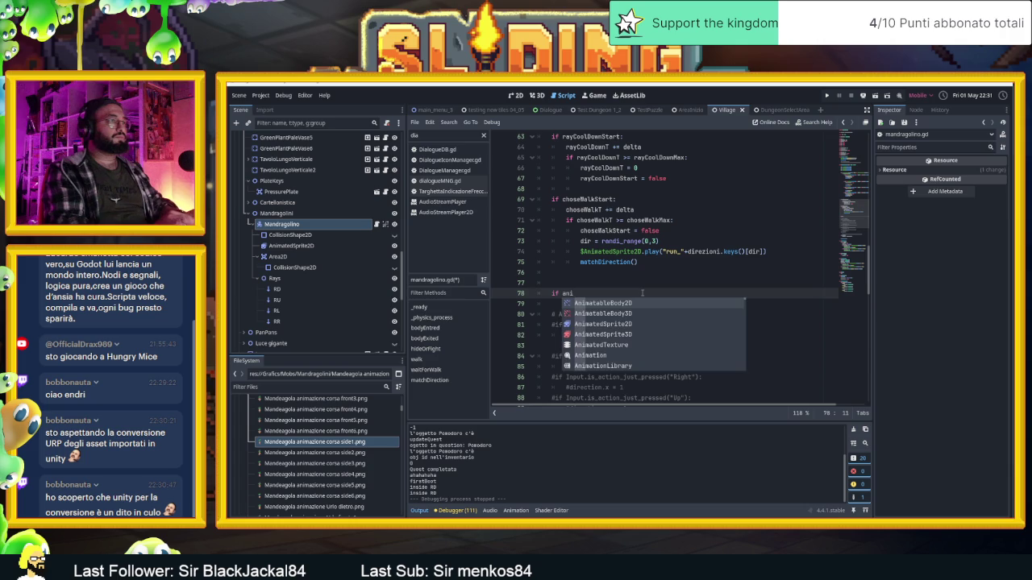
text($animat)
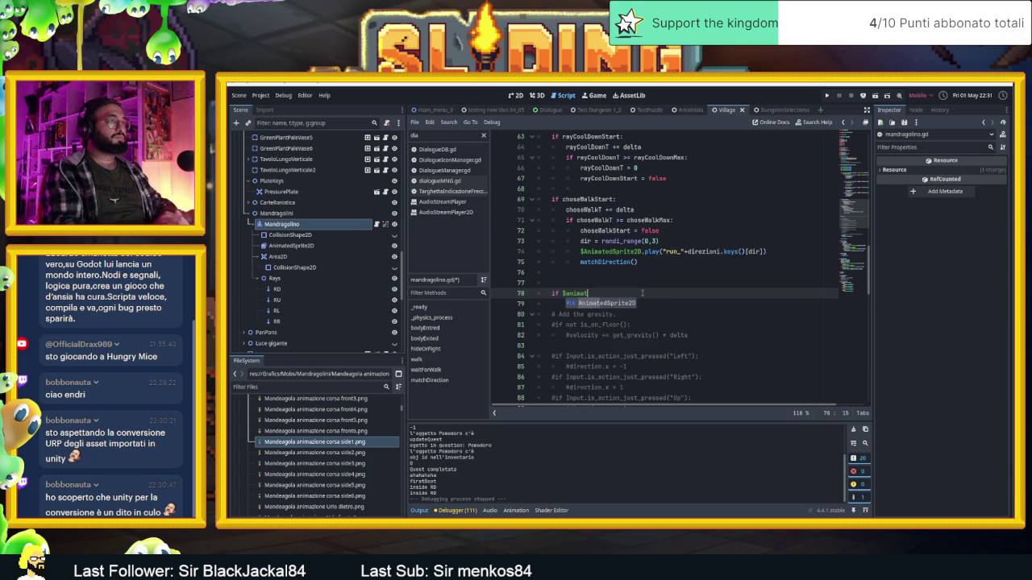
key(Return)
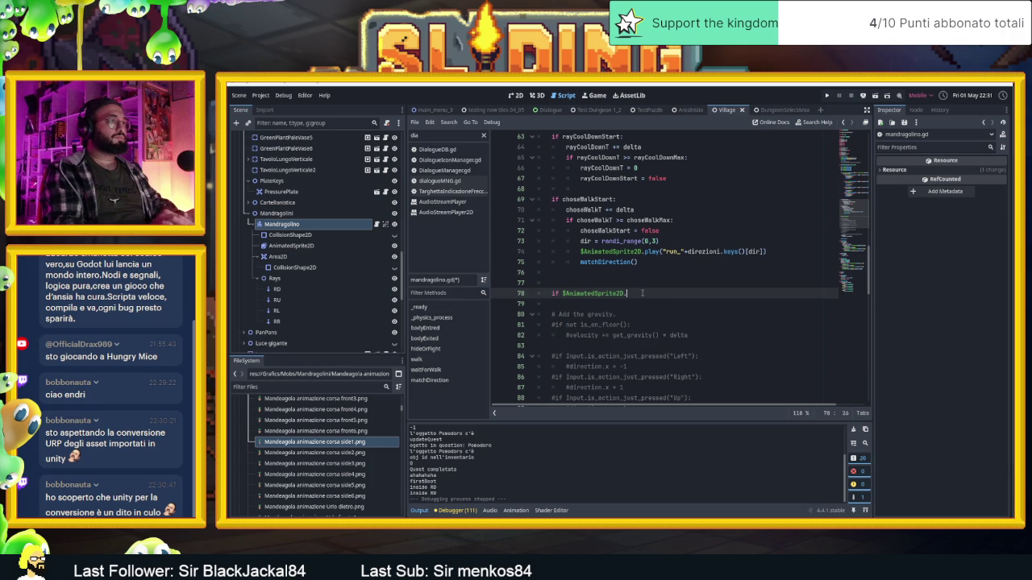
text(.)
key(Return)
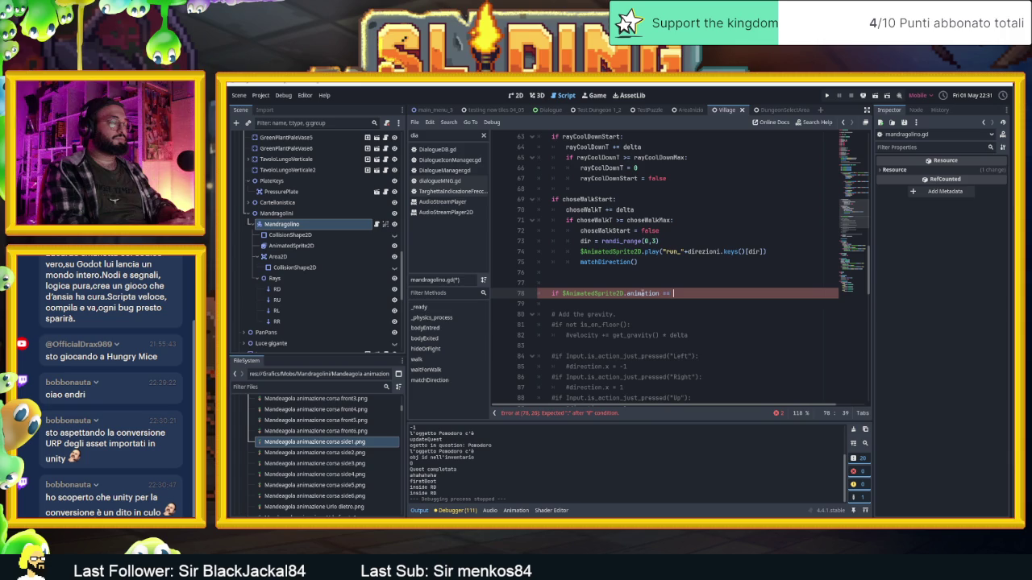
text(")
key(Escape)
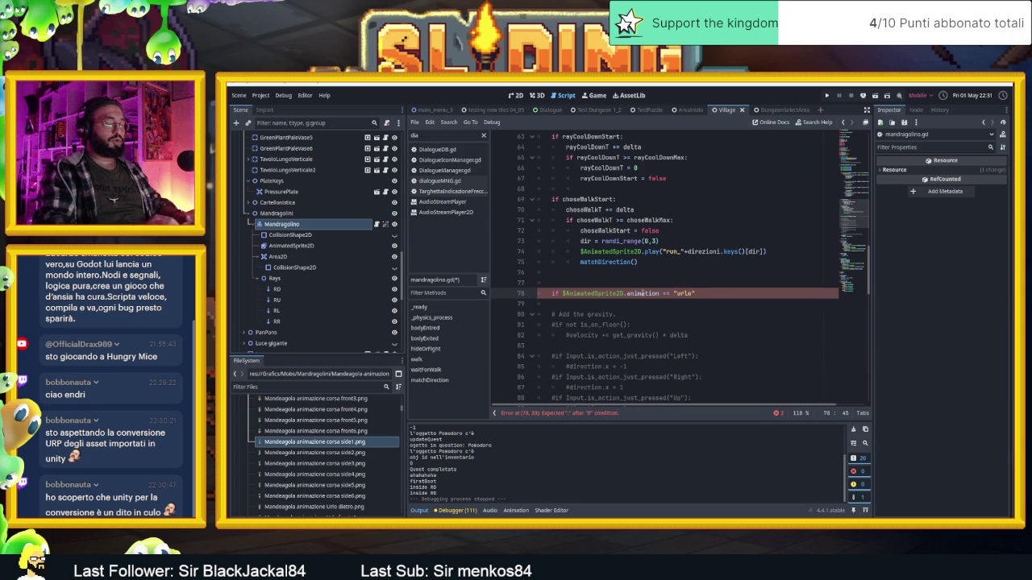
text(:)
Begin the if body on line 79 with $AnimatedSprite2D, then select the AnimatedSprite2D node
key(Return)
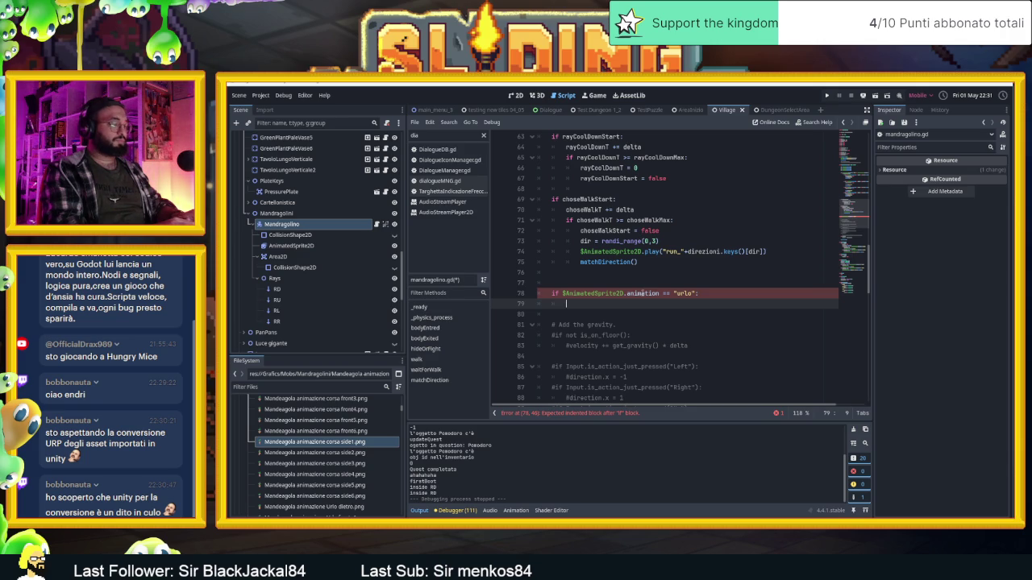
text(n)
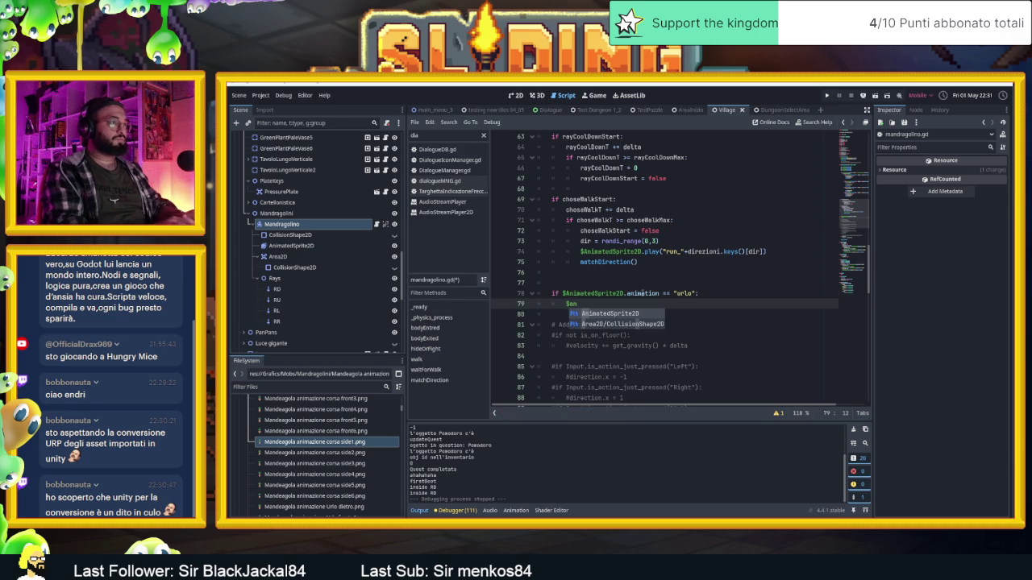
key(Return)
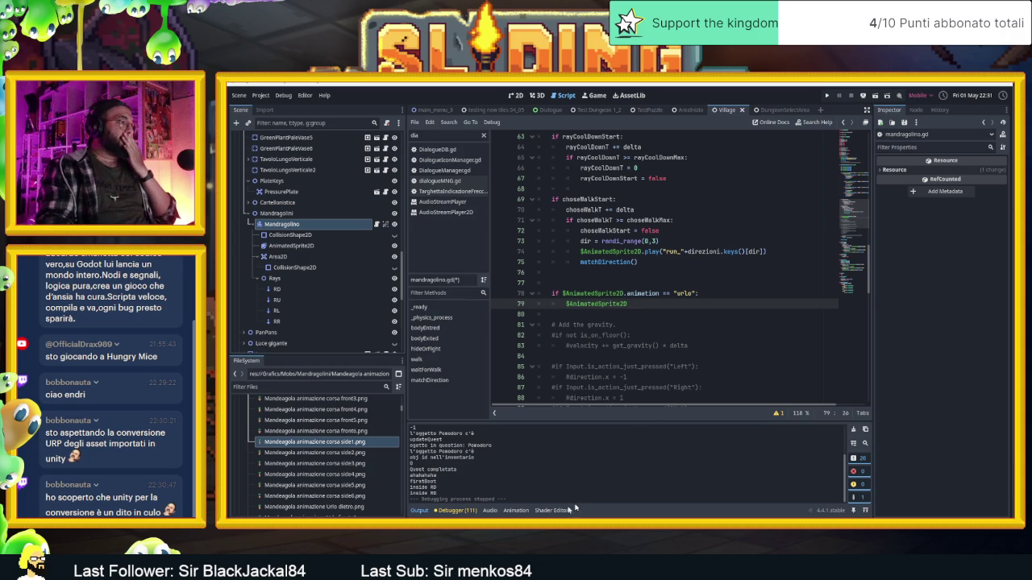
click(329, 245)
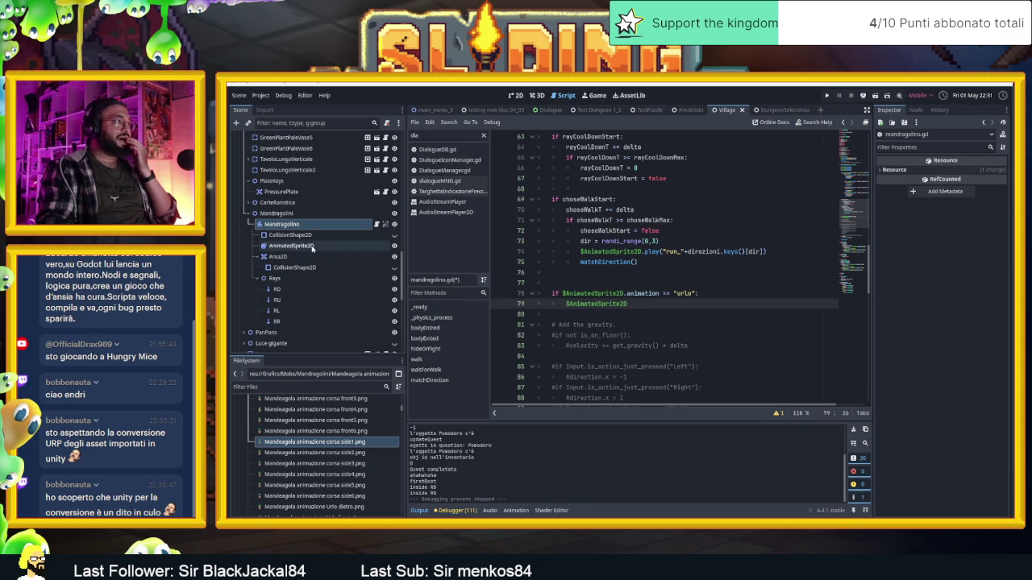
Show the urlo_down frames in SpriteFrames, select frame 1, and switch to the 2D view
scroll(469, 464, down, 2)
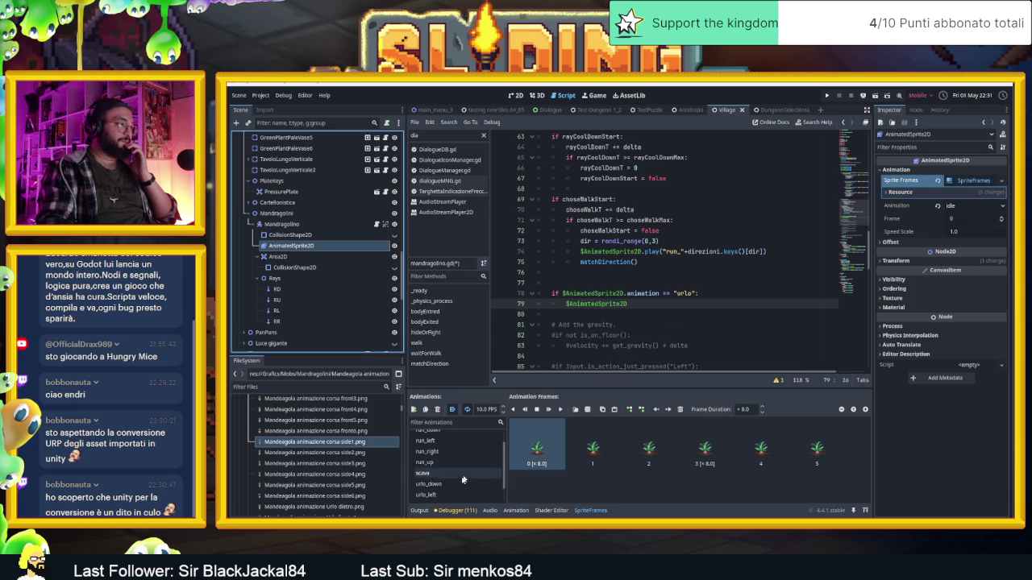
click(451, 484)
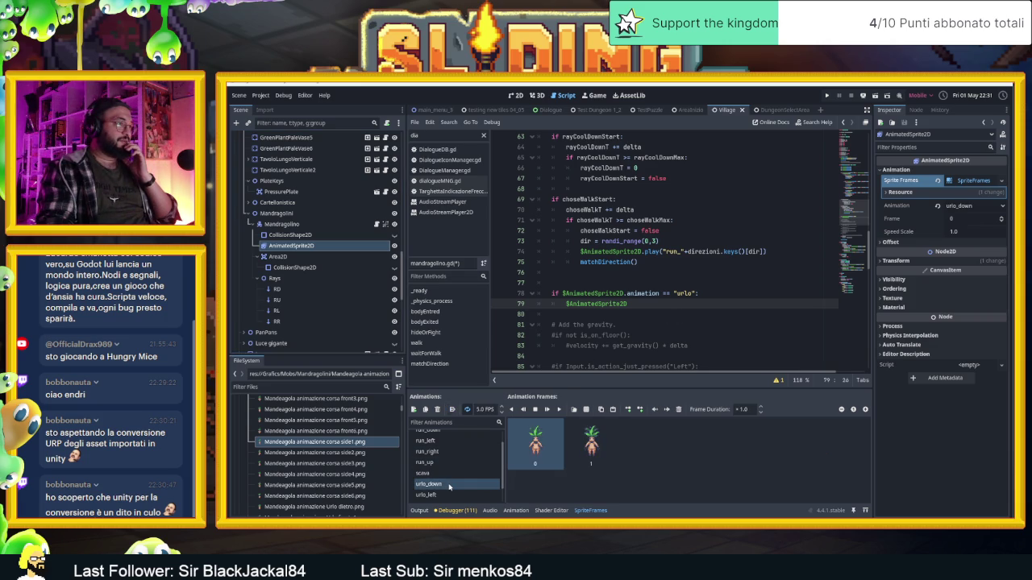
click(597, 450)
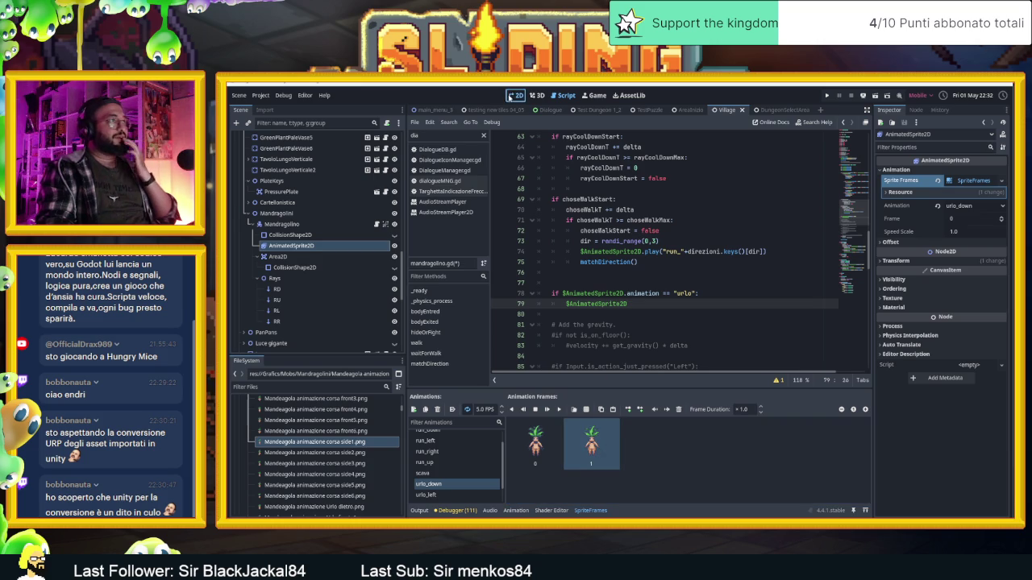
click(517, 95)
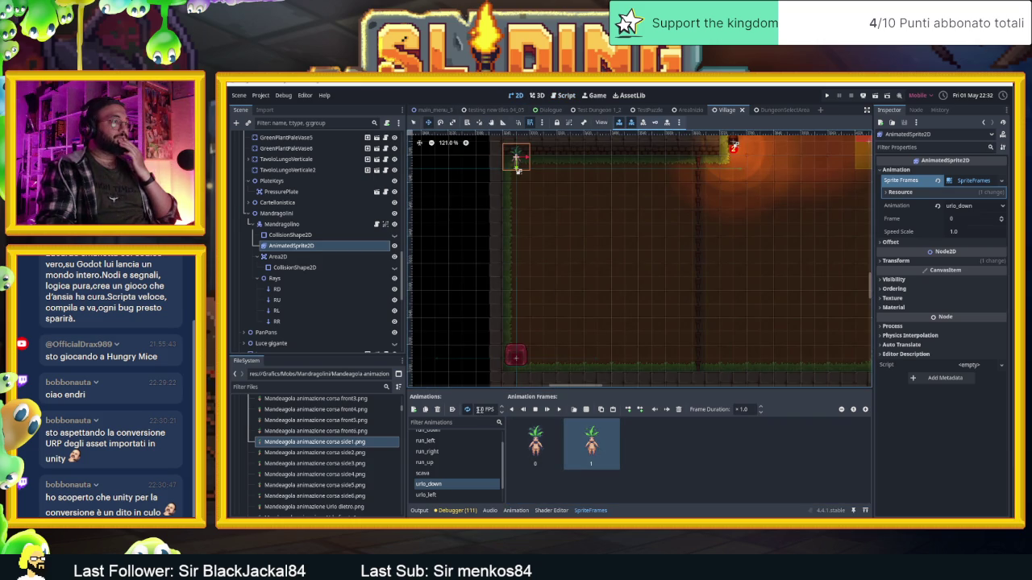
Turn off looping for urlo_down and preview the animation
click(468, 409)
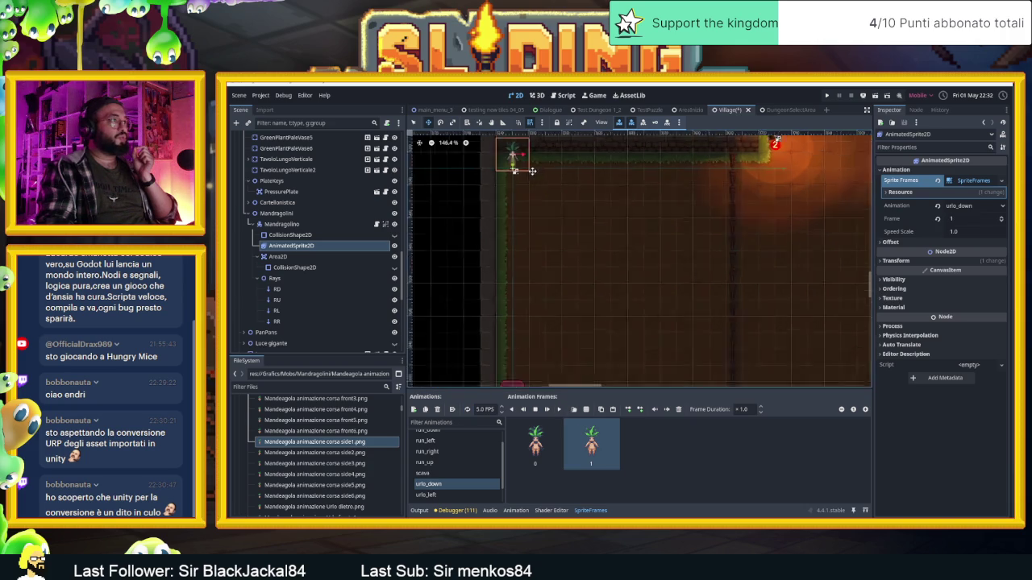
scroll(515, 161, up, 7)
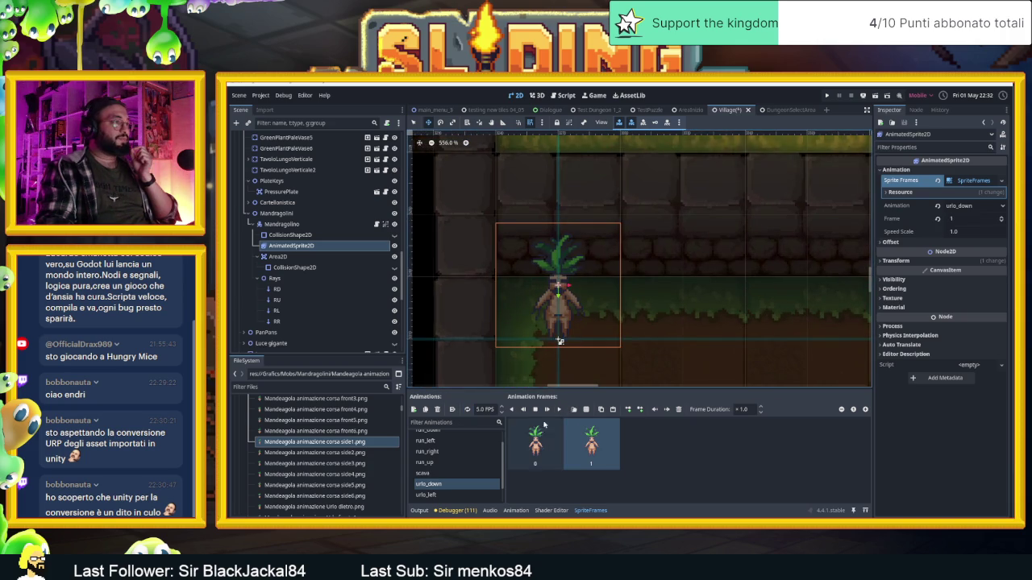
click(559, 409)
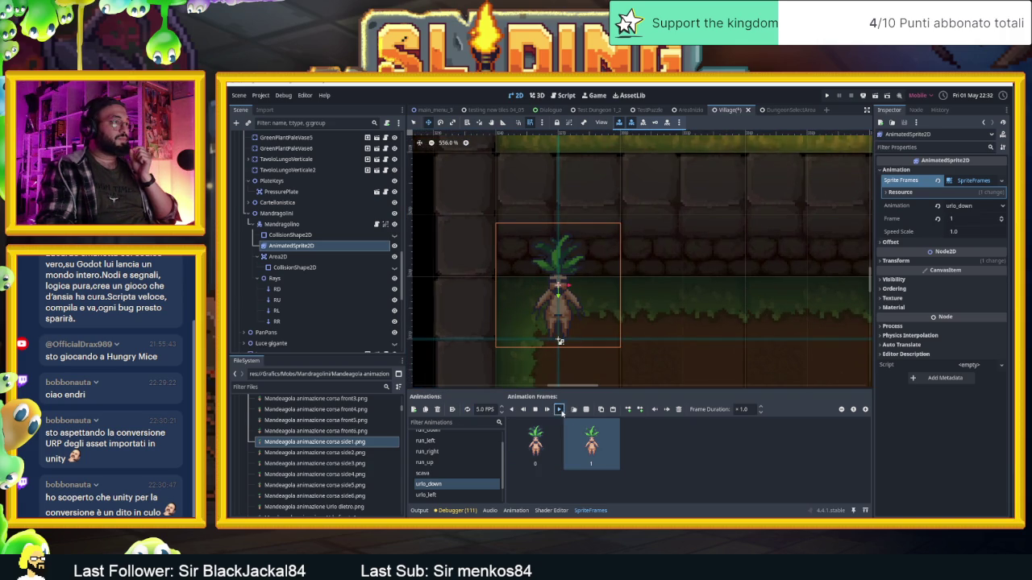
click(562, 412)
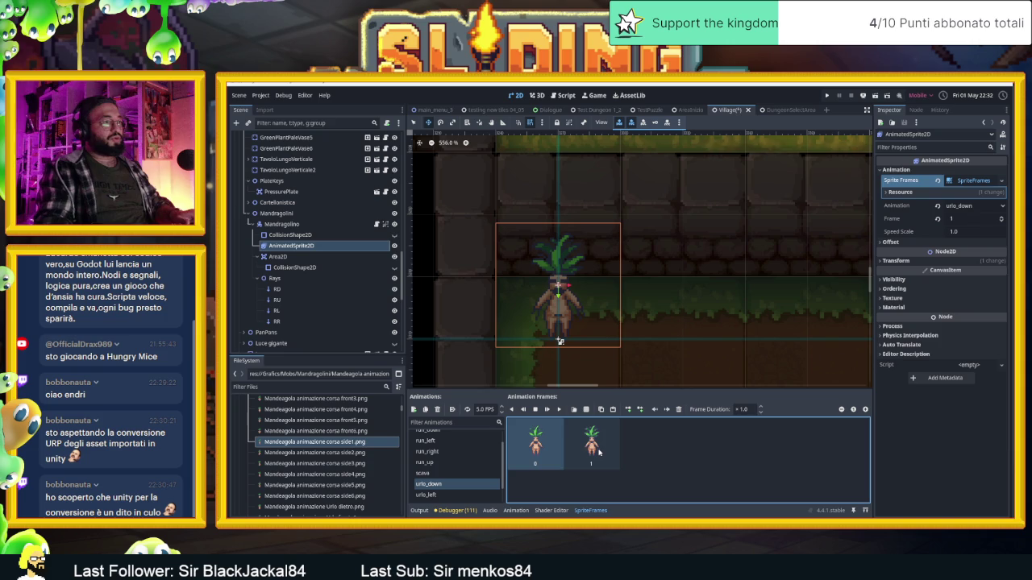
Add the Urlo fronte1.png and Urlo fronte2.png images as urlo_down frames
click(598, 453)
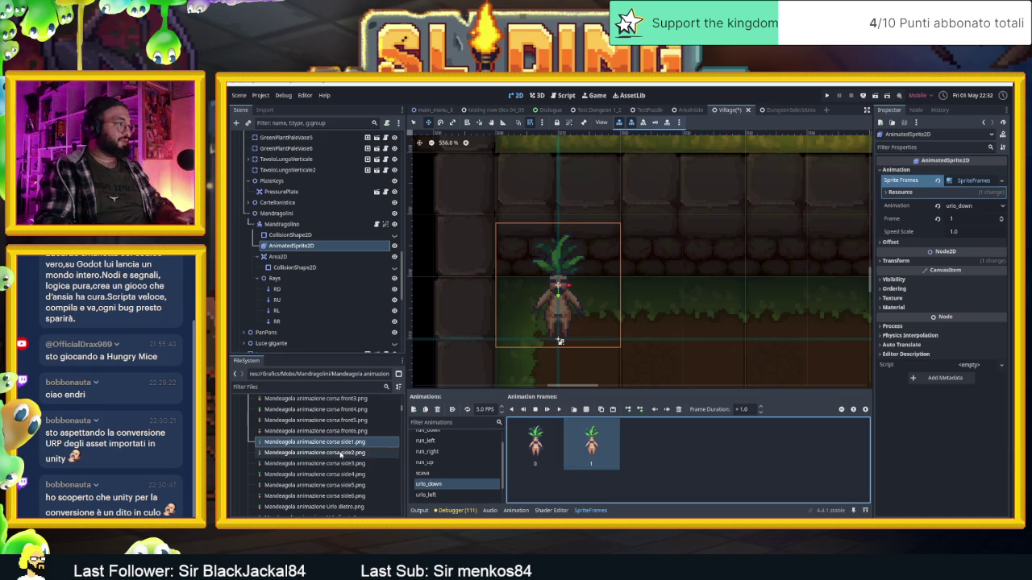
scroll(340, 456, down, 3)
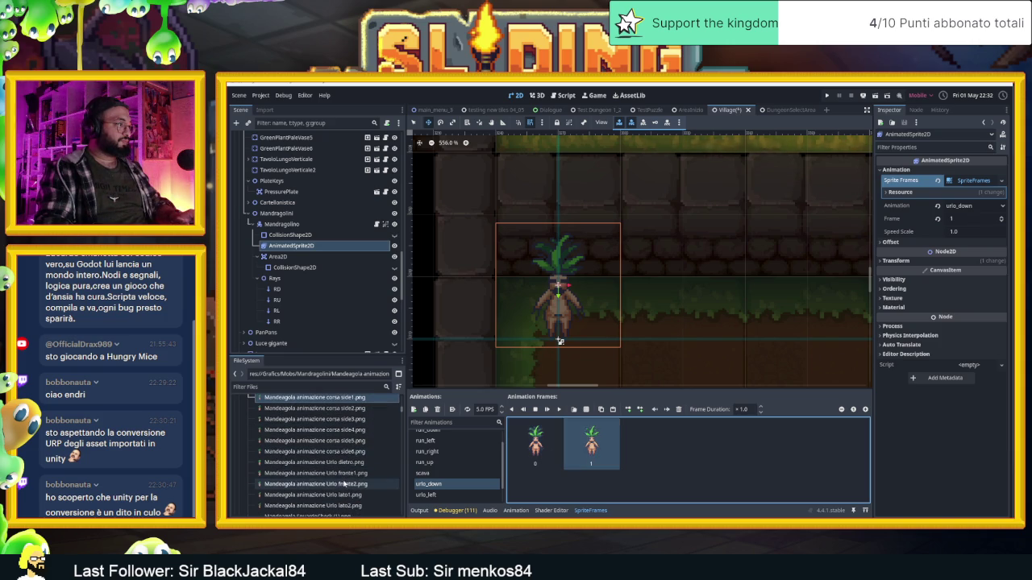
click(356, 475)
shift+click(358, 485)
mouse_move(359, 490)
mouse_down()
mouse_move(459, 463)
mouse_move(587, 453)
mouse_up()
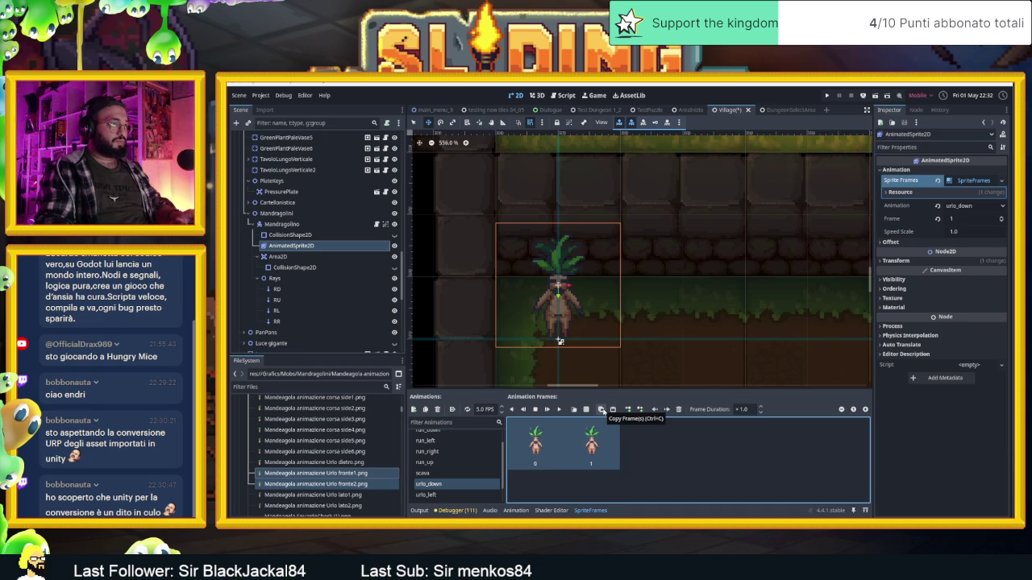
Paste repeated copies of the frames into urlo_down and delete the temporary empty frame
click(595, 443)
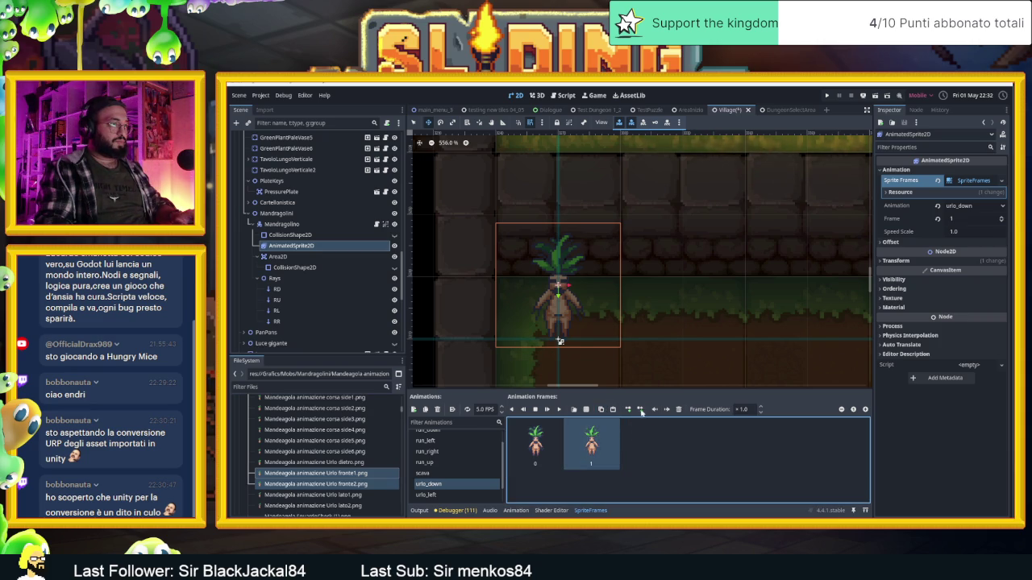
click(641, 411)
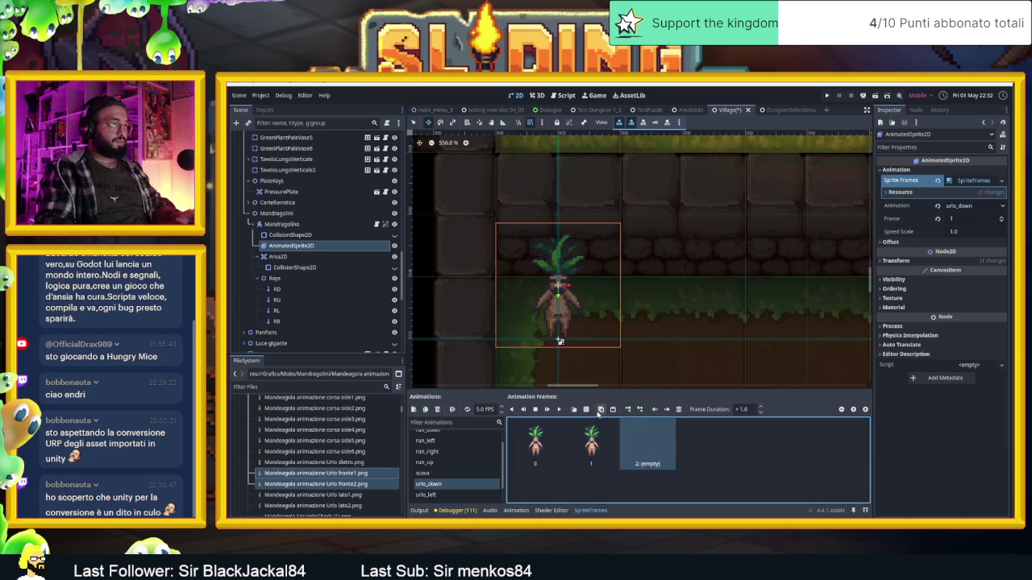
click(612, 410)
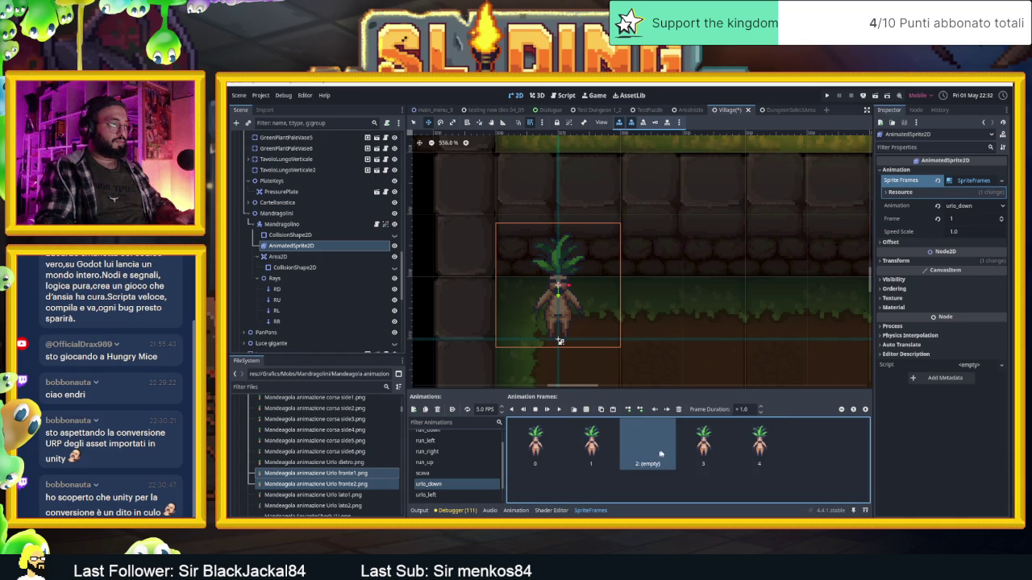
click(667, 410)
click(667, 410)
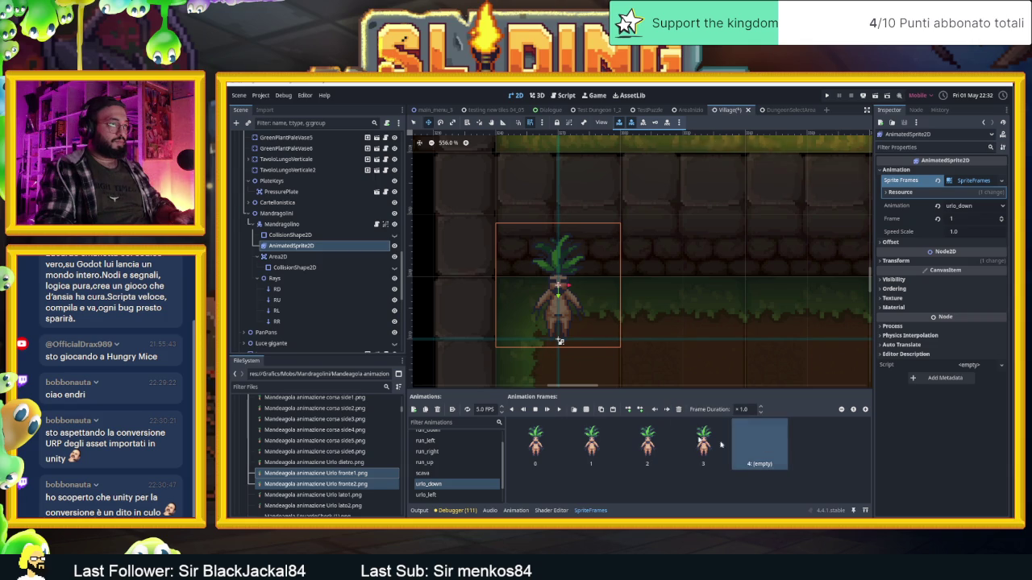
click(612, 411)
click(612, 410)
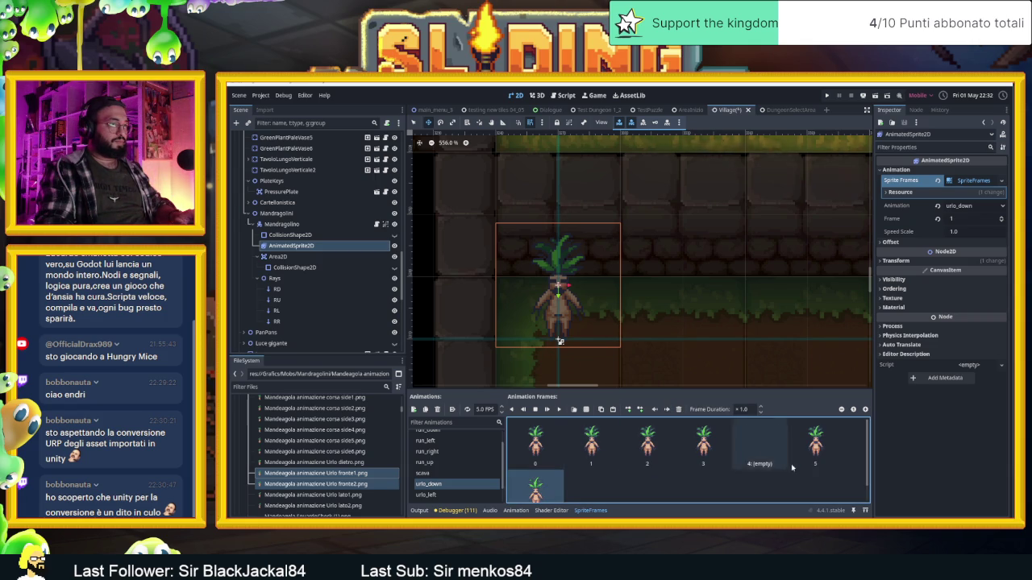
click(814, 444)
click(756, 463)
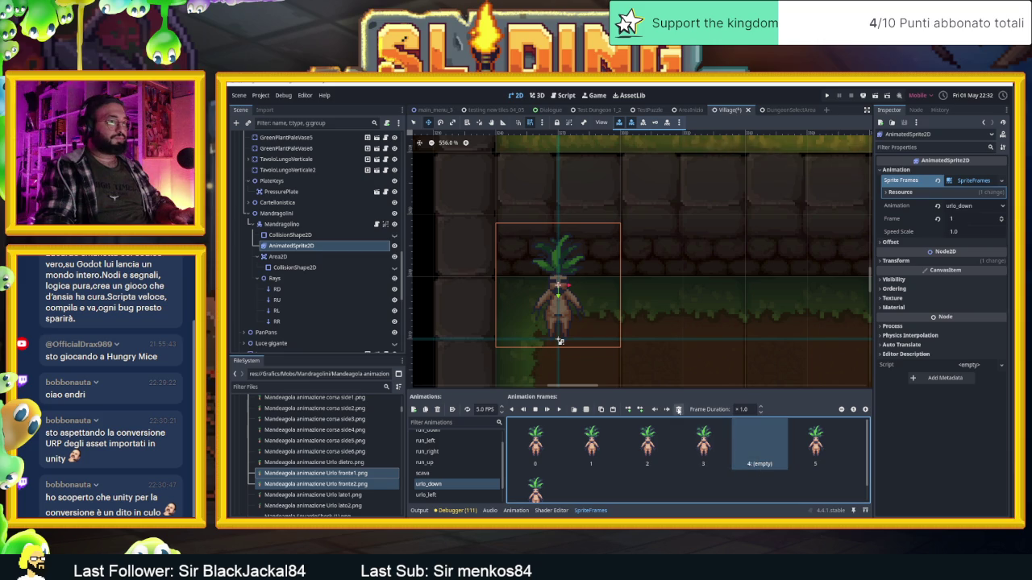
click(678, 410)
Step through the six urlo_down frames one by one to inspect them
click(556, 443)
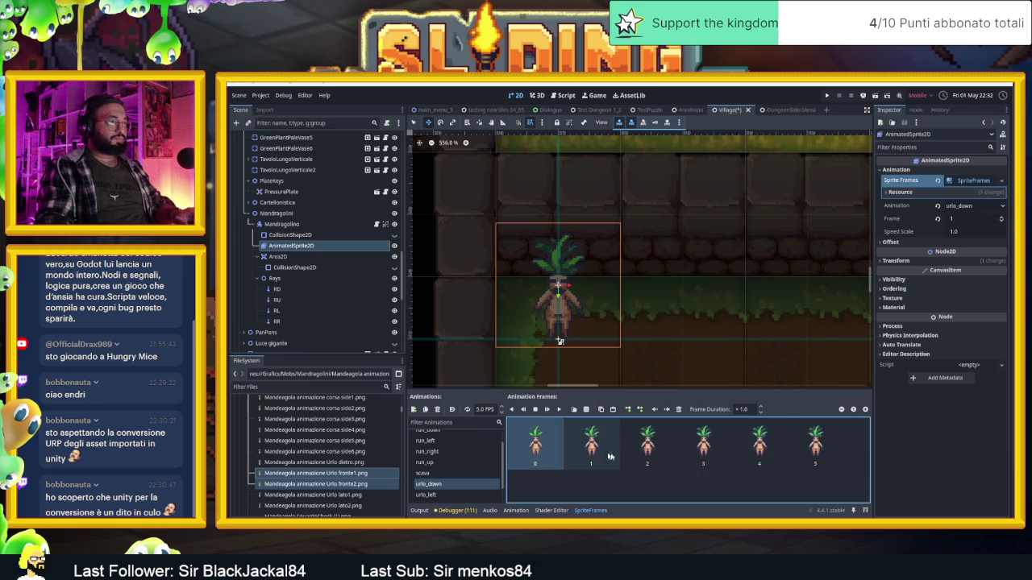
shift+click(803, 453)
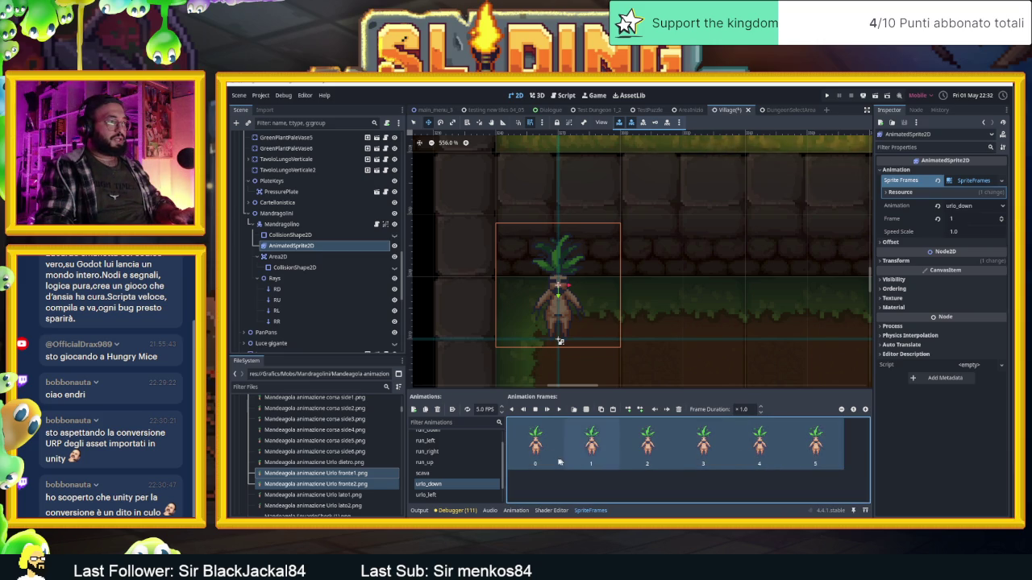
click(601, 451)
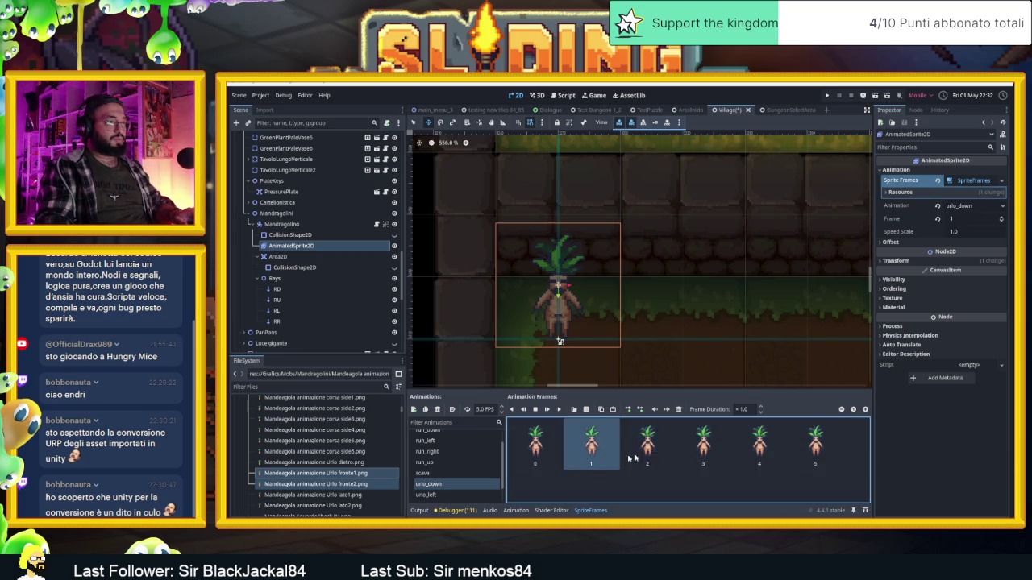
click(650, 456)
click(703, 453)
click(755, 455)
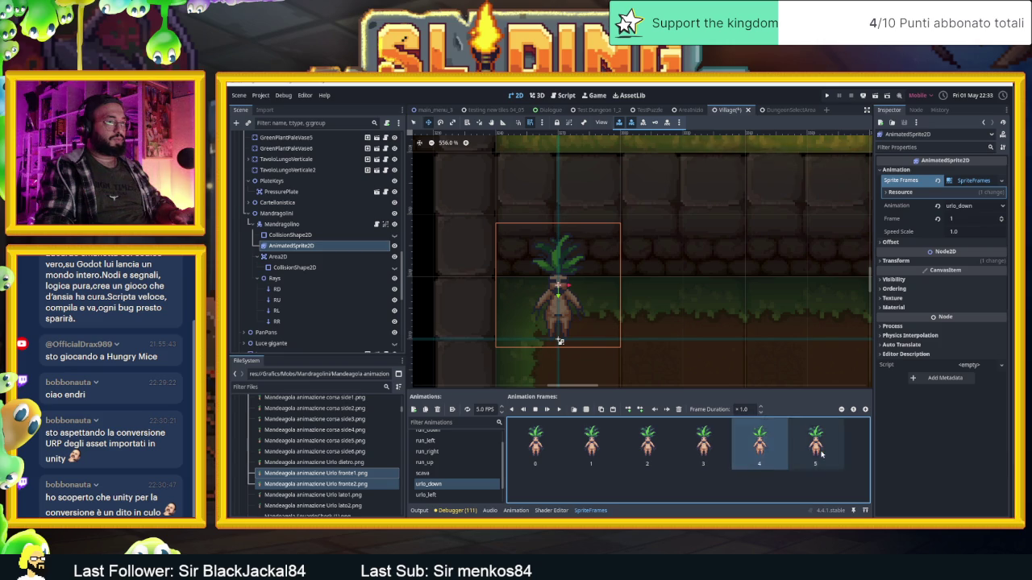
click(794, 455)
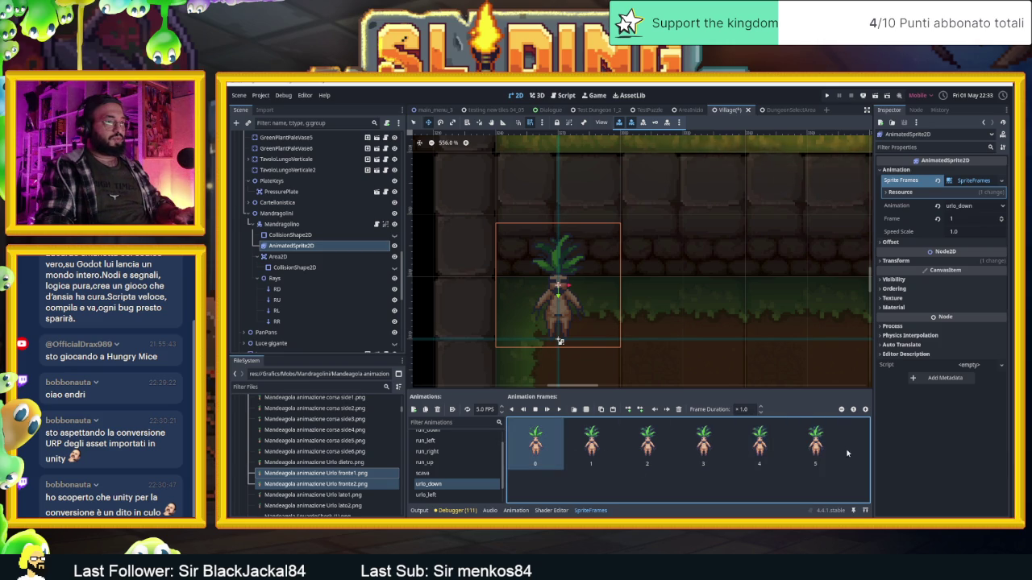
shift+click(827, 453)
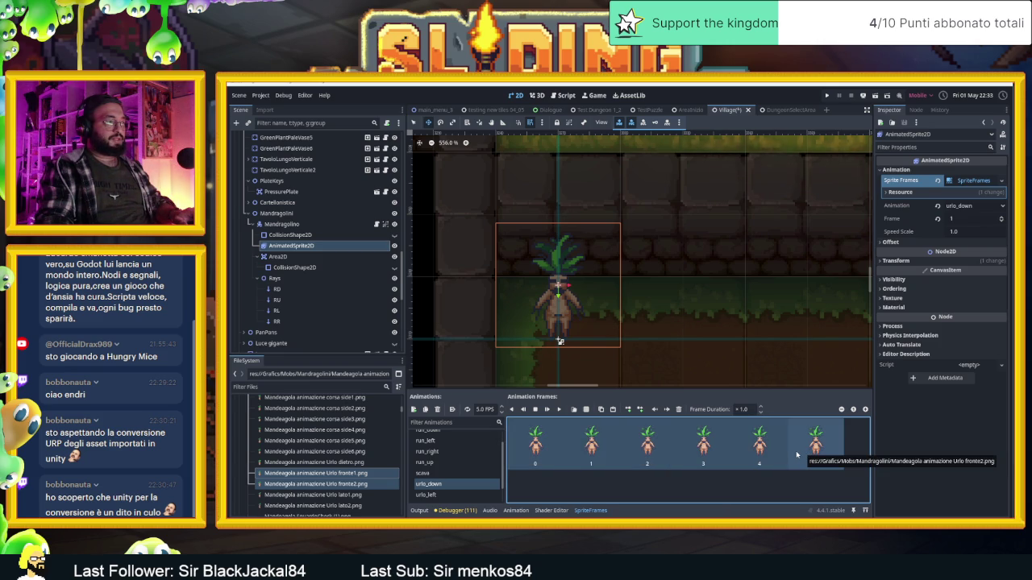
click(835, 459)
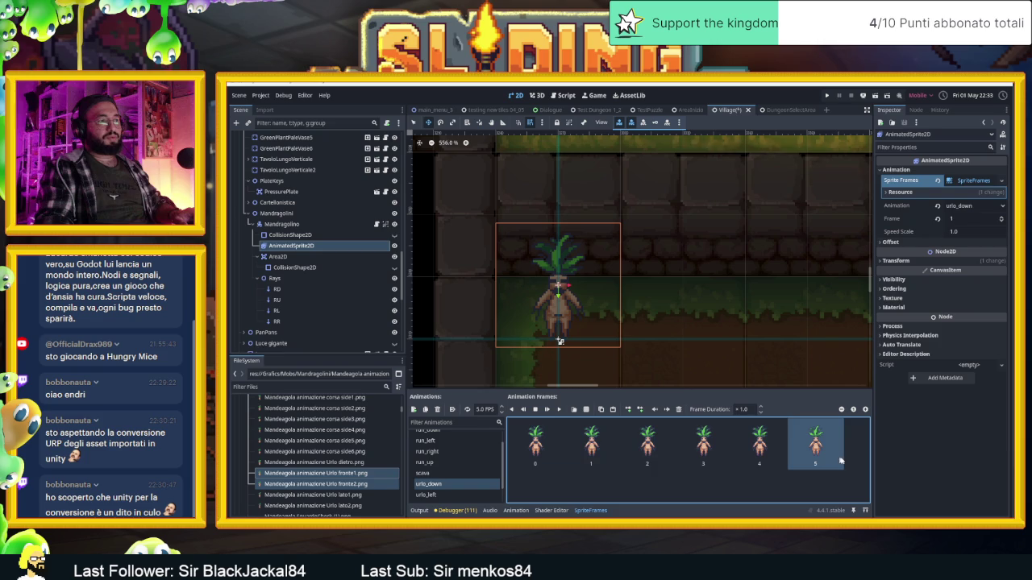
Play urlo_down from the start several times, then select urlo_left
click(535, 446)
click(561, 410)
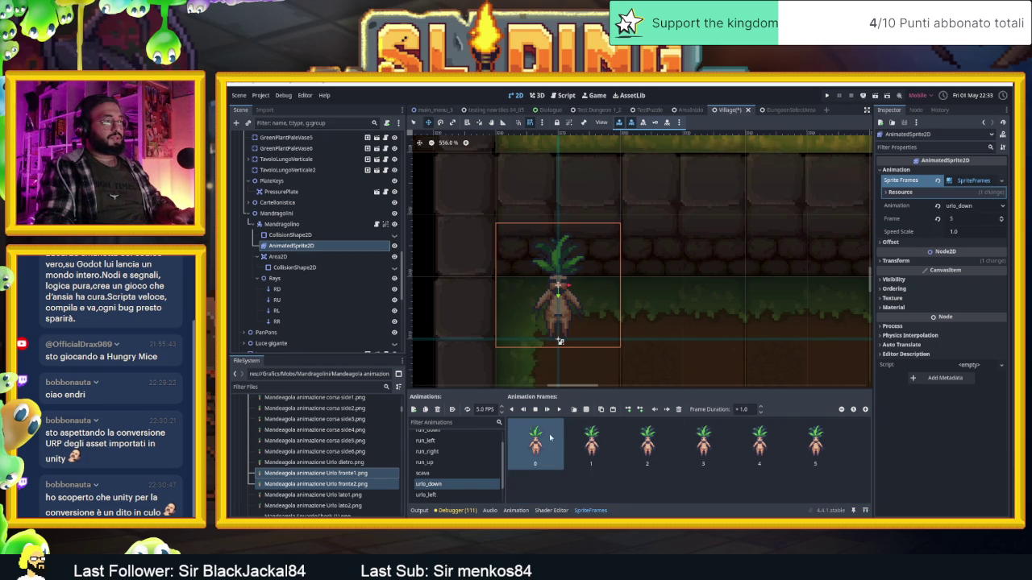
click(591, 441)
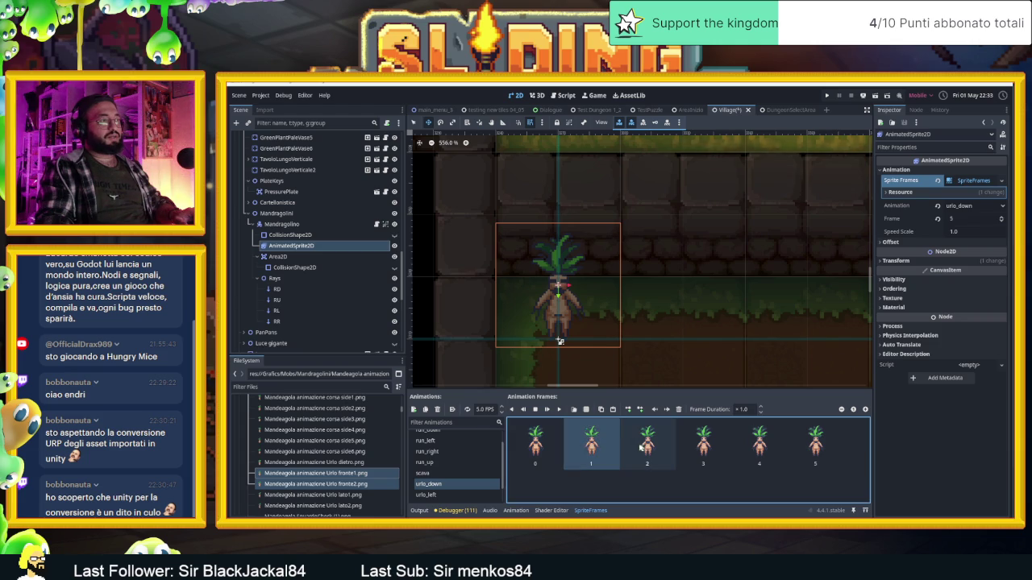
click(559, 409)
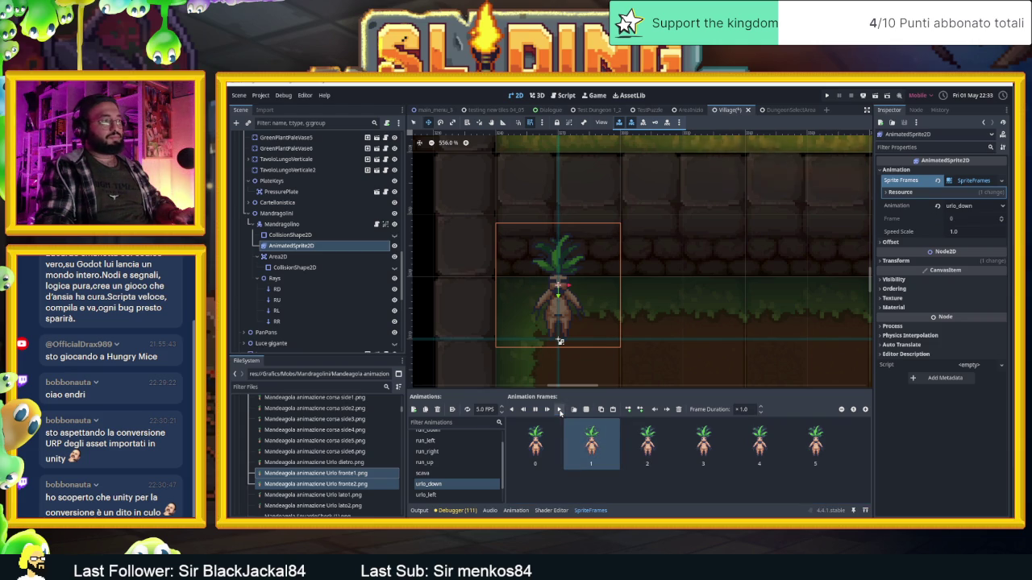
click(531, 436)
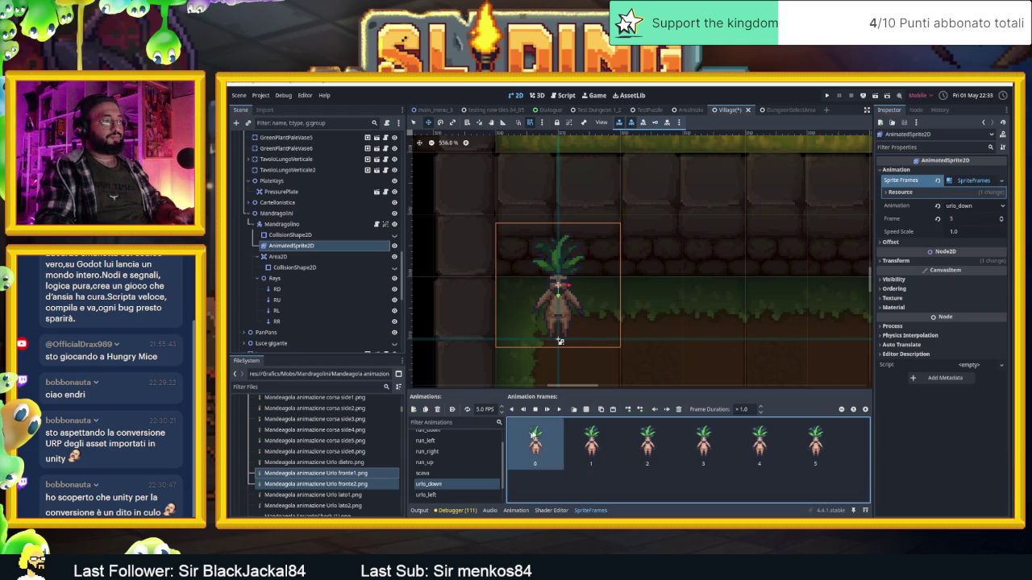
click(560, 409)
click(559, 409)
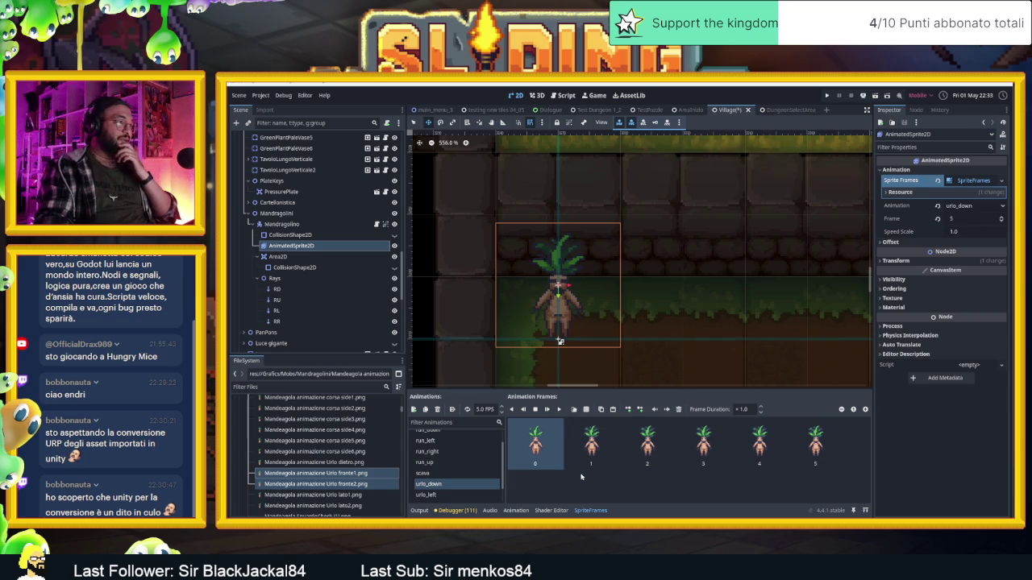
click(477, 495)
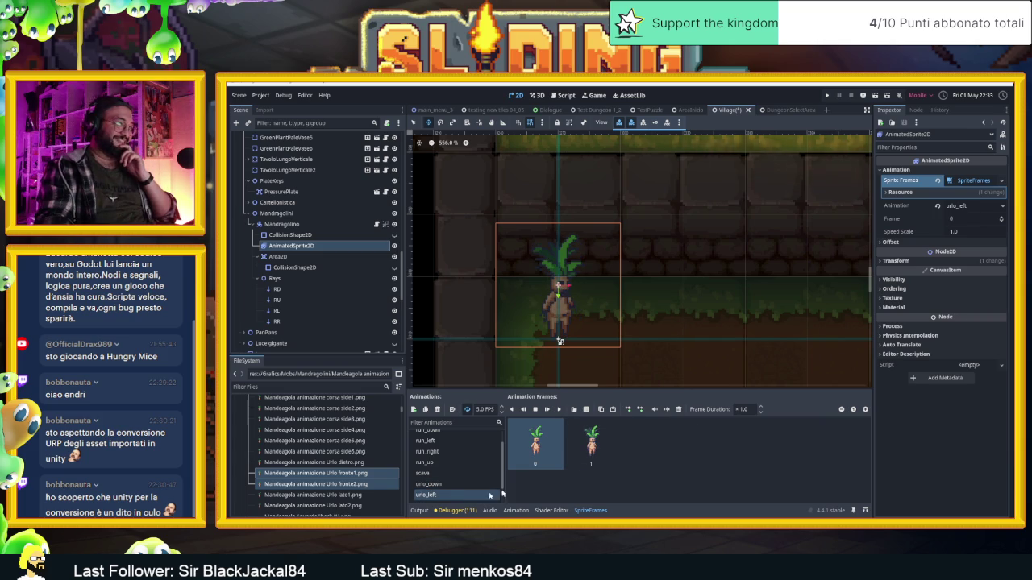
Extend urlo_left to six frames by pasting its two frames twice
click(599, 451)
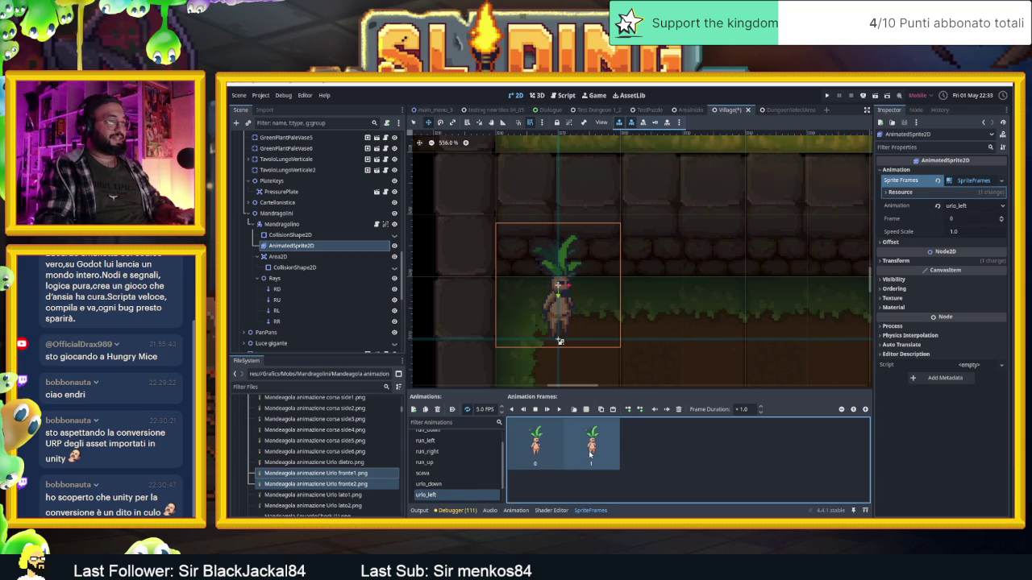
right_click(590, 455)
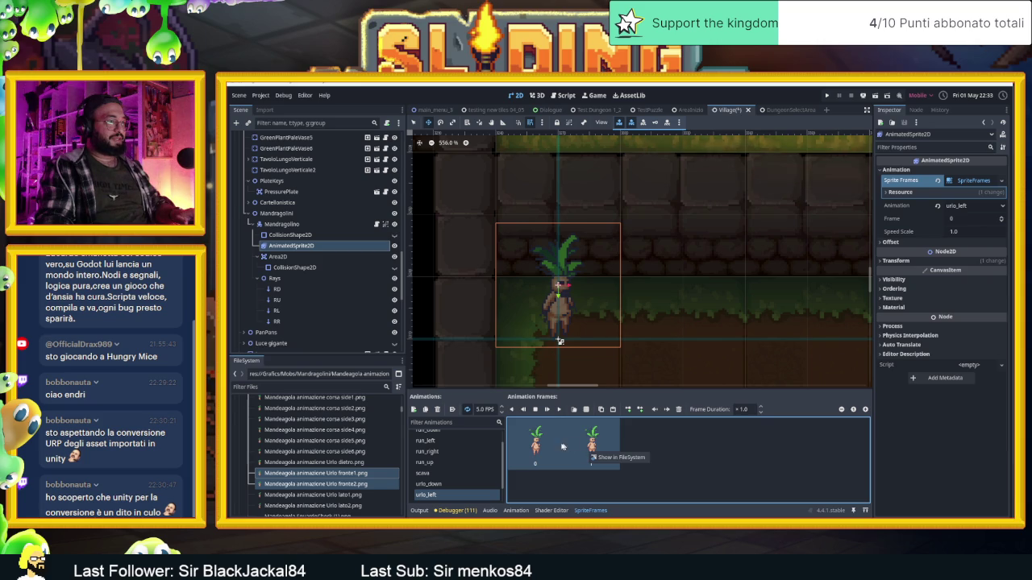
click(566, 447)
click(561, 447)
shift+click(603, 445)
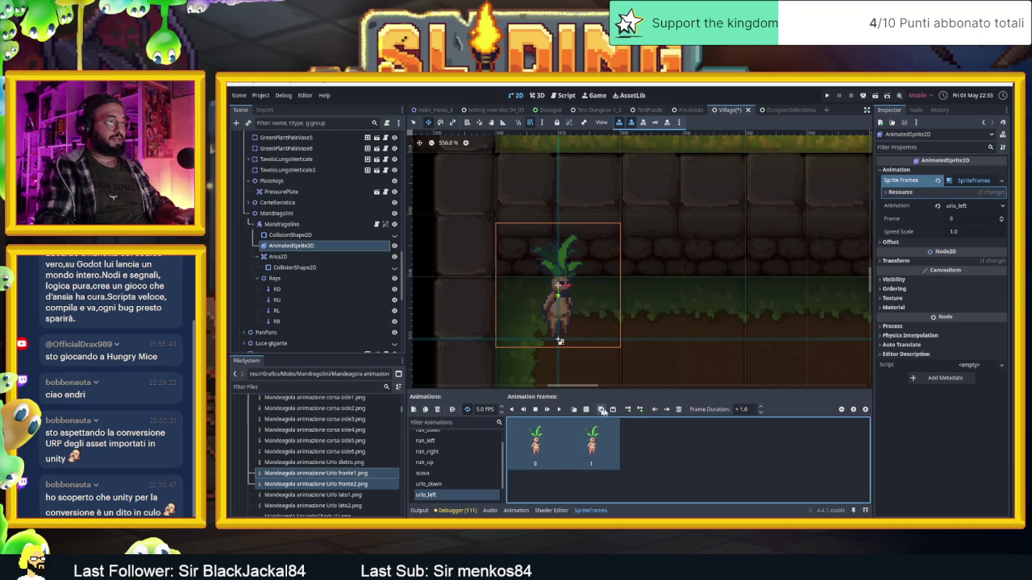
click(614, 412)
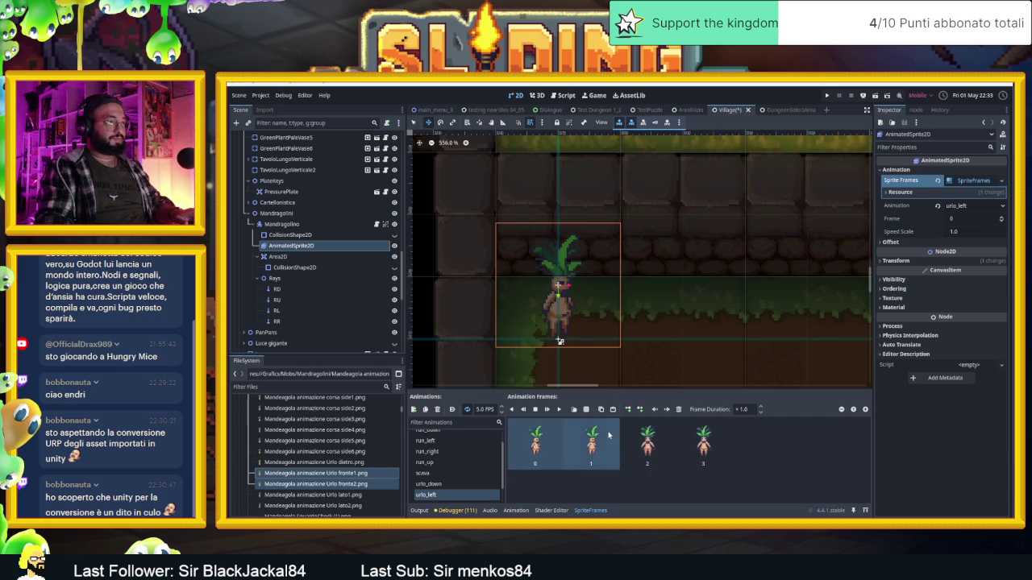
key(ctrl+z)
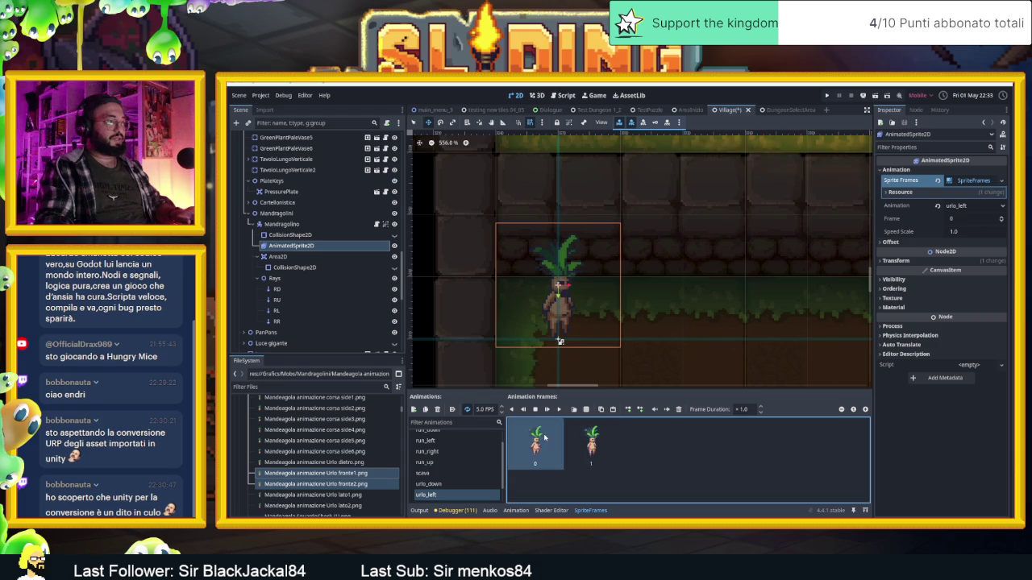
shift+click(612, 441)
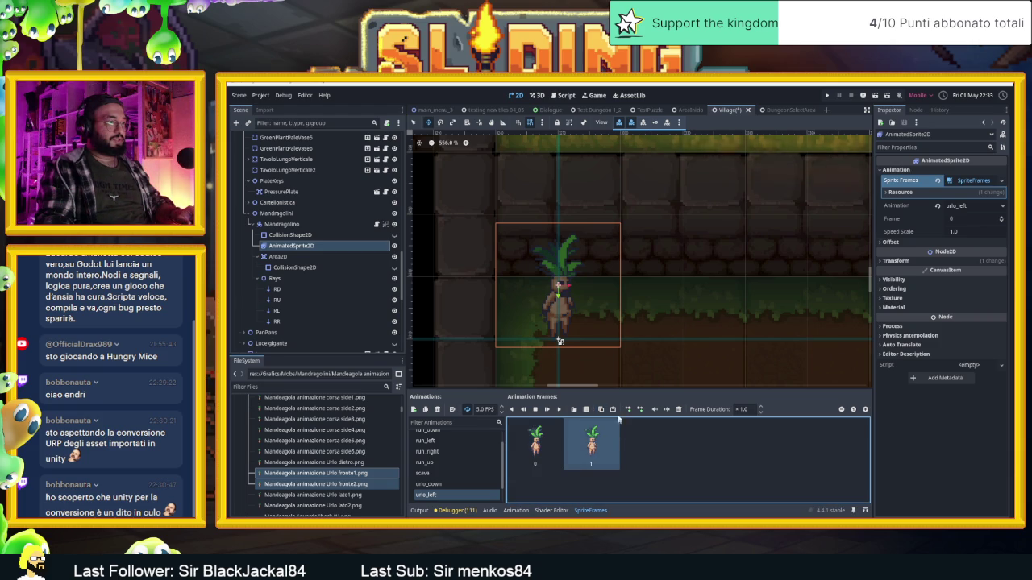
click(614, 412)
click(699, 443)
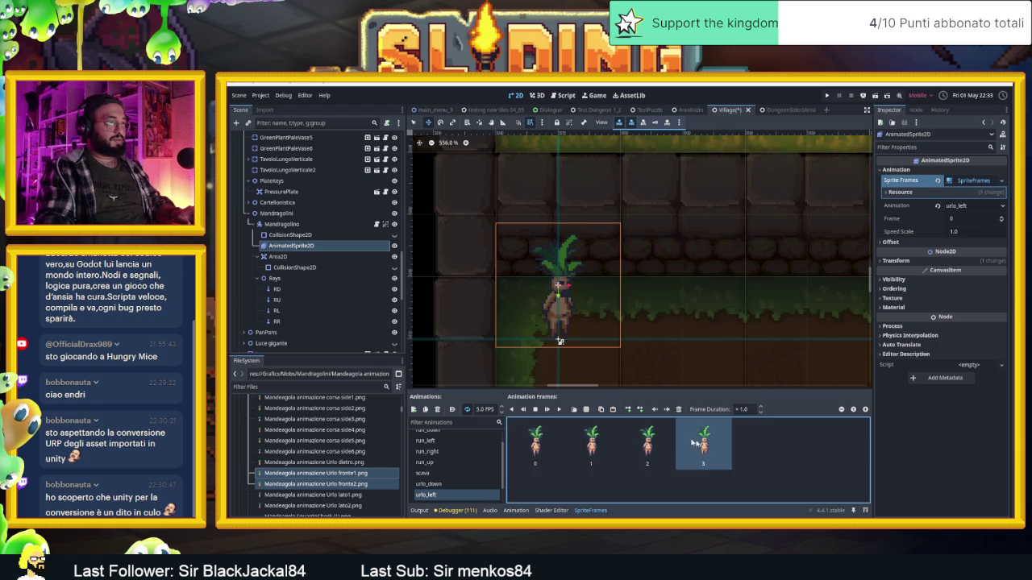
click(614, 411)
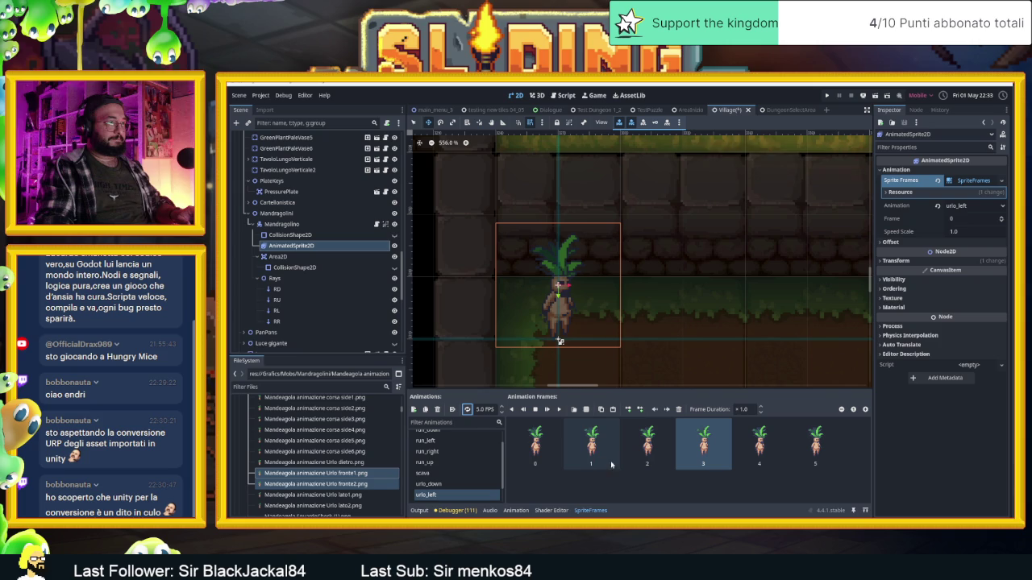
Extend urlo_right to six frames by copying its two frames and pasting them twice
scroll(451, 487, down, 1)
click(452, 496)
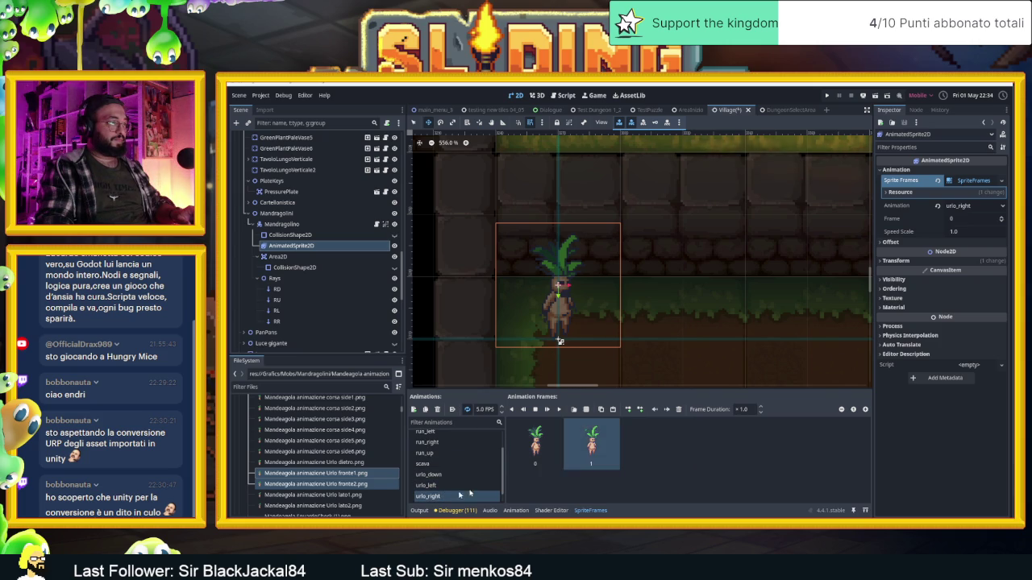
click(535, 443)
click(600, 409)
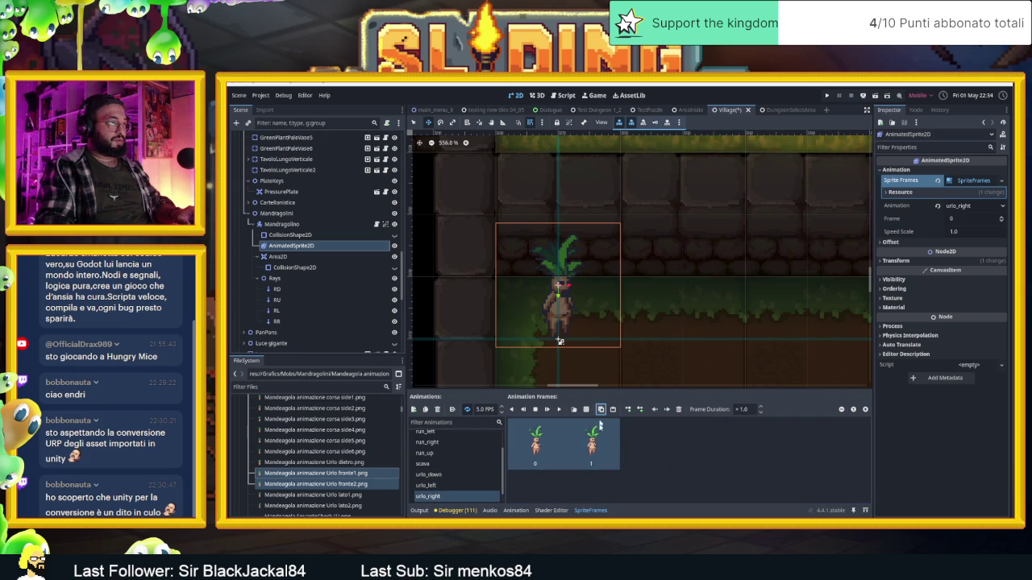
click(612, 409)
click(612, 409)
click(702, 443)
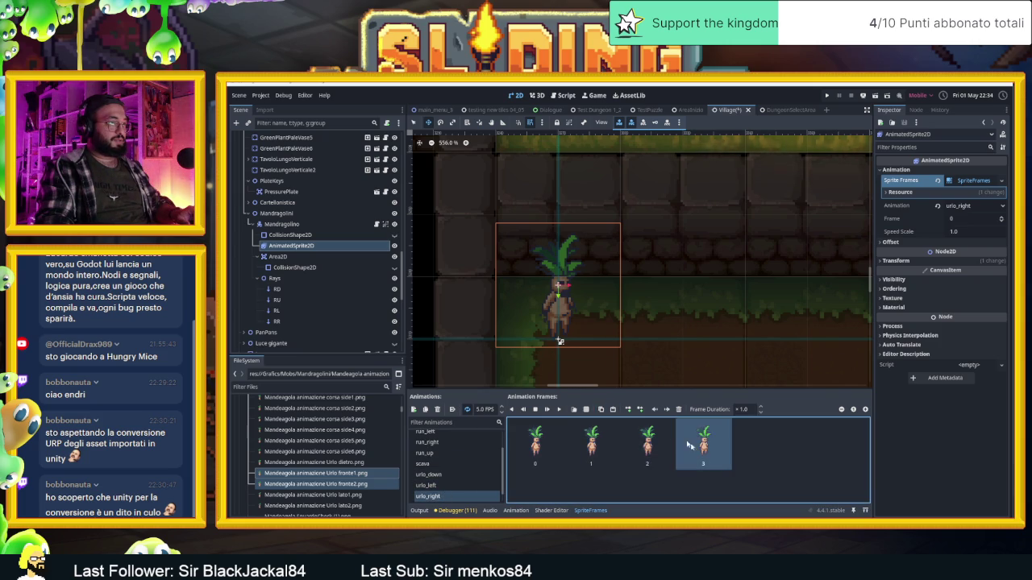
click(613, 410)
click(613, 410)
Check each shout animation, leave urlo_up selected, and open the mandragolino.gd script
scroll(472, 474, down, 1)
click(451, 494)
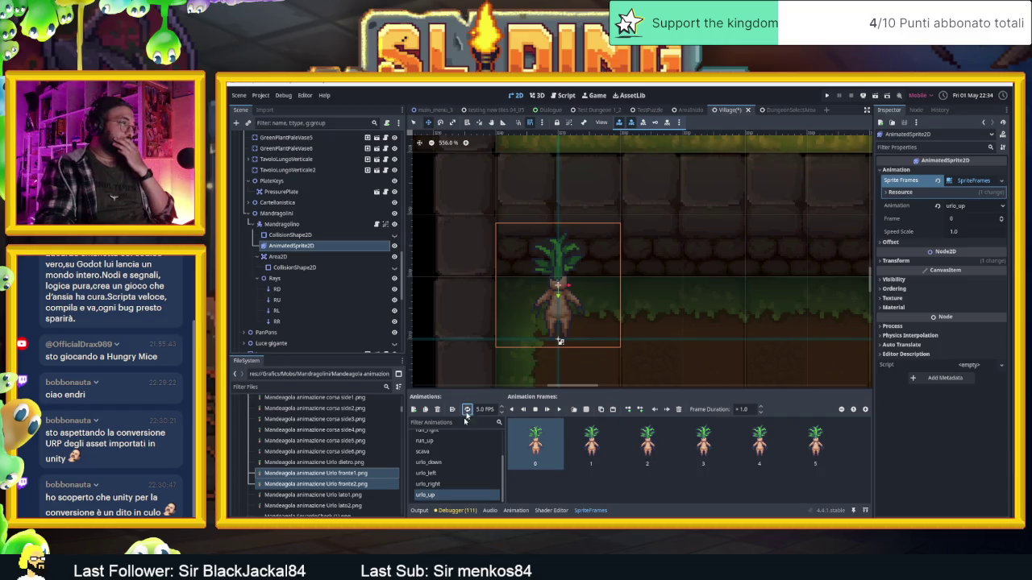
key(Up)
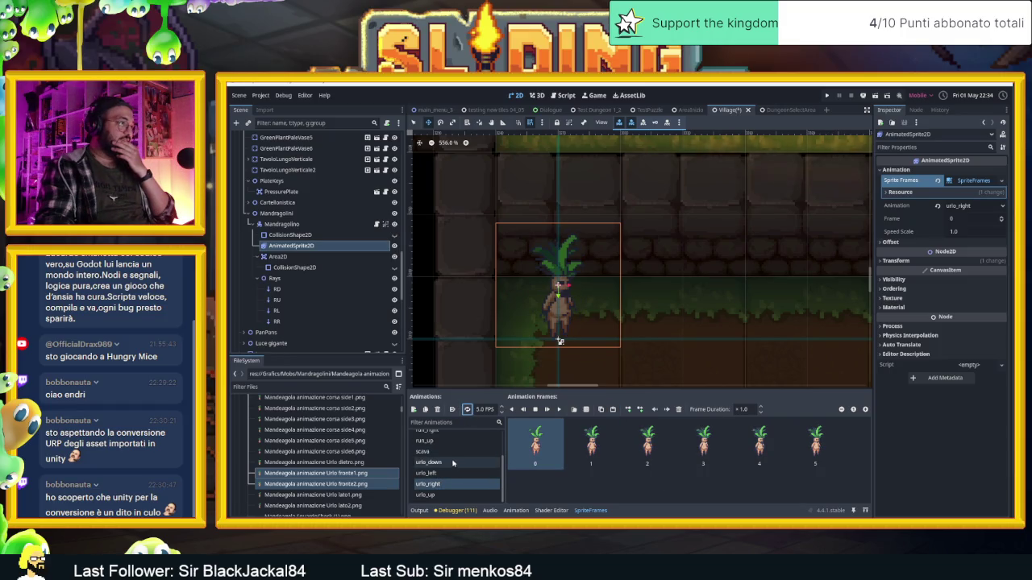
click(451, 462)
click(448, 473)
click(448, 483)
click(449, 494)
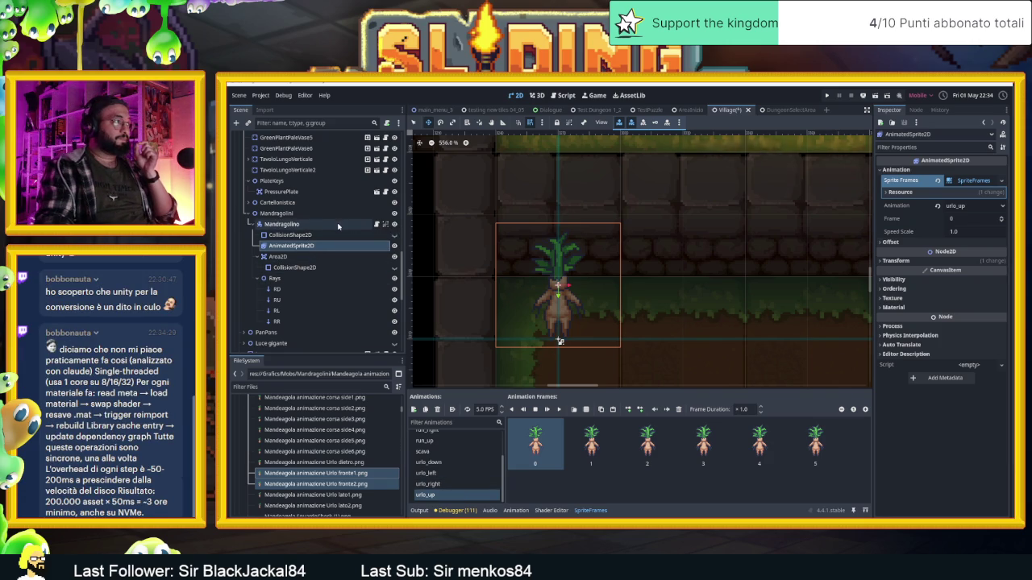
click(376, 224)
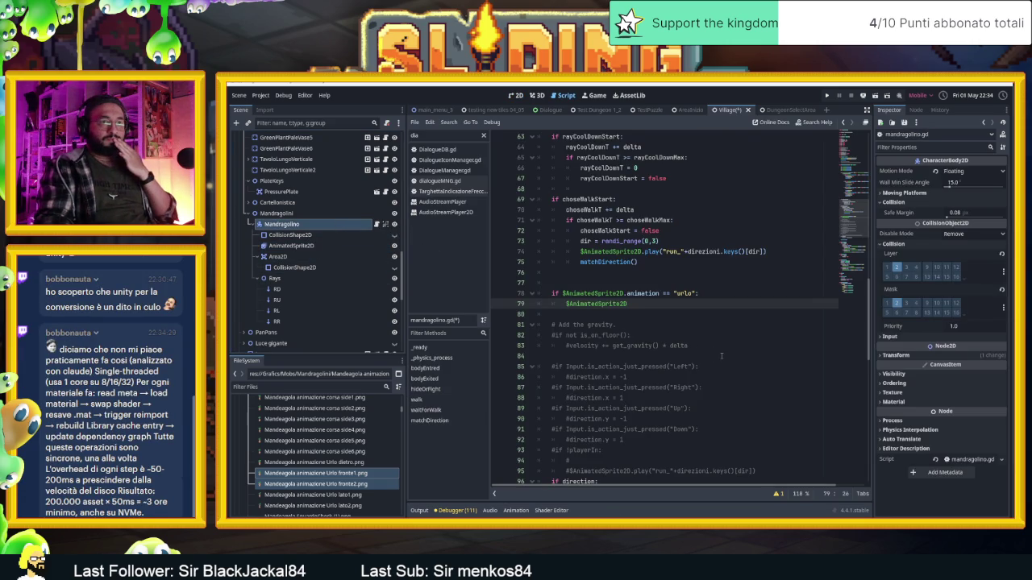
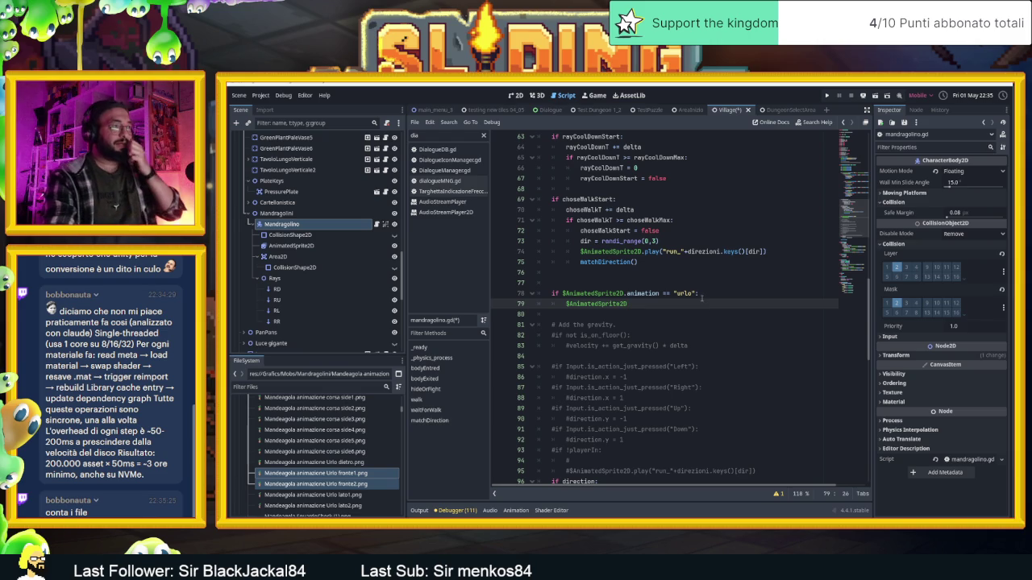
Change line 78's check to == "urlo_"+direzioni.keys()[dir]: and save the script
click(702, 293)
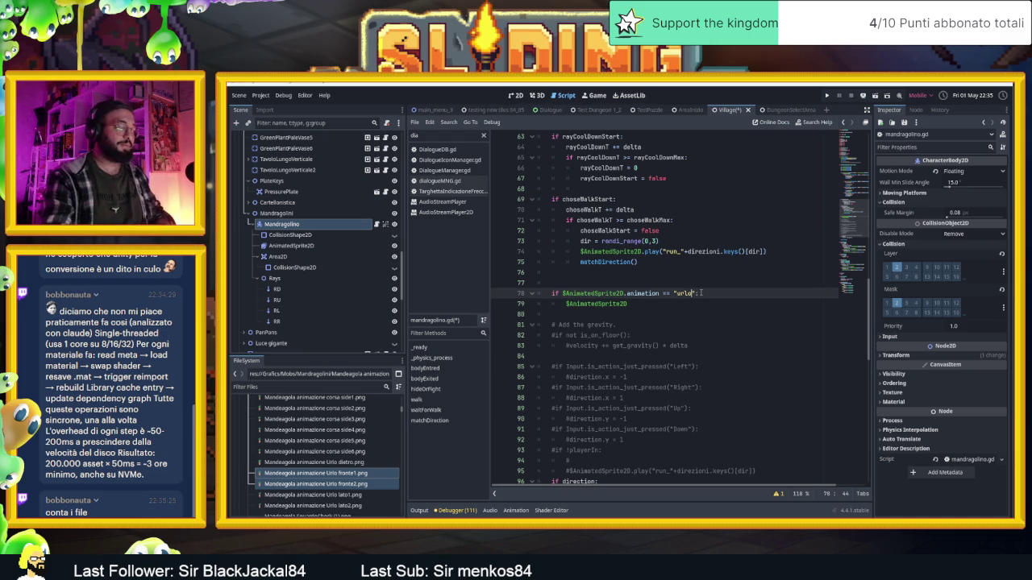
text(_)
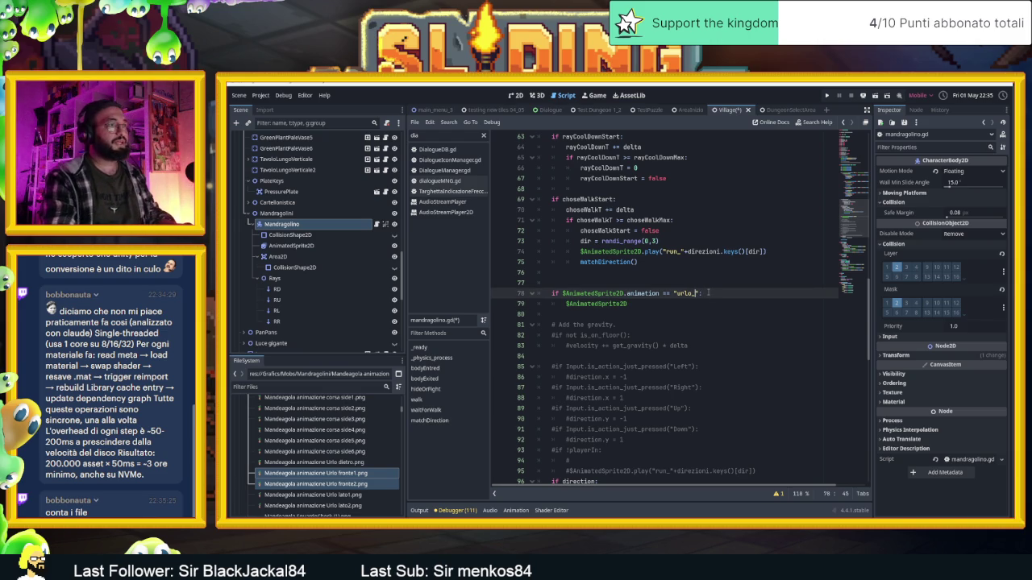
key(Right)
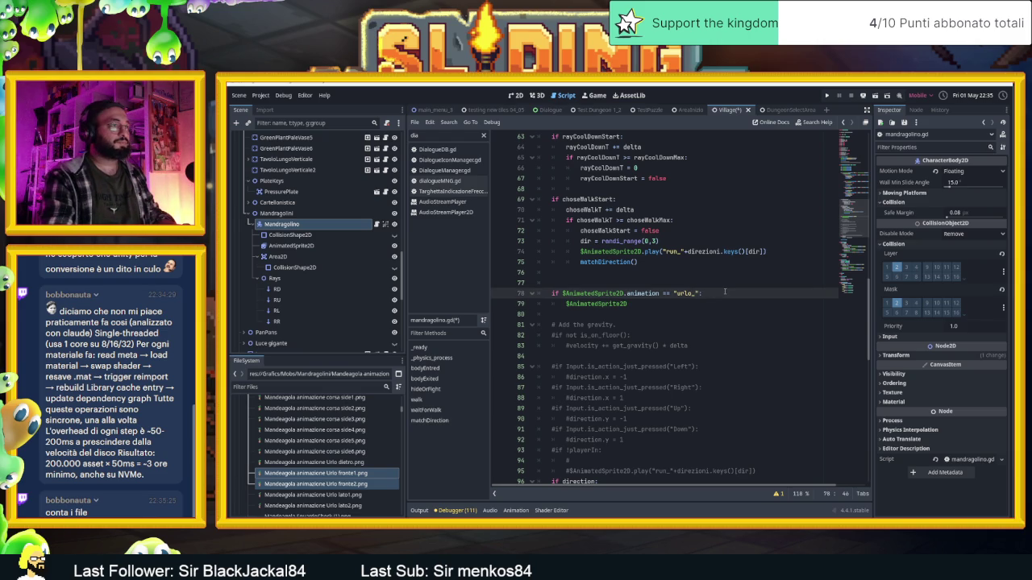
text(+)
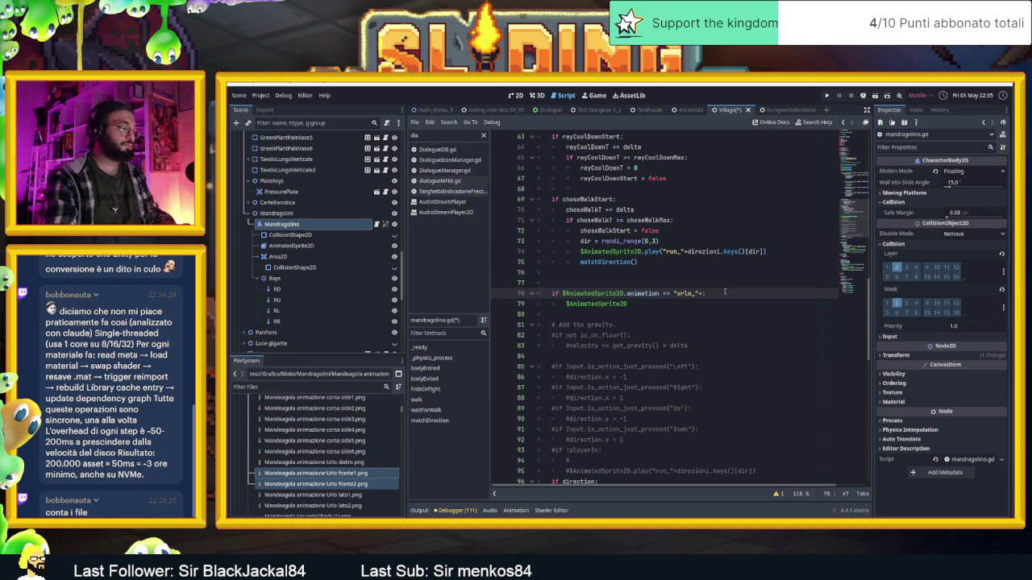
text(dir)
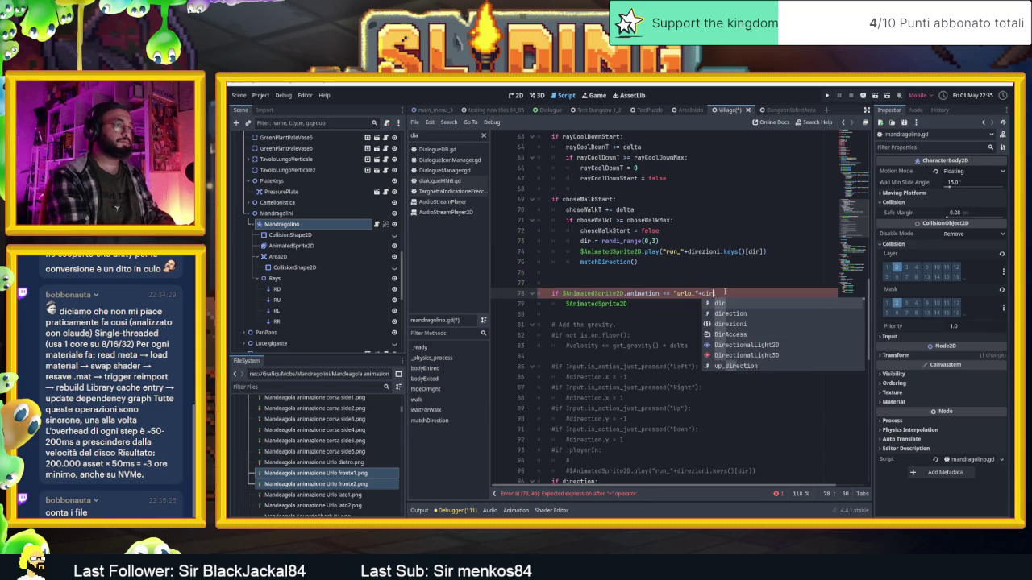
key(Down)
key(Down)
key(Return)
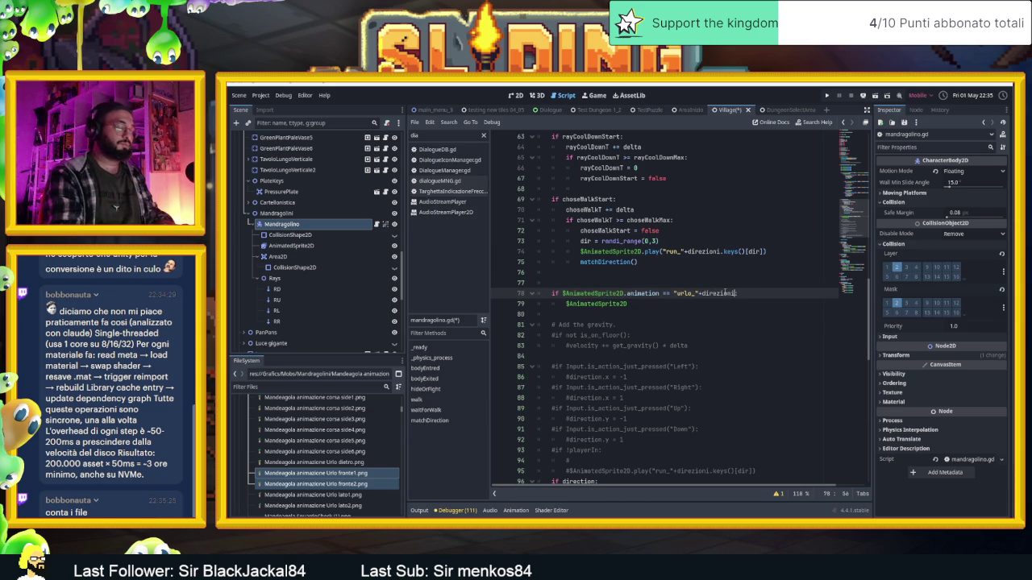
text(.keys())
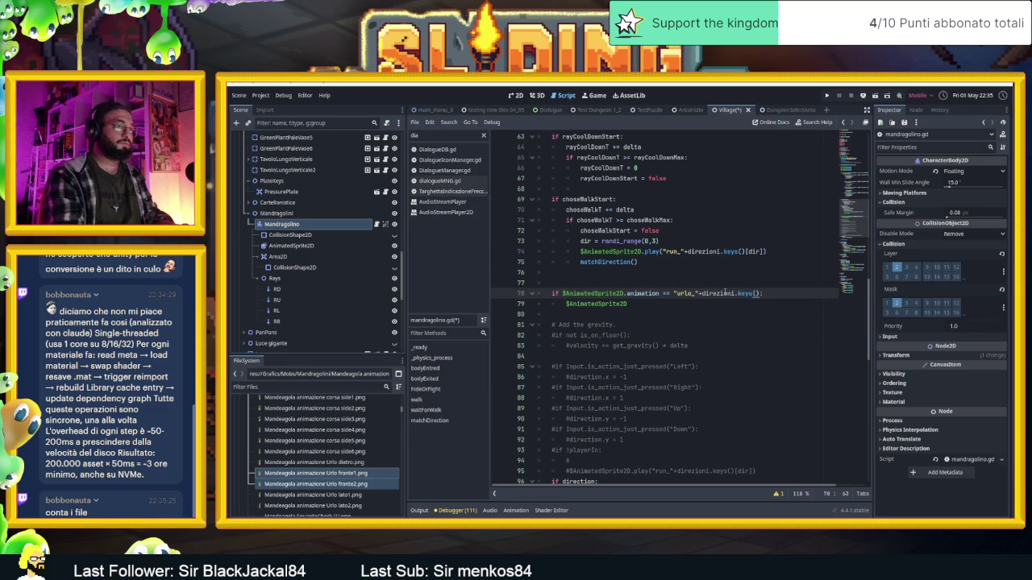
text([dir)
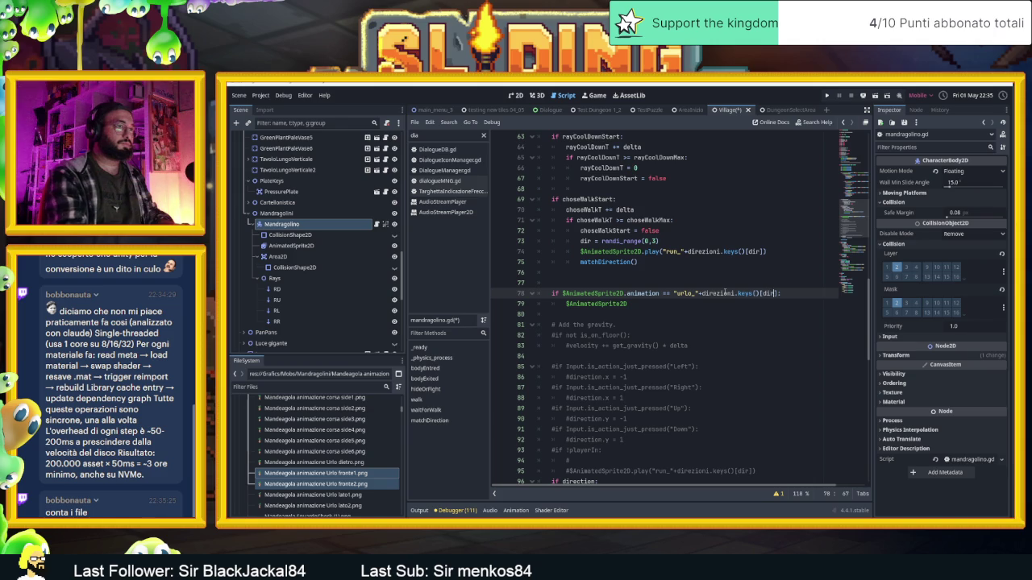
click(667, 315)
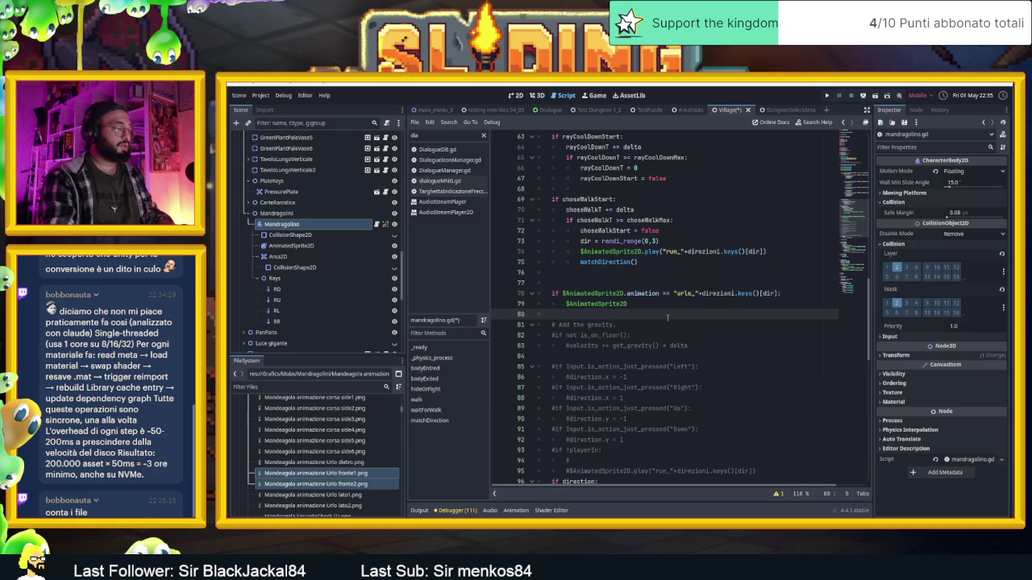
key(ctrl+s)
click(711, 303)
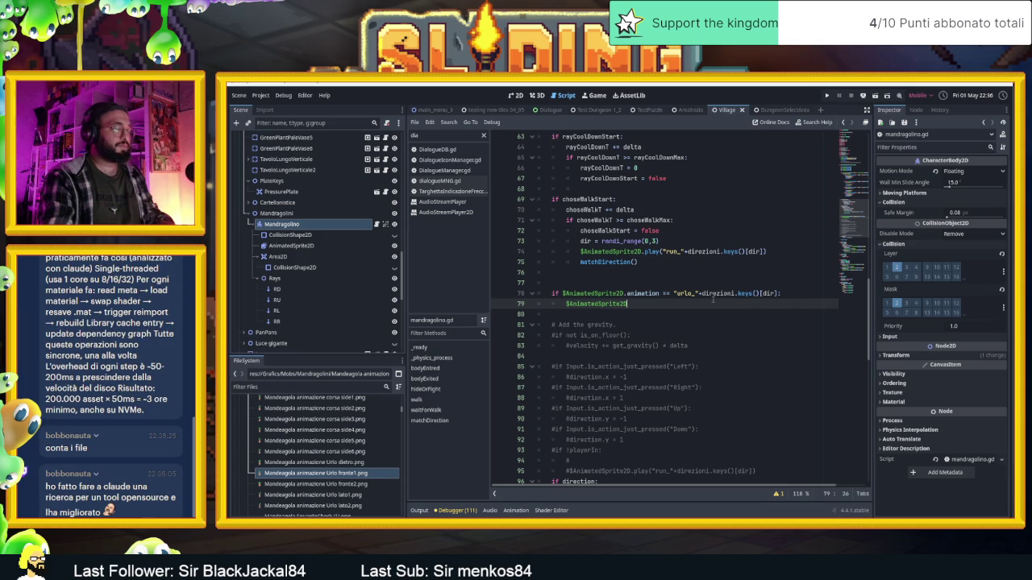
Add a $AnimatedSprite2D.is_playing() call on line 79 via autocomplete
text(.)
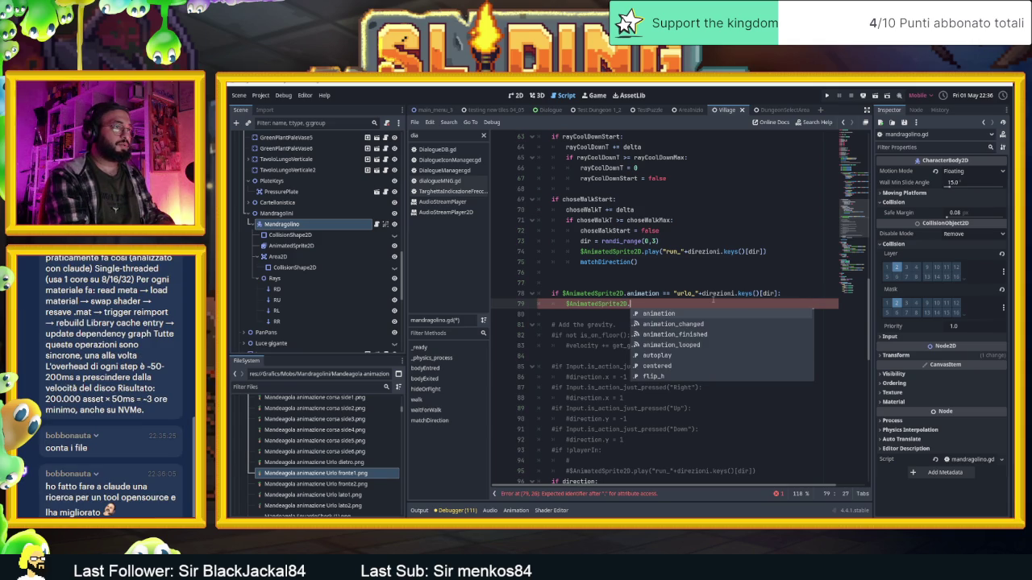
text(fi)
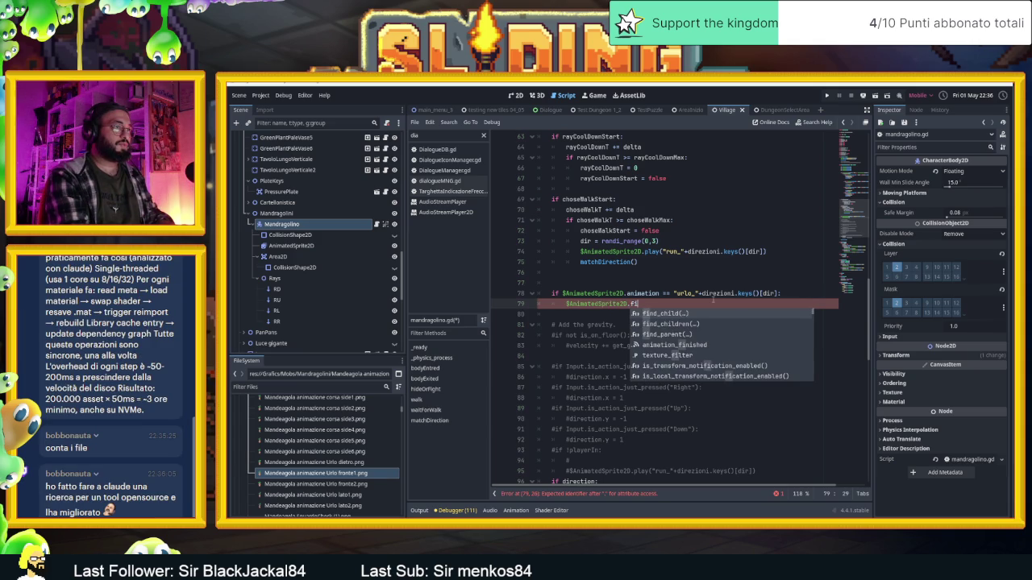
key(BackSpace)
key(BackSpace)
text(ani)
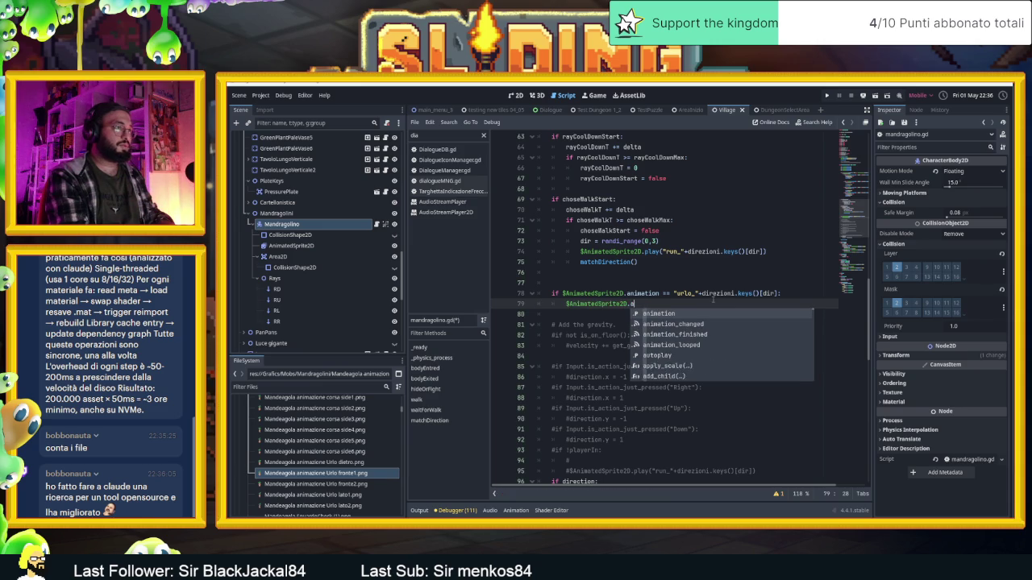
key(Down)
key(Down)
key(Down)
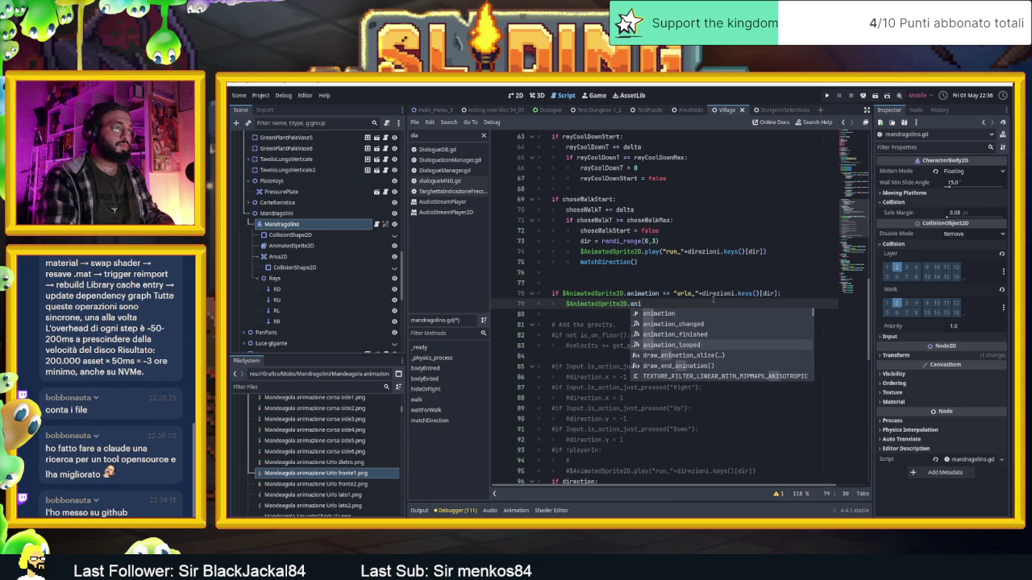
key(Down)
key(Down)
key(Down)
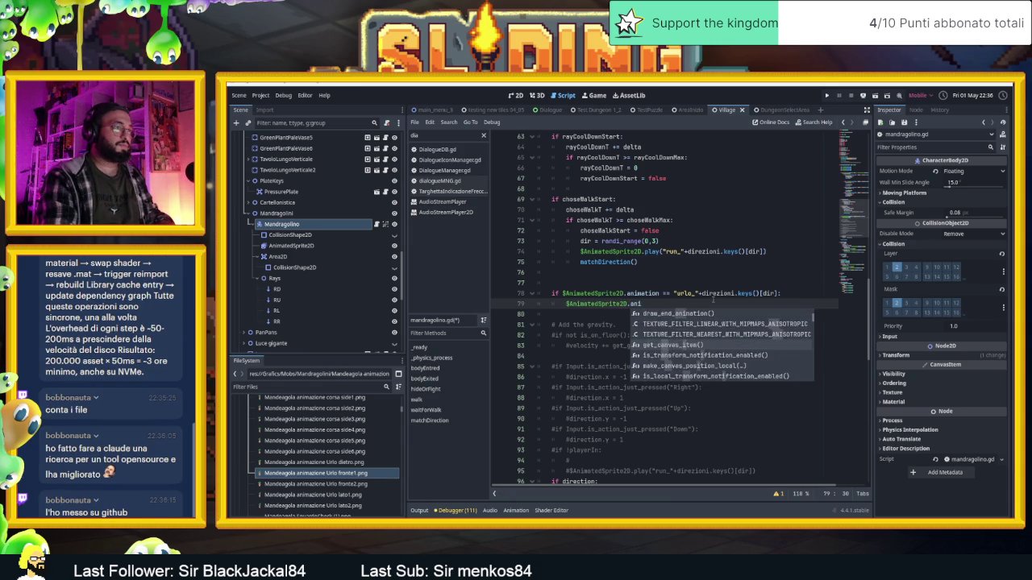
key(Down)
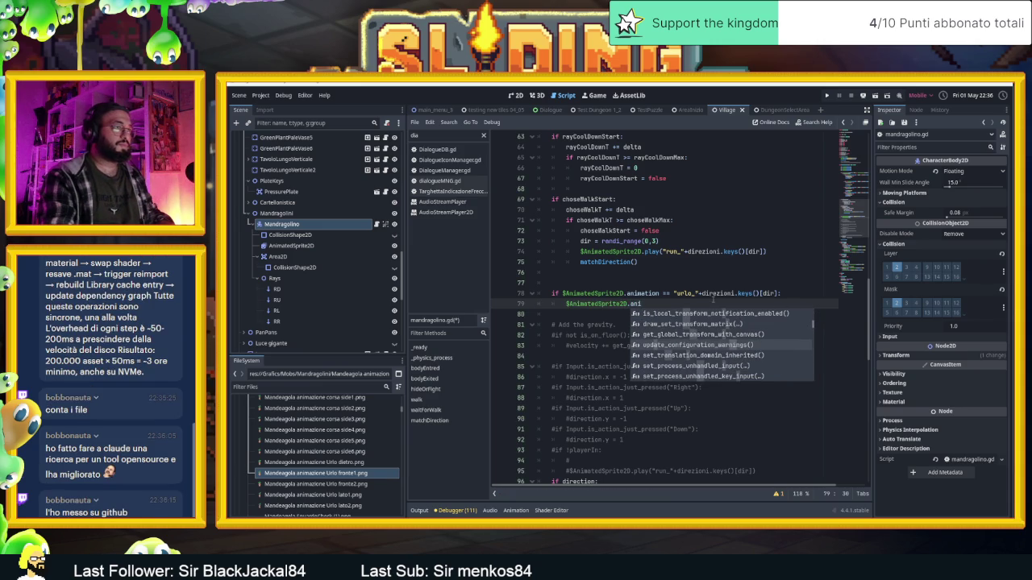
key(BackSpace)
key(BackSpace)
key(BackSpace)
text(is_)
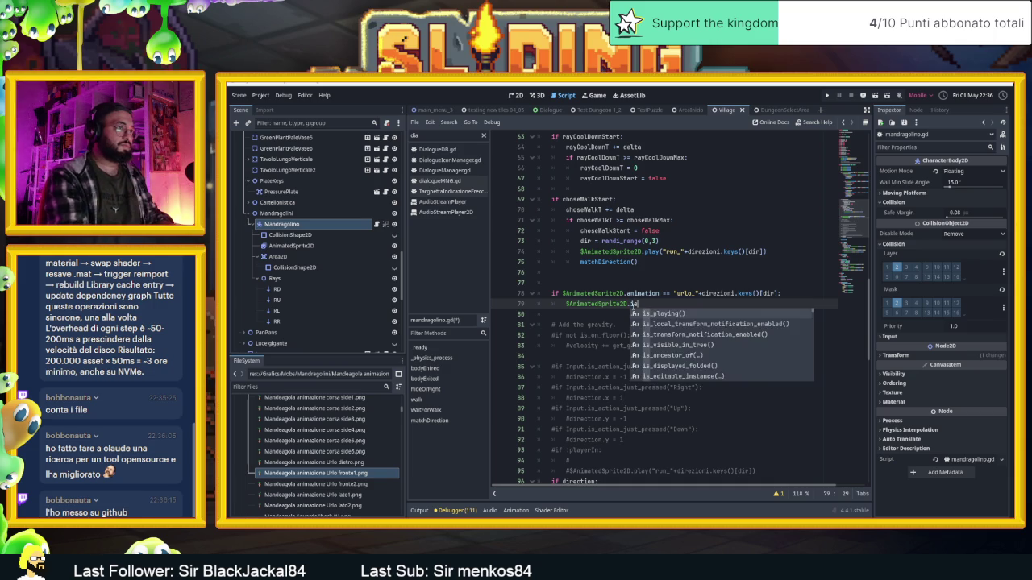
text(an)
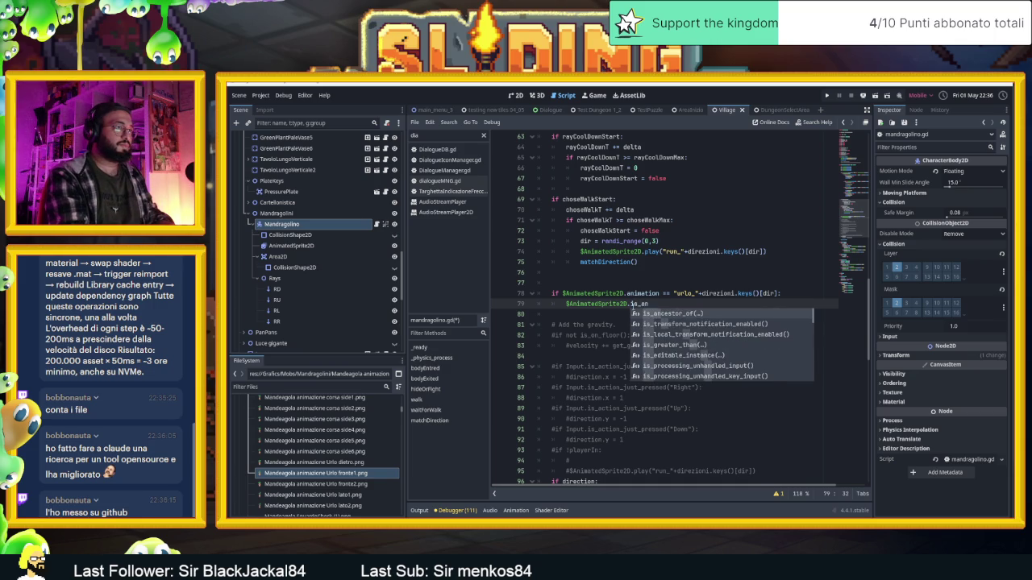
text(im)
key(BackSpace)
key(BackSpace)
key(BackSpace)
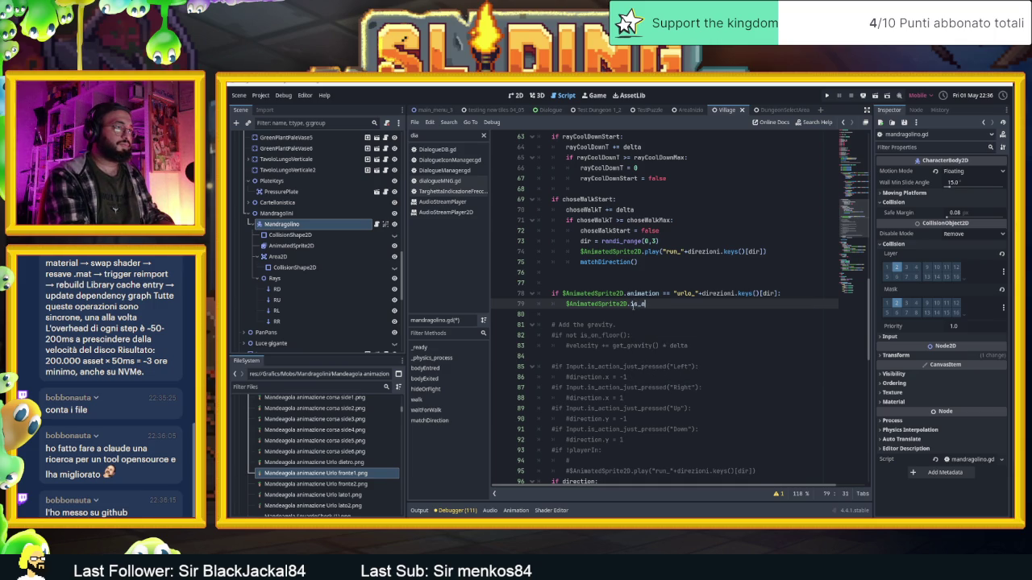
text(p)
key(Return)
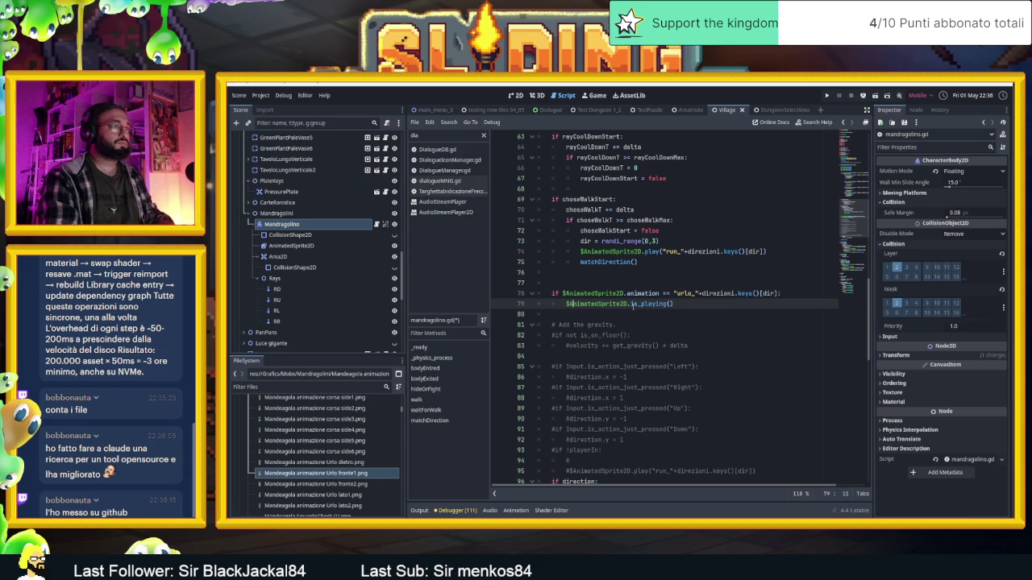
Make line 79 an if is_playing() check and begin a print("l'animazione urlo sta urlando") line
text(if)
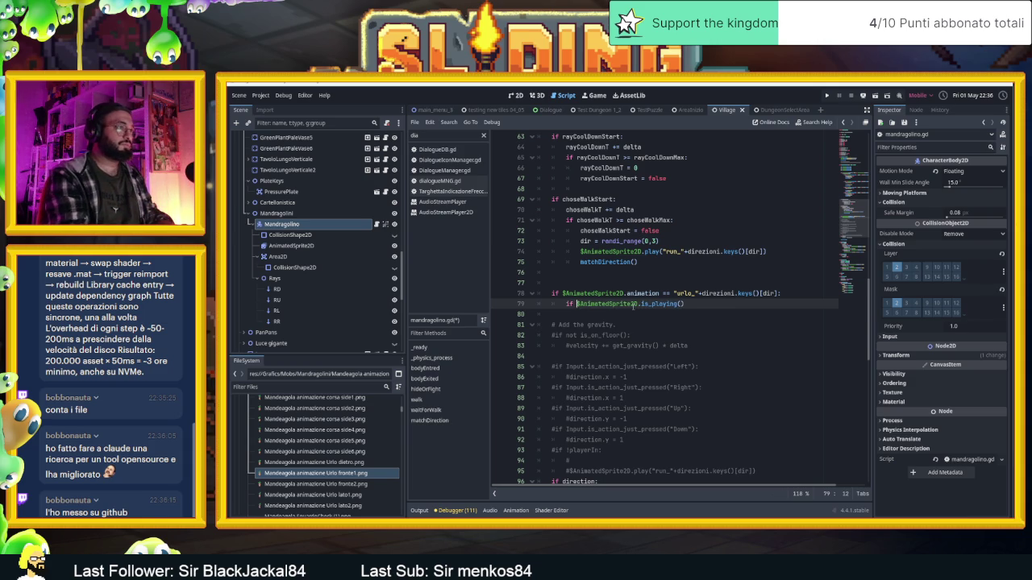
key(Right)
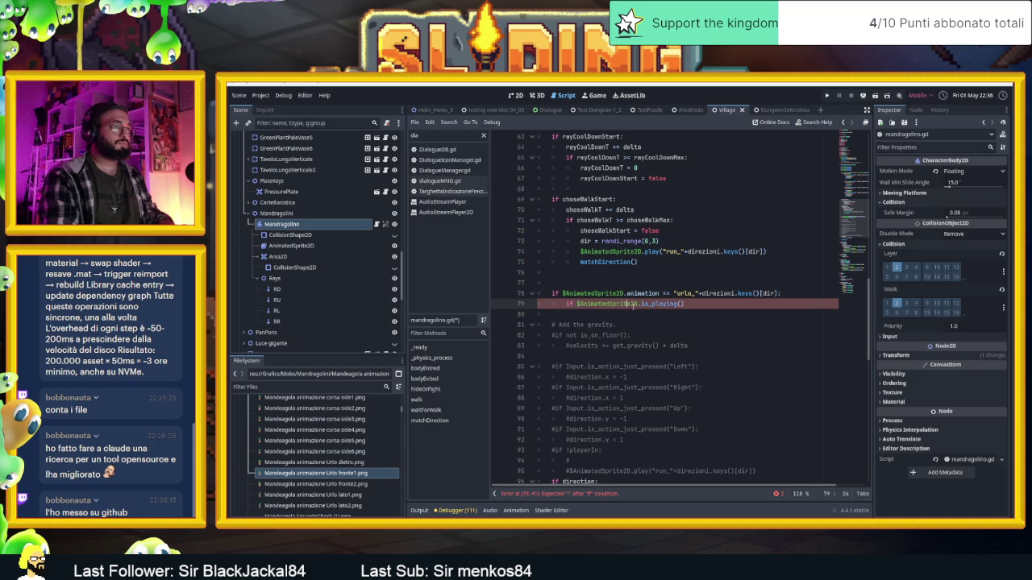
key(End)
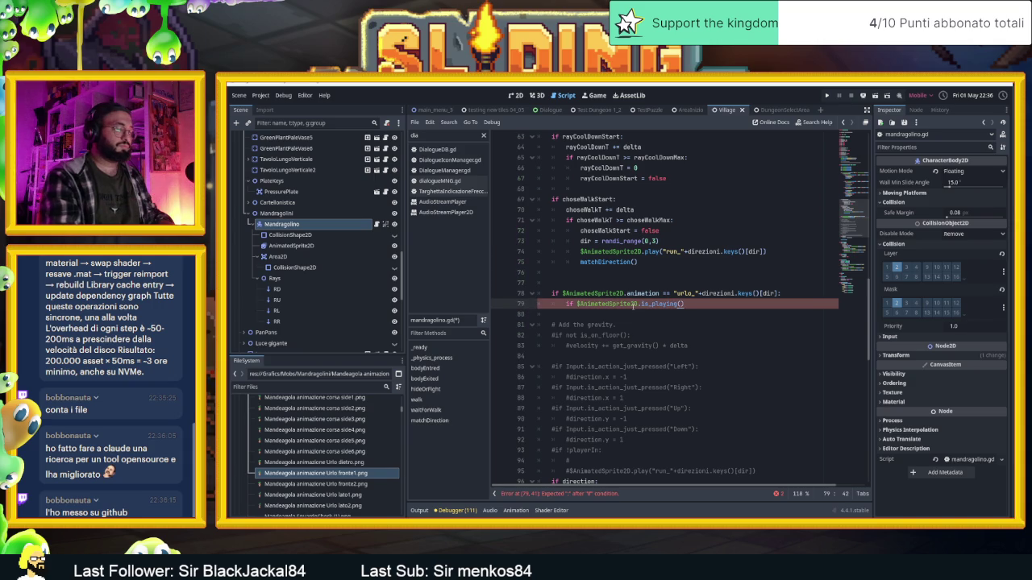
text(:)
key(Return)
text(print)
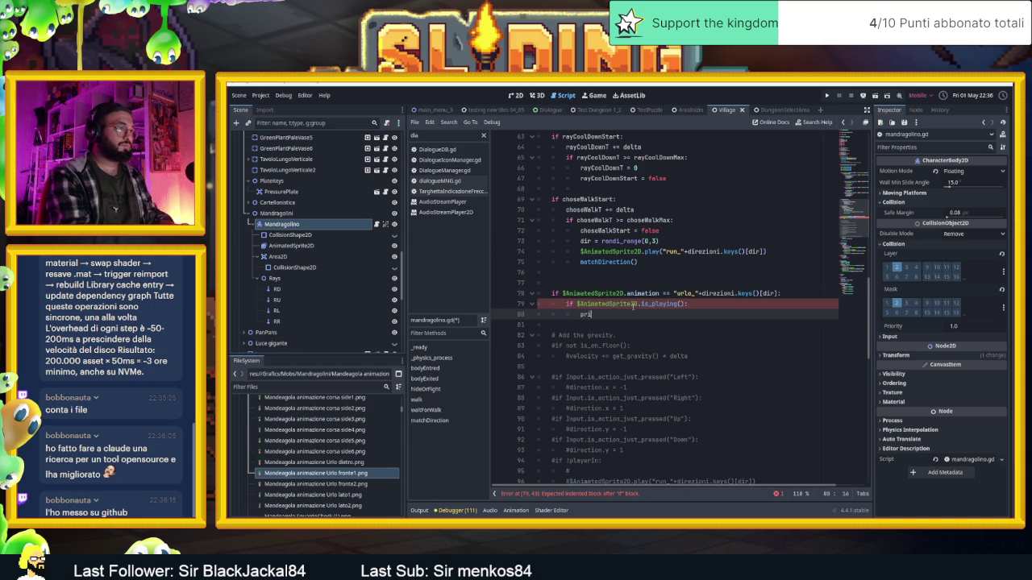
text(("a)
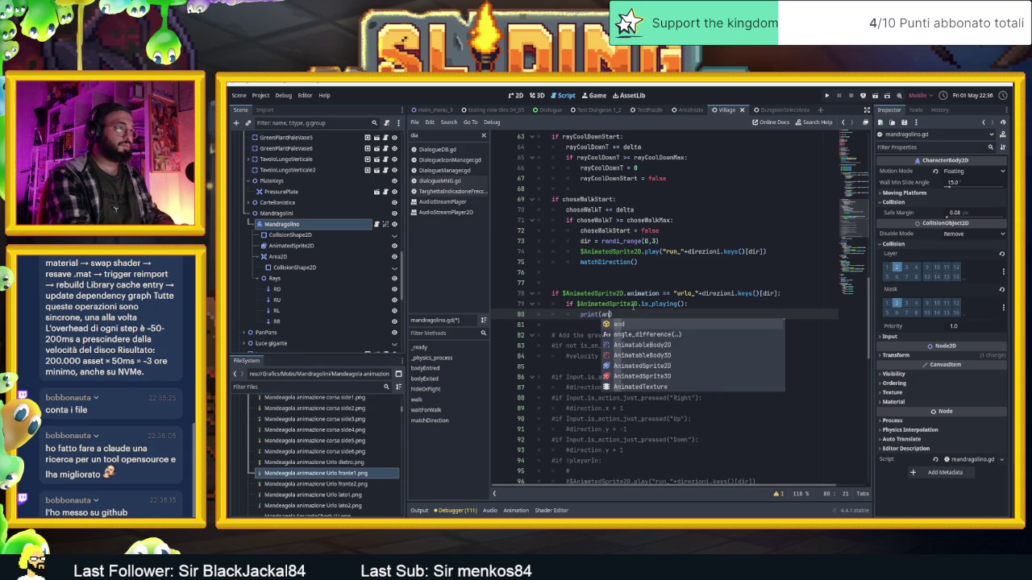
text(lol)
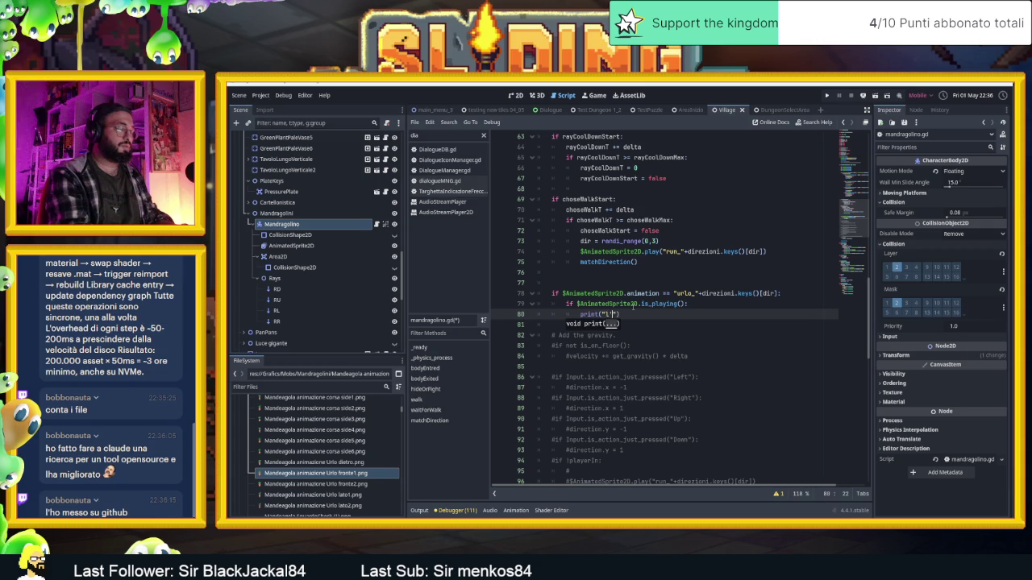
text(animazione )
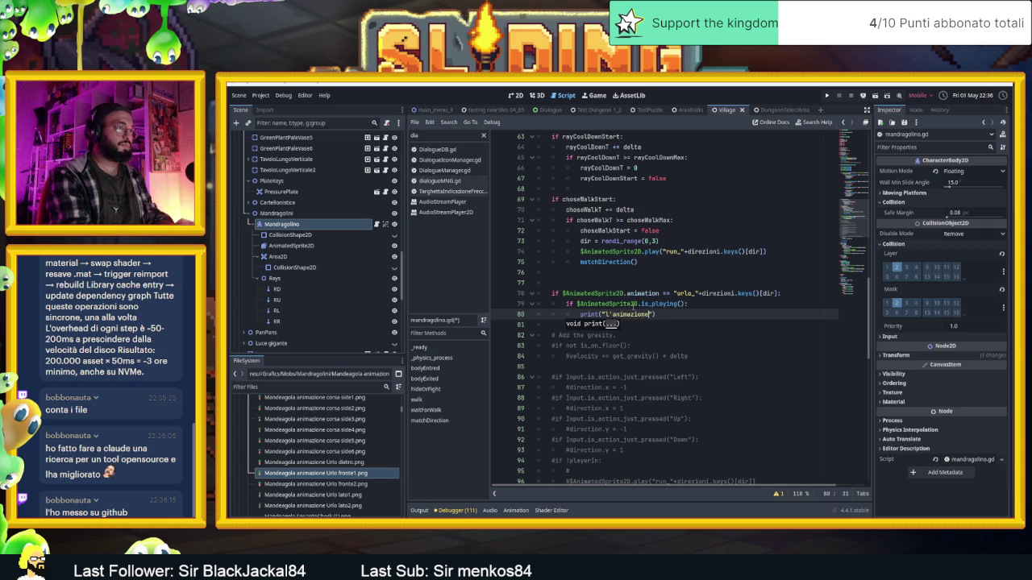
text(urlo )
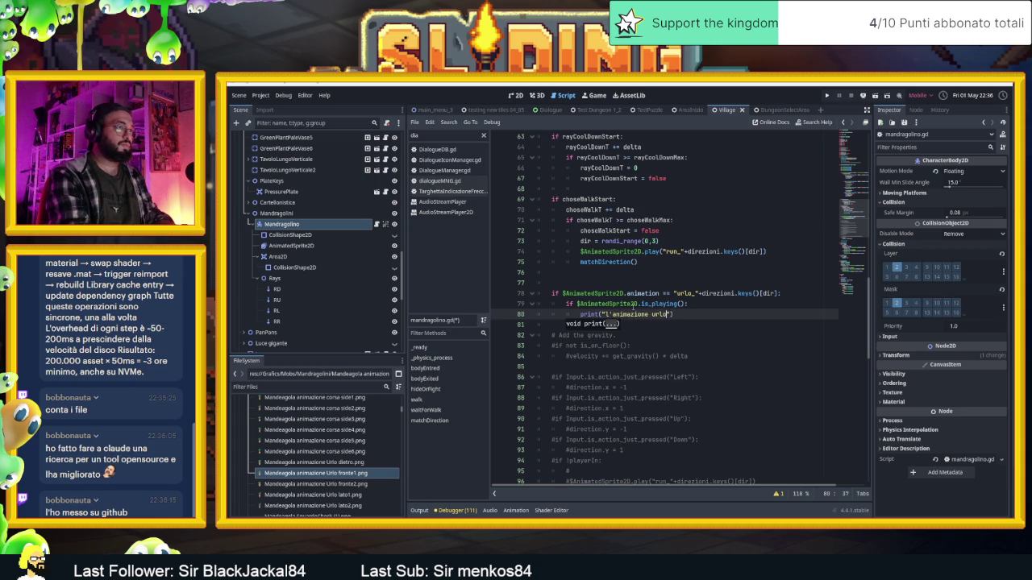
text(sta)
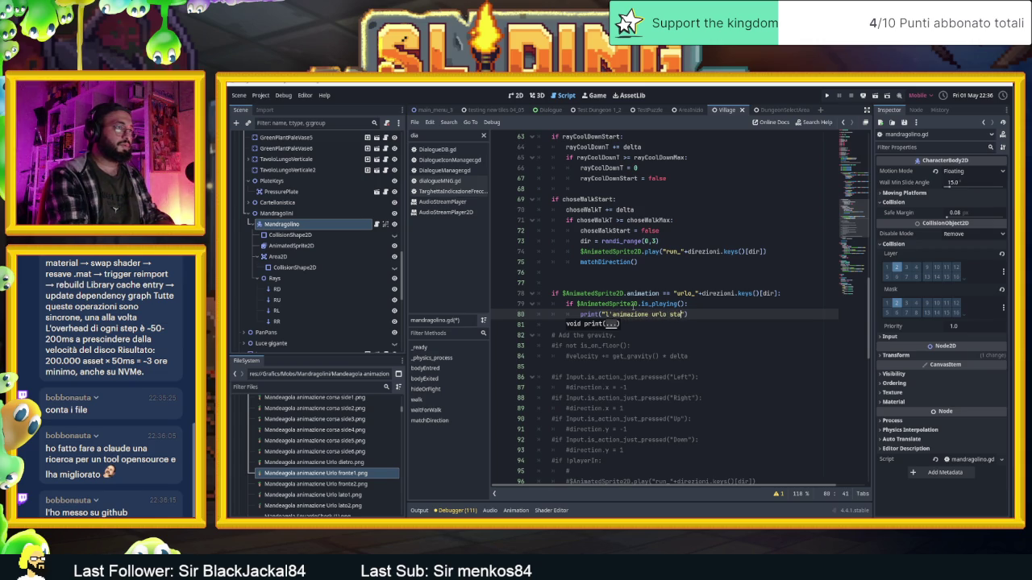
text( urlando)
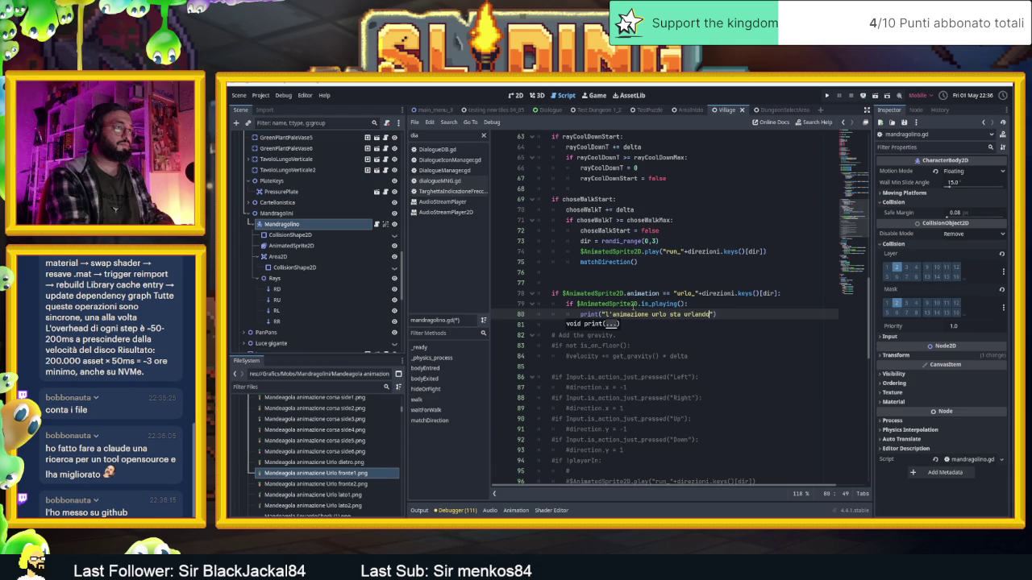
Add else: with print("l'animazione urlo non sta urlando") below line 80, then save
key(Return)
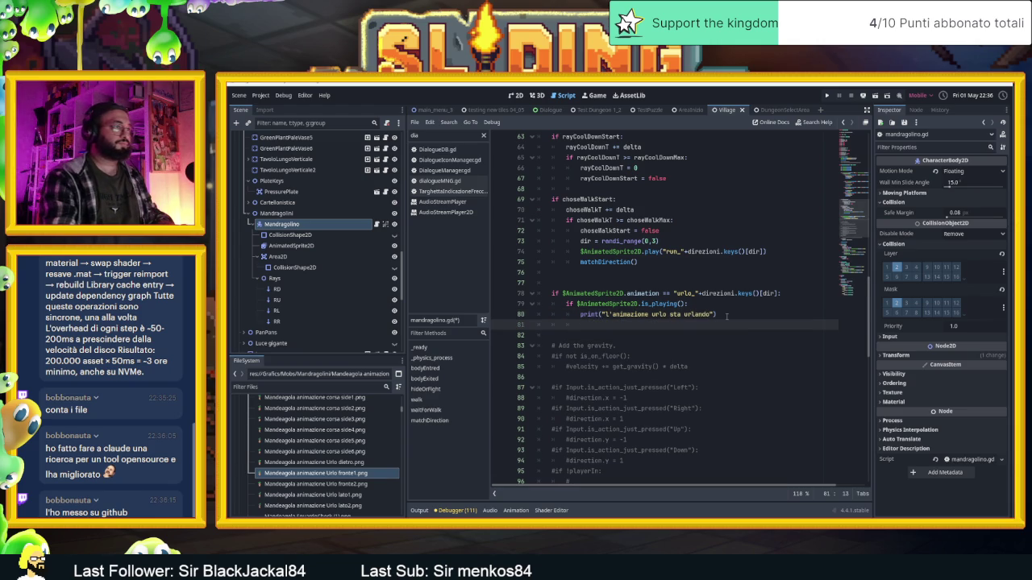
text(else:)
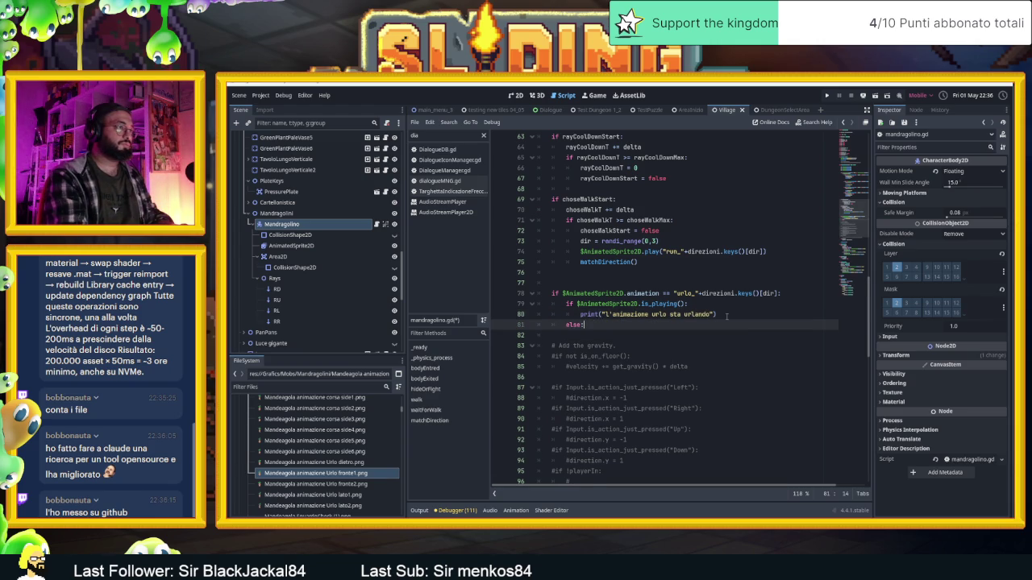
key(Return)
text(print)
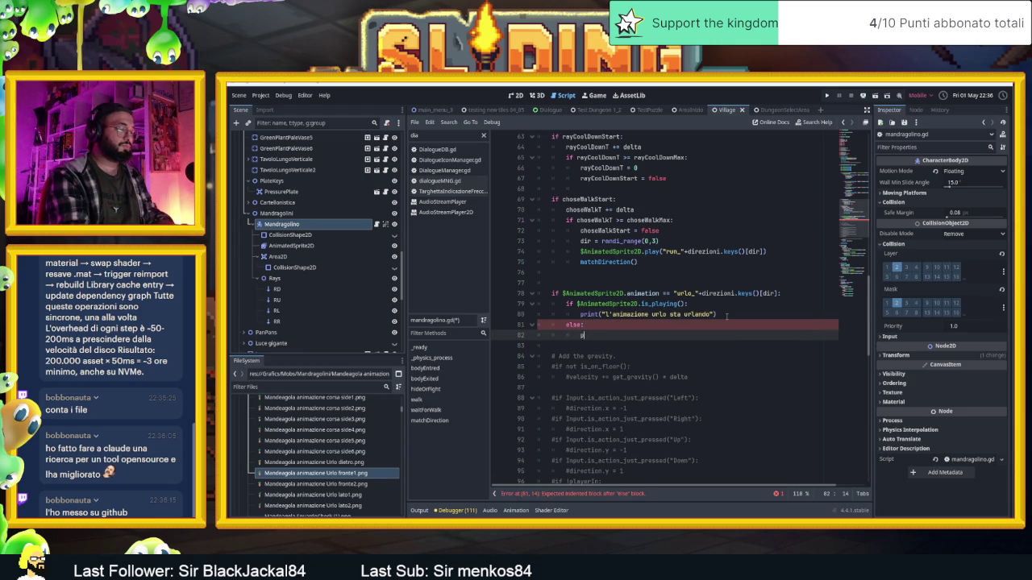
text(("l)
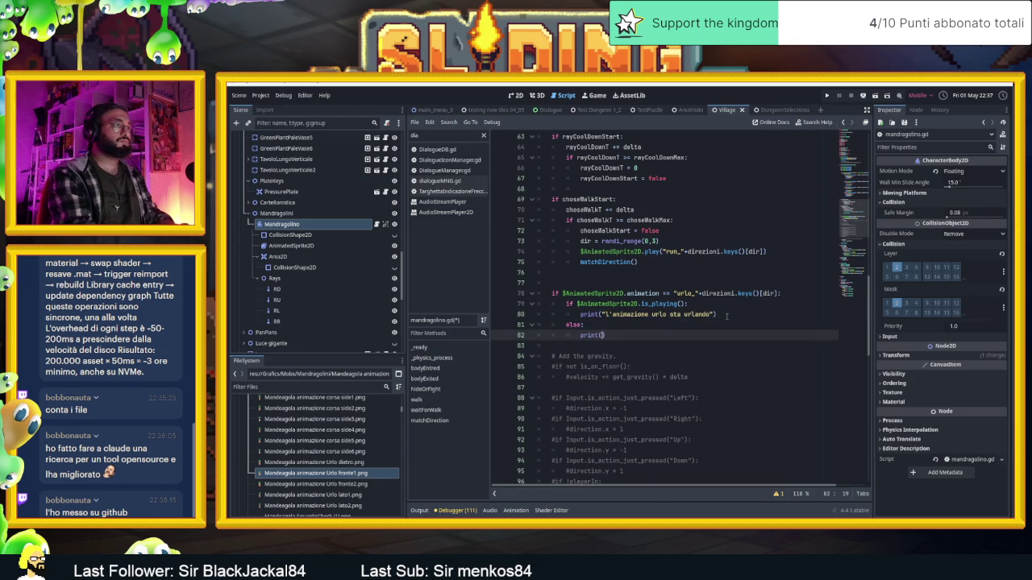
key(Escape)
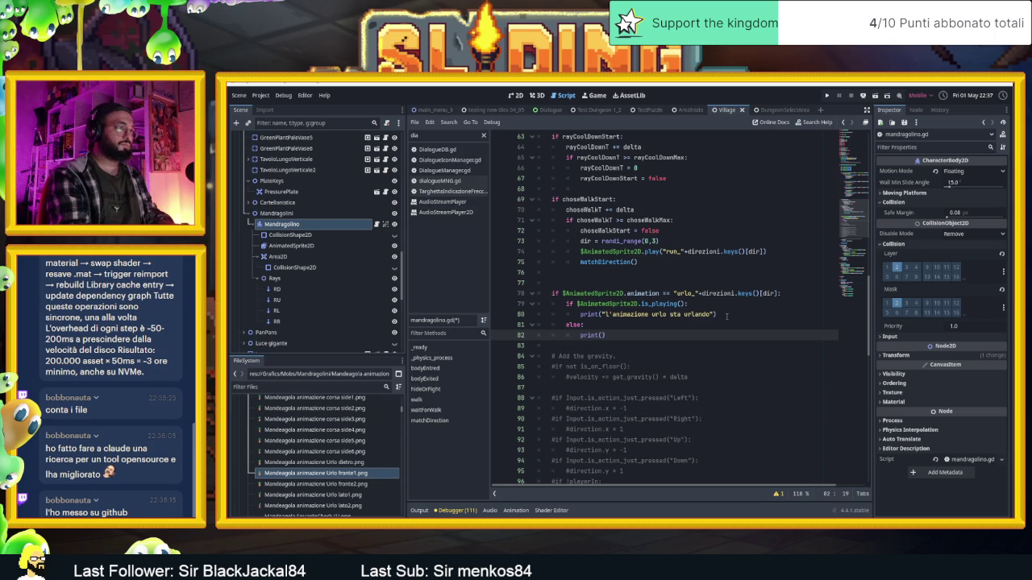
text('animazione )
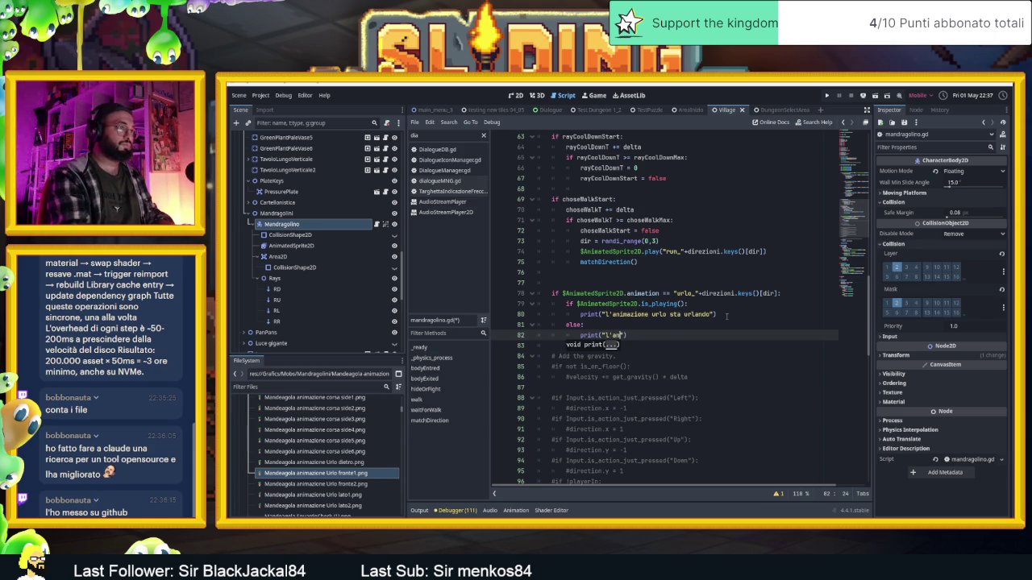
text(urlo non )
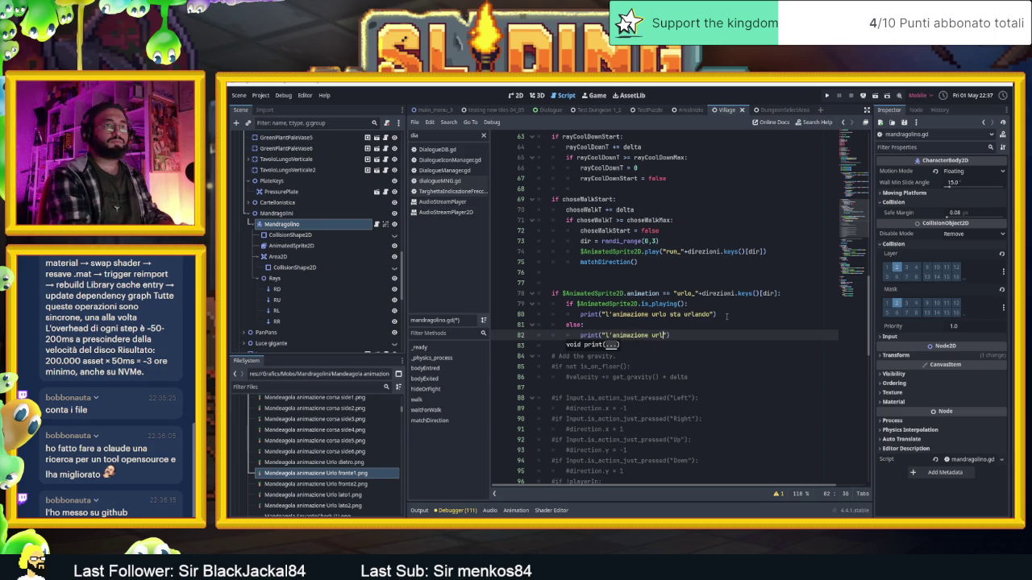
text(sta url)
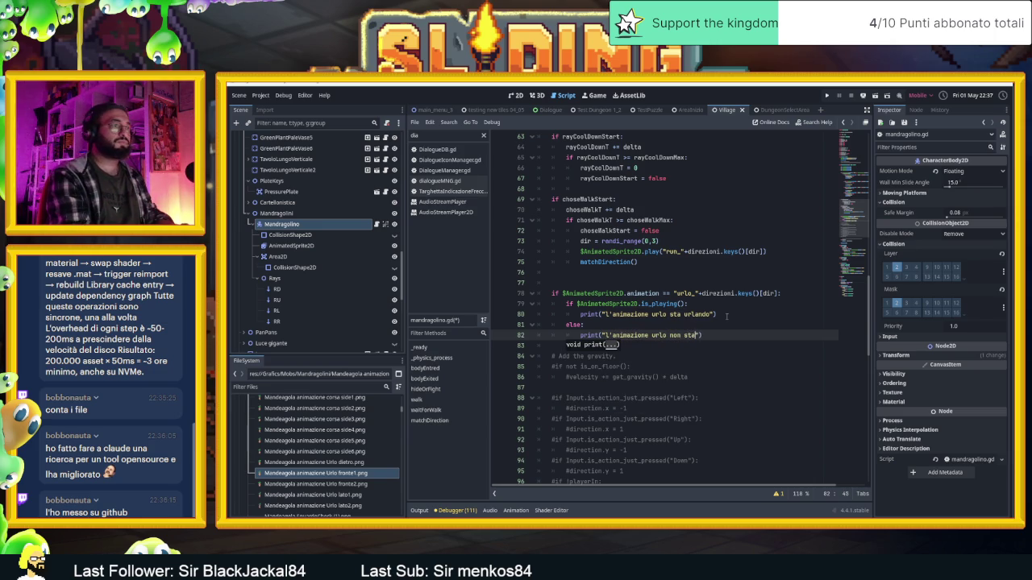
text(ando)
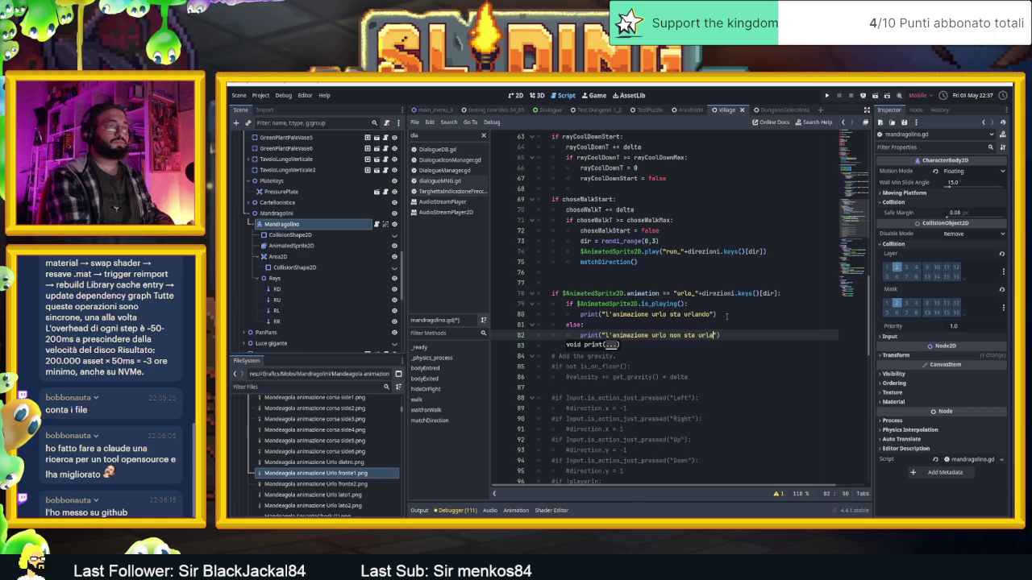
click(815, 292)
key(ctrl+s)
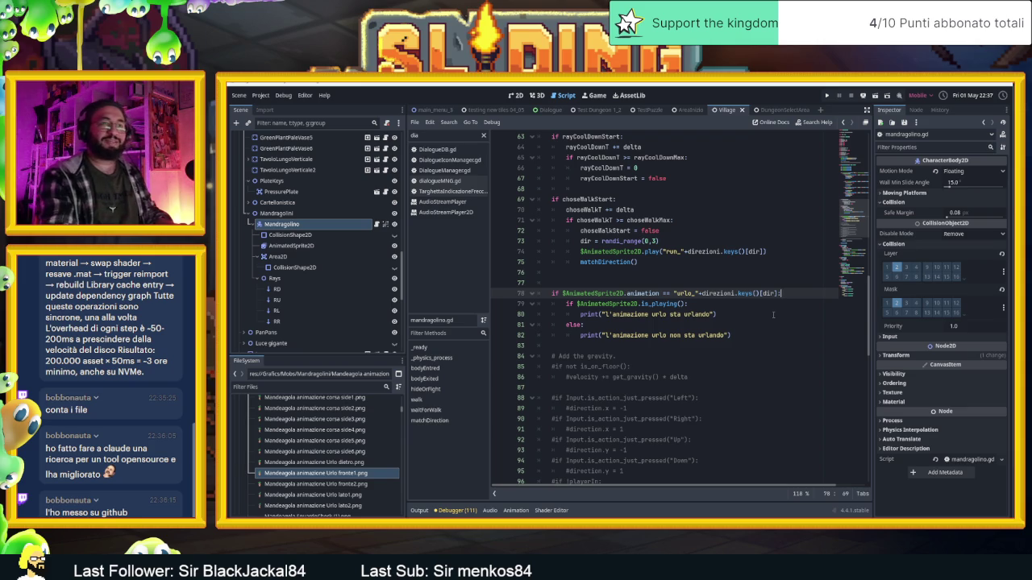
Run the scene twice from the 2D view, checking the urlo prints in Output, stopping each run
click(515, 95)
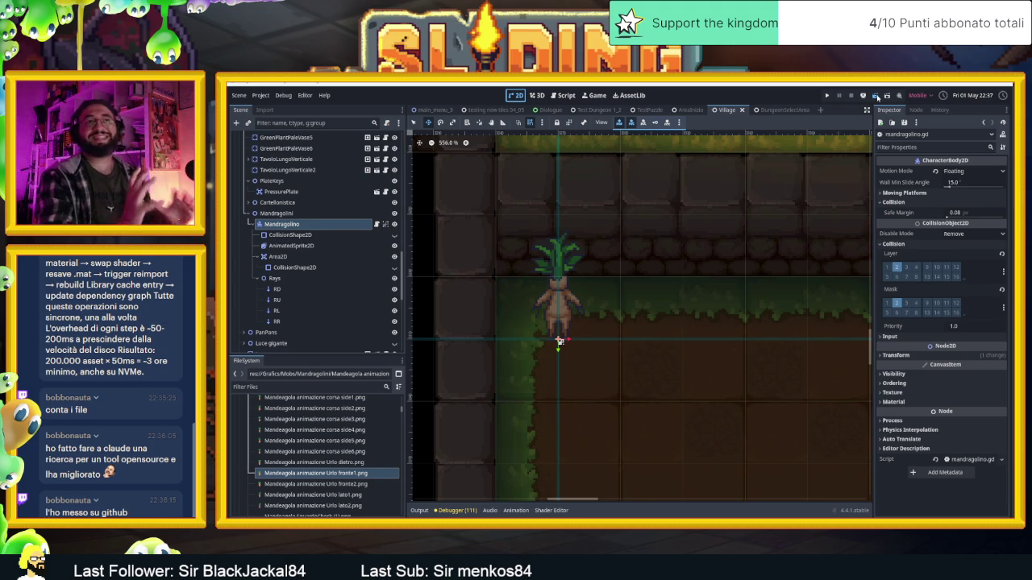
click(875, 95)
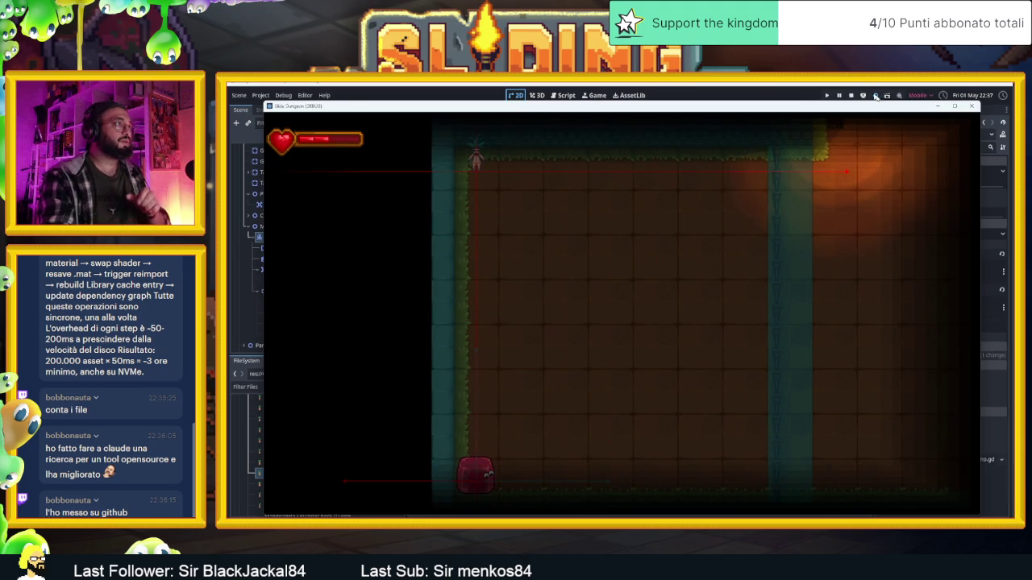
key(super+Right)
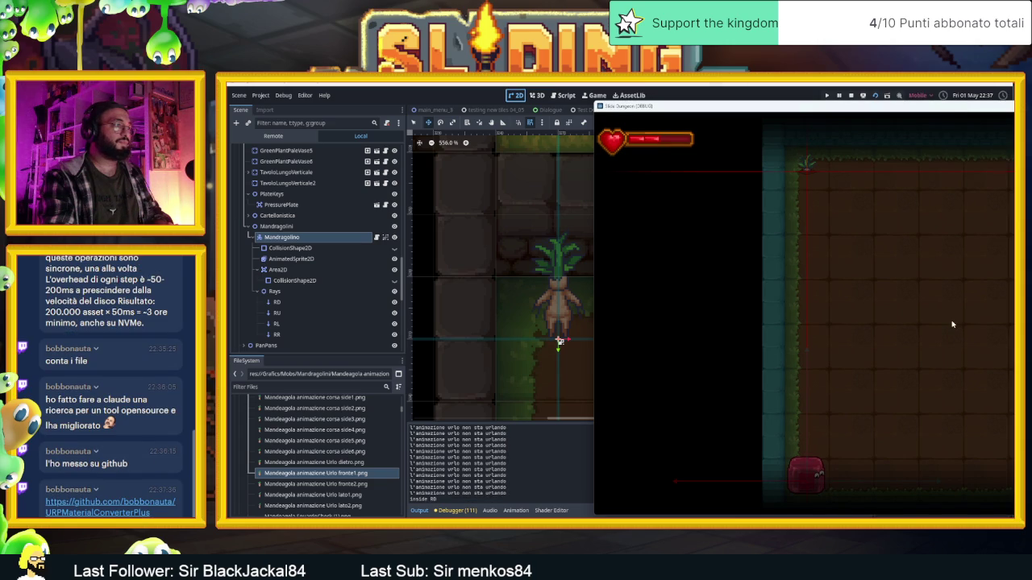
click(876, 97)
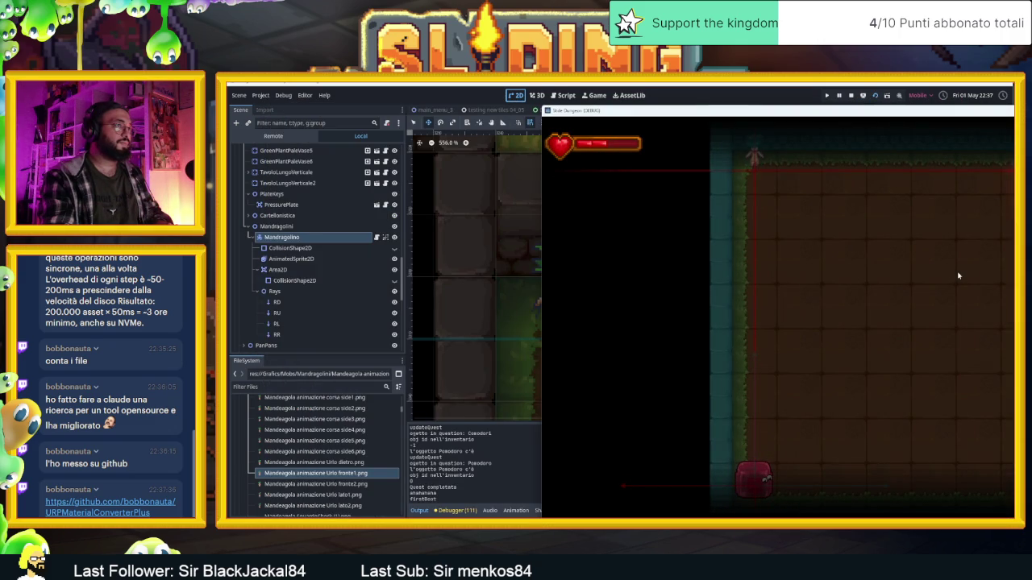
click(838, 95)
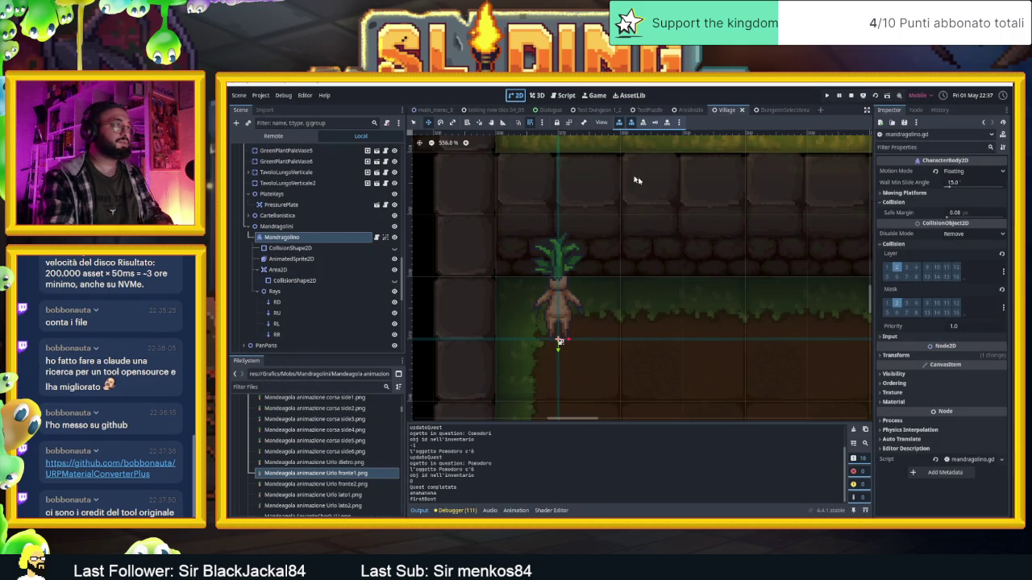
key(F5)
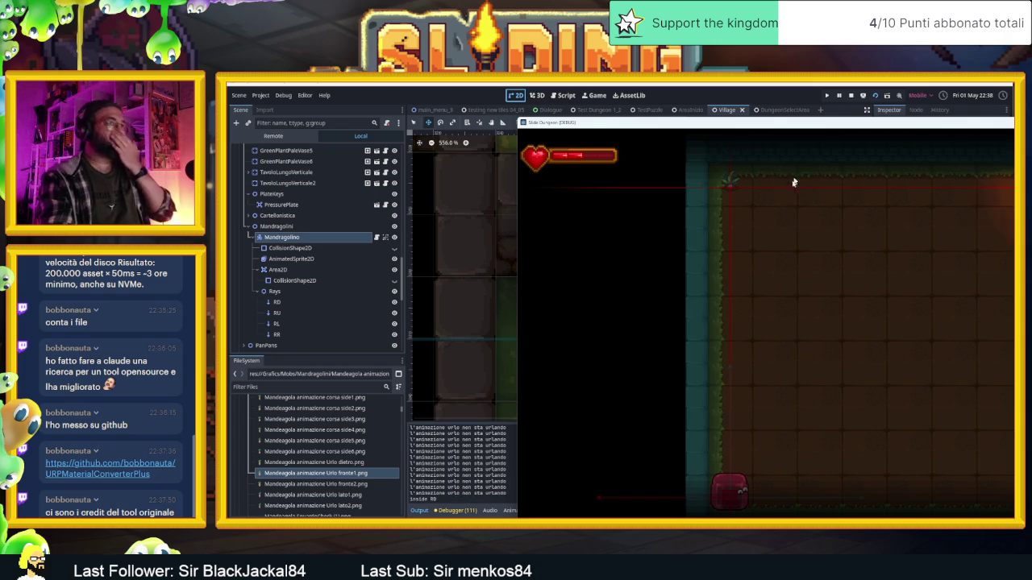
click(849, 97)
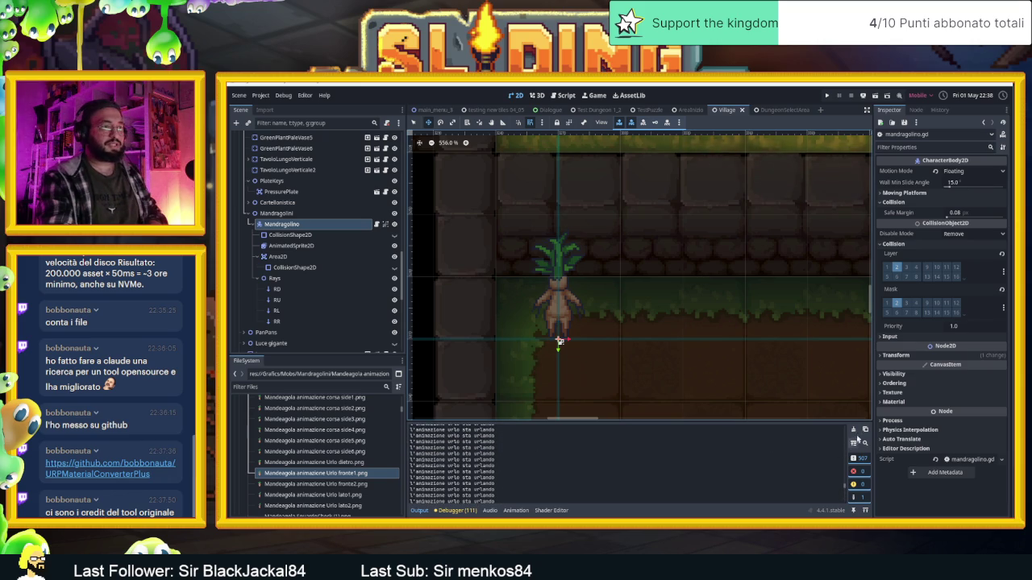
Clear the Output log and reopen mandragolino.gd at the urlo animation check
click(854, 429)
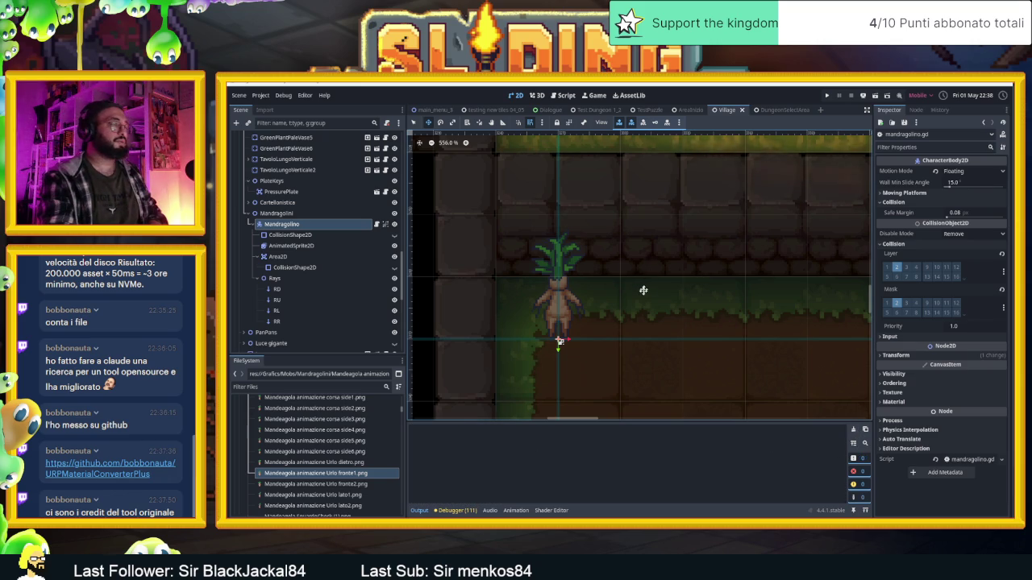
scroll(641, 294, down, 5)
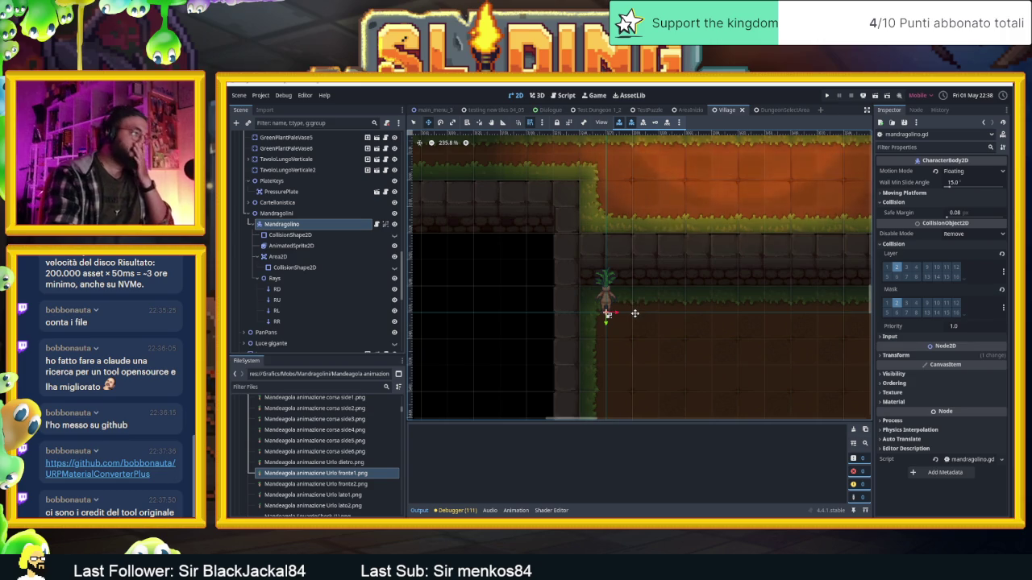
scroll(629, 338, down, 3)
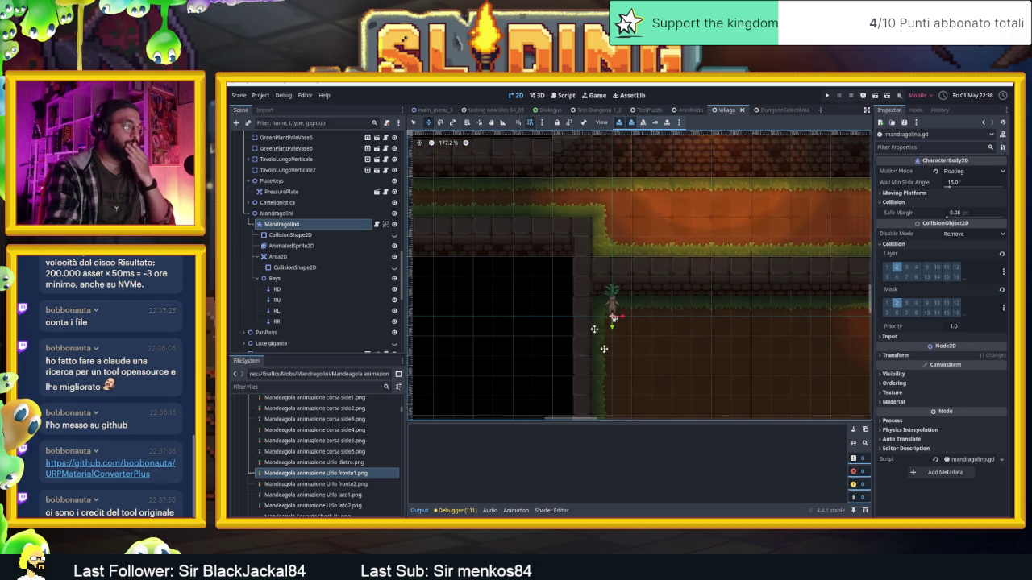
click(384, 225)
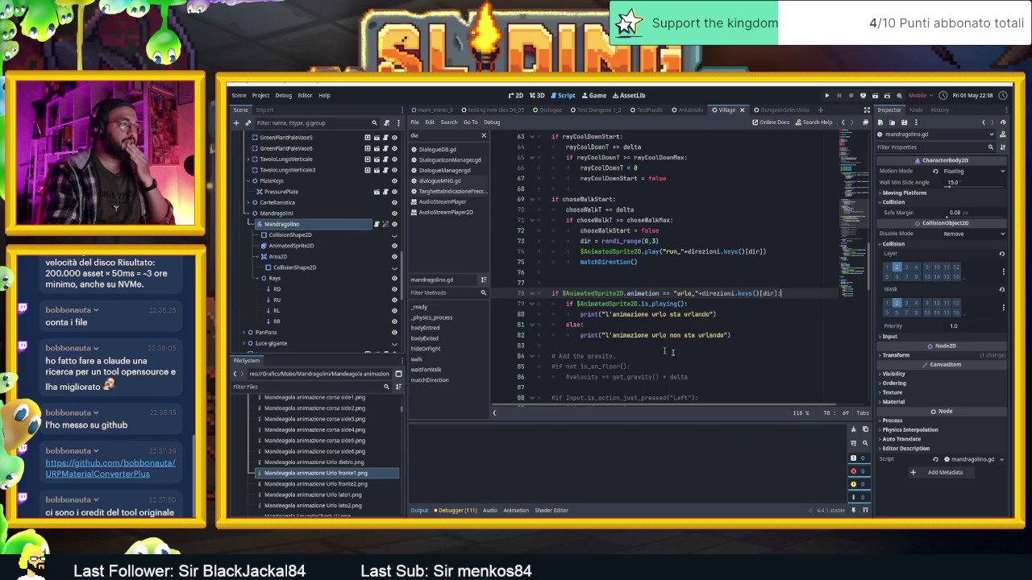
scroll(718, 307, up, 5)
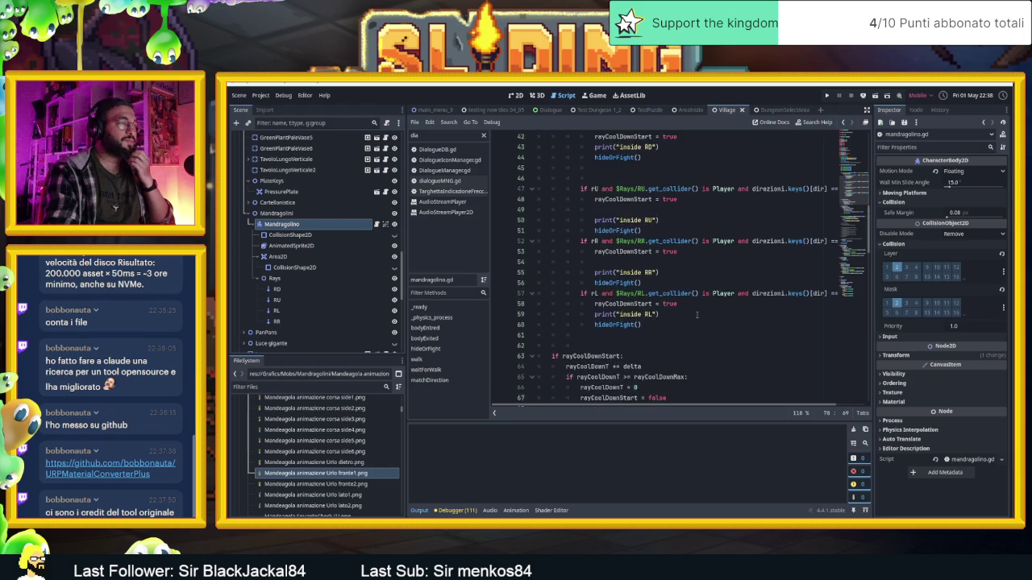
scroll(680, 335, down, 2)
scroll(684, 334, down, 13)
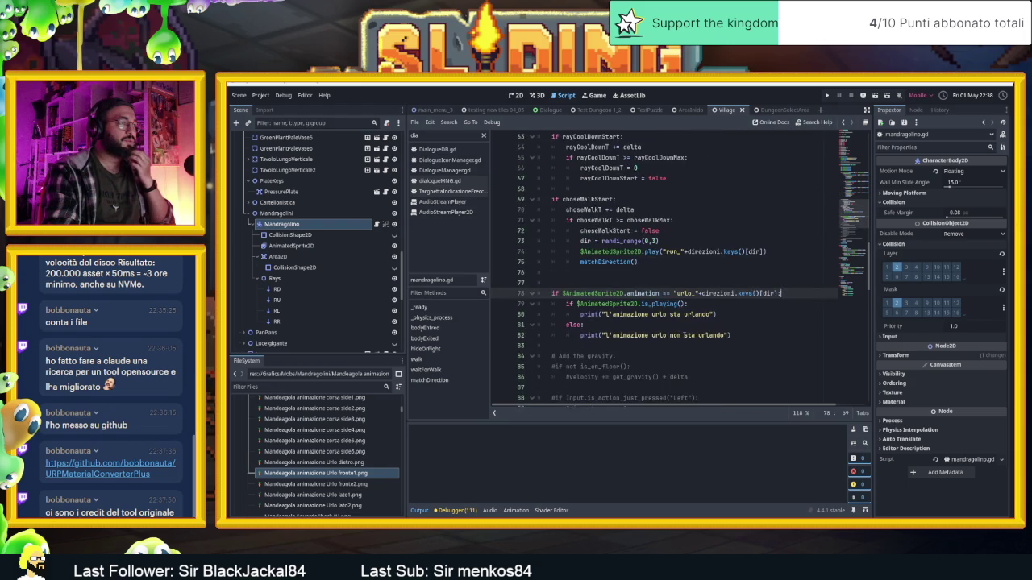
scroll(682, 351, down, 5)
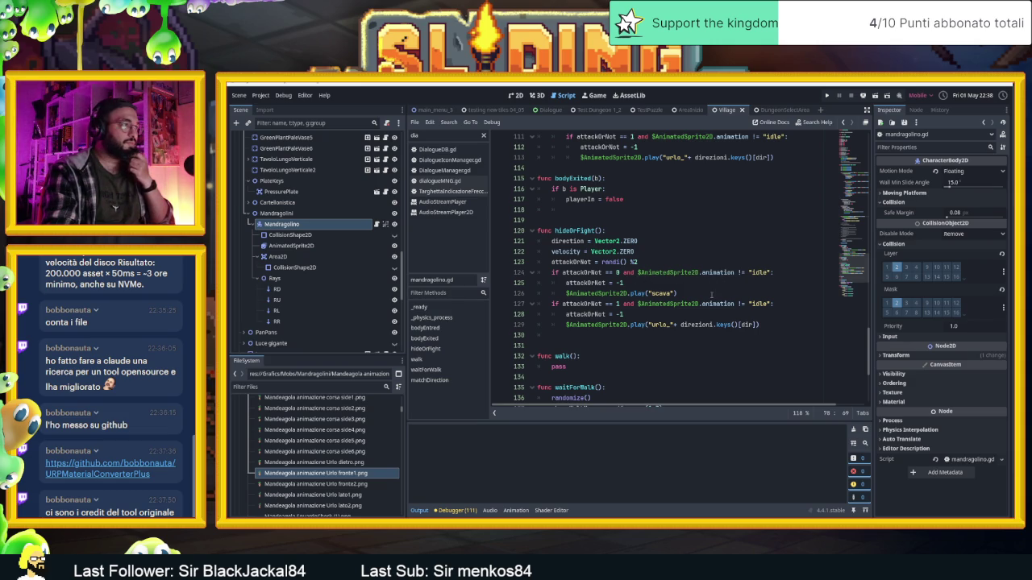
scroll(715, 301, down, 3)
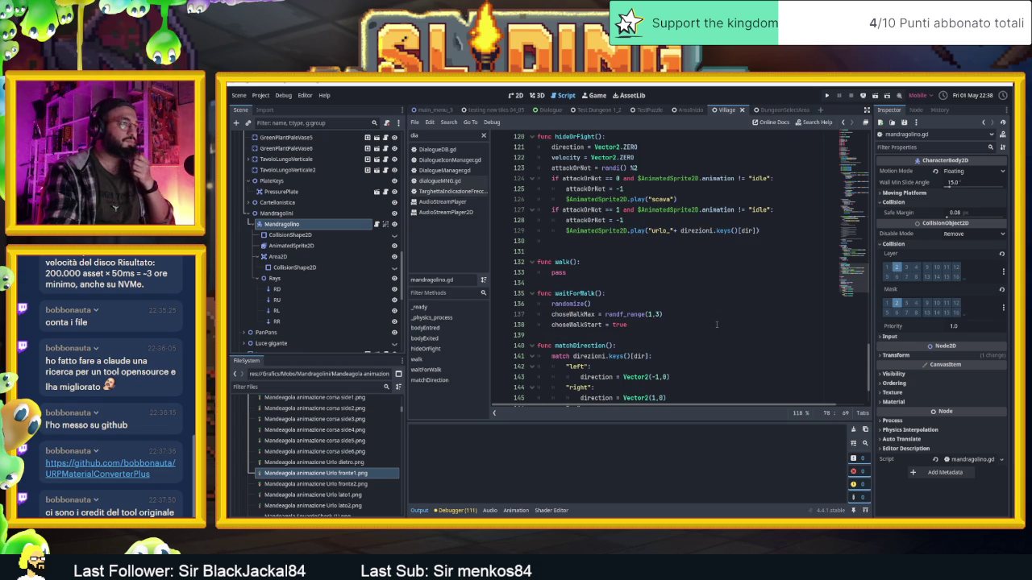
scroll(716, 324, down, 2)
scroll(716, 324, up, 7)
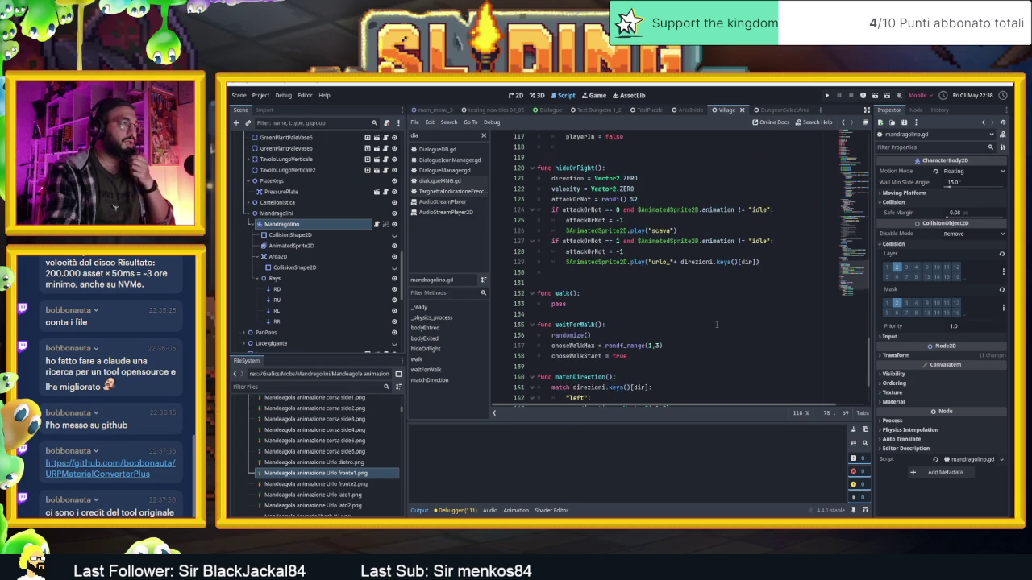
scroll(716, 324, up, 8)
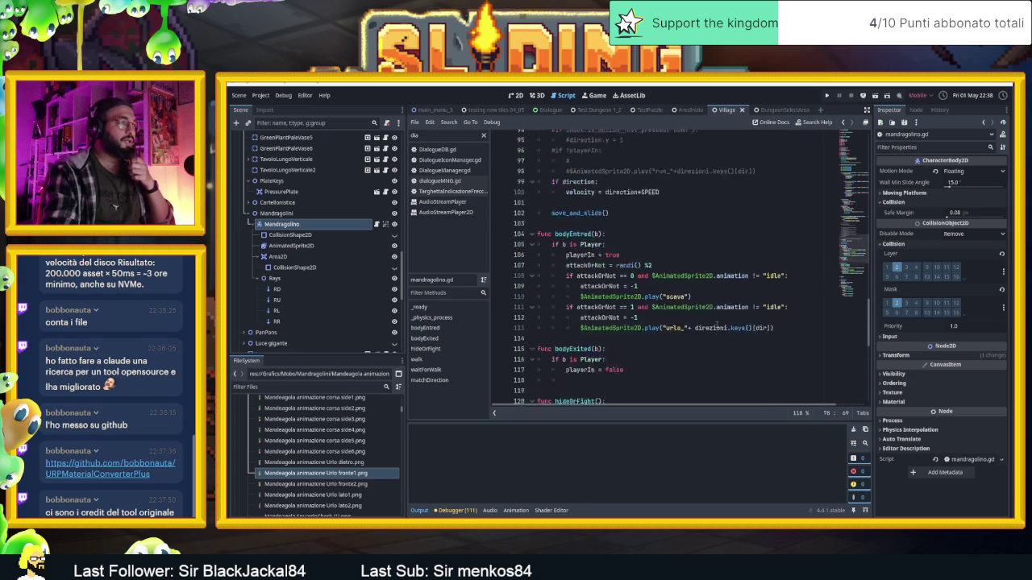
scroll(627, 274, up, 2)
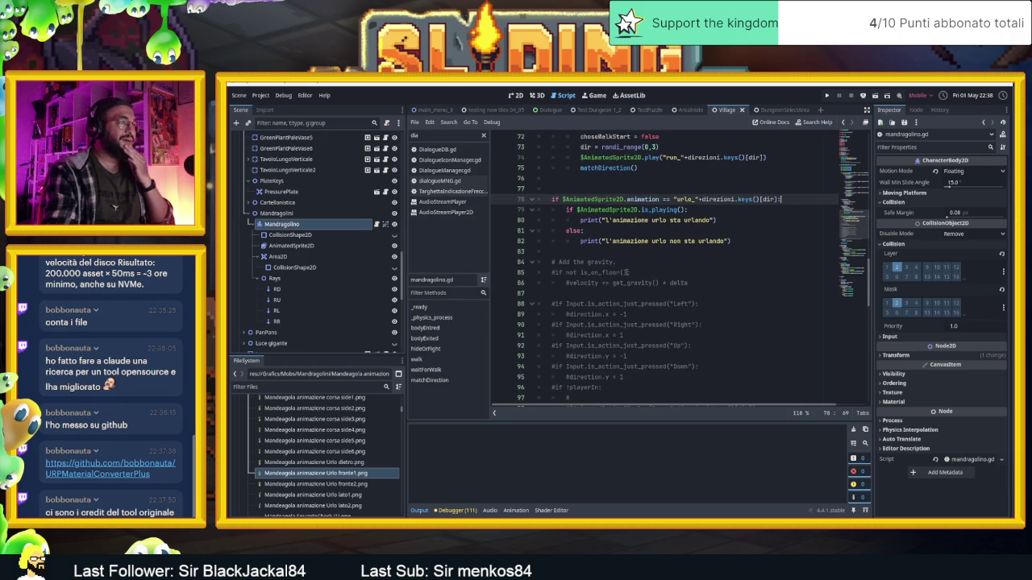
scroll(650, 258, up, 1)
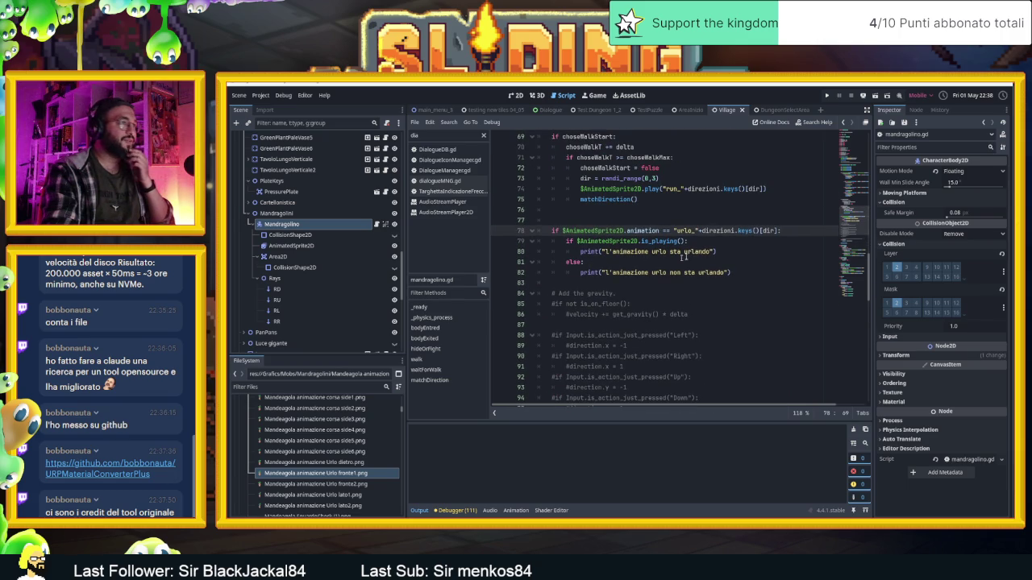
Negate line 79 to if !$AnimatedSprite2D.is_playing(): and select the print lines below
click(713, 252)
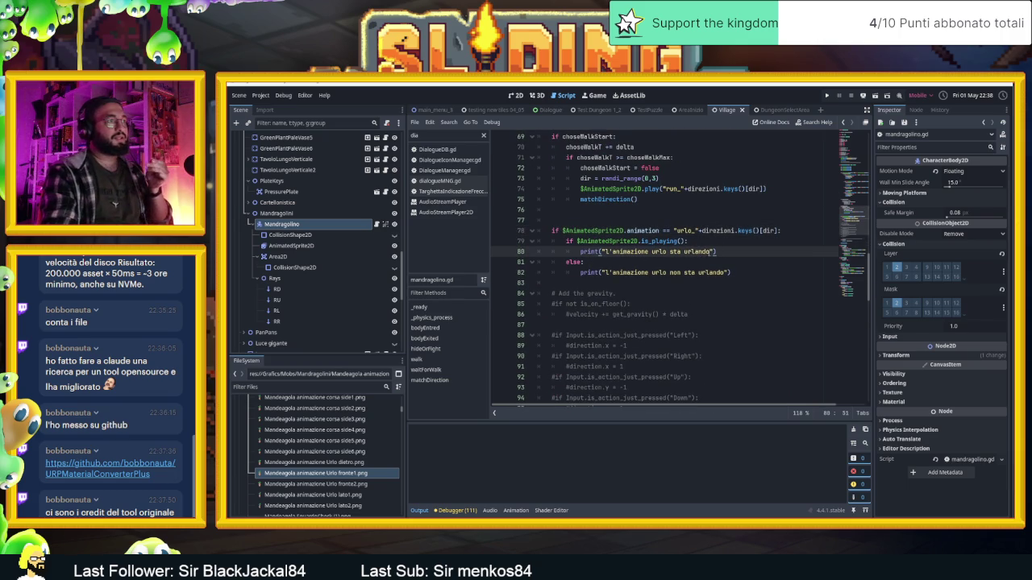
click(576, 241)
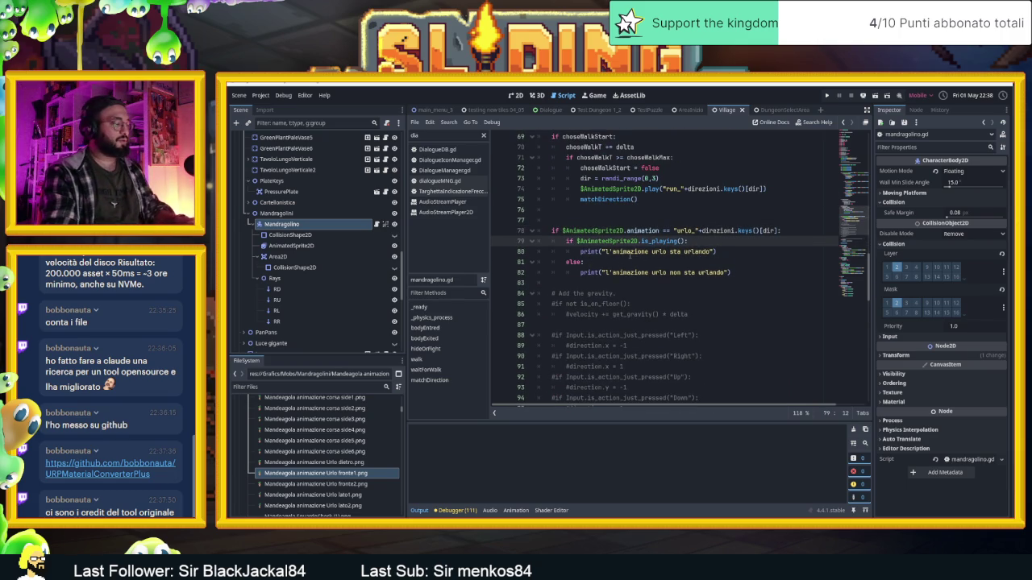
text(!)
drag(730, 273, 612, 273)
Replace the print/else lines with $AnimatedSprite2D.play("scava") and launch the game with F5
mouse_move(506, 273)
mouse_down()
mouse_move(534, 252)
mouse_move(566, 253)
mouse_up()
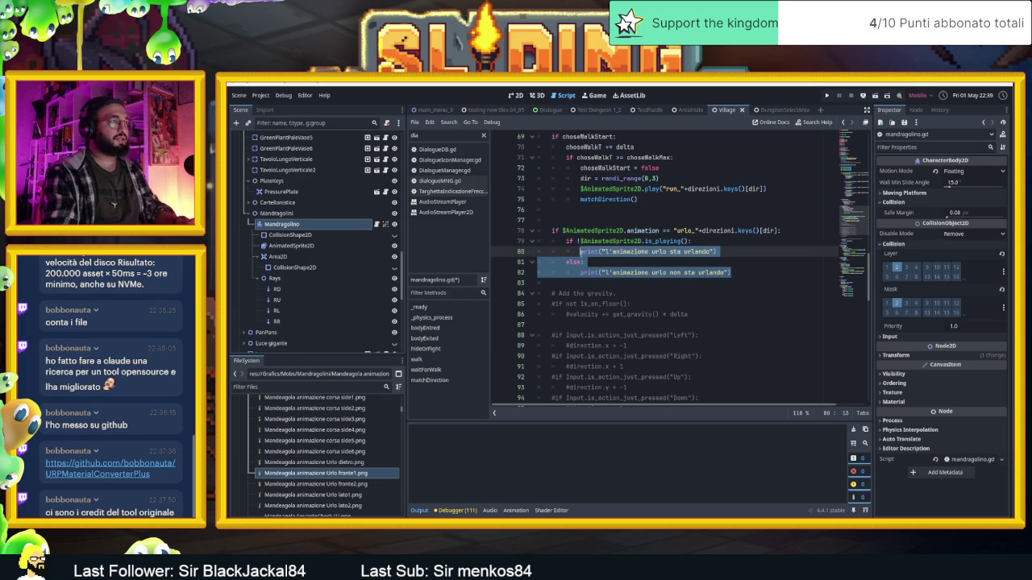
key(BackSpace)
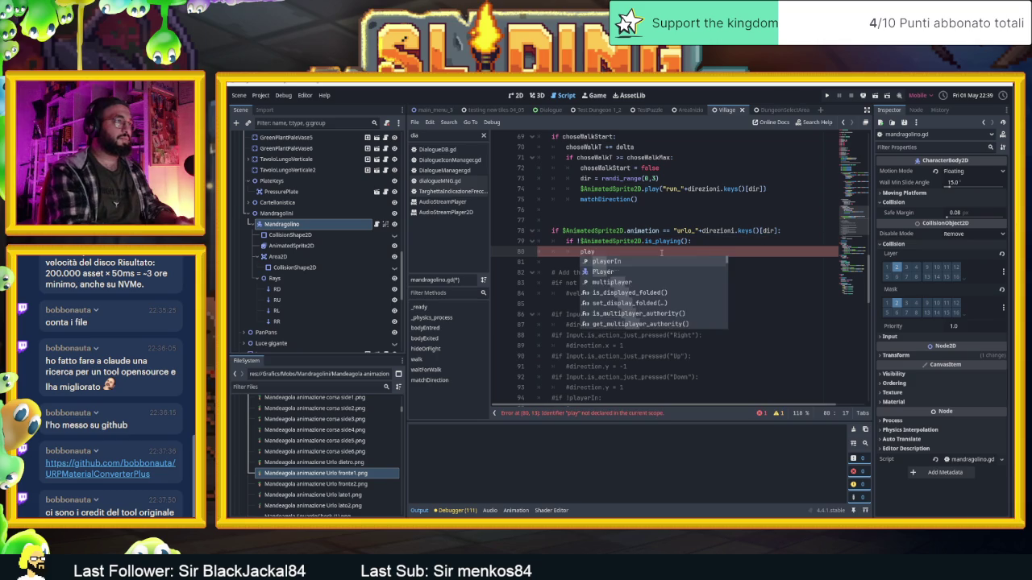
key(BackSpace)
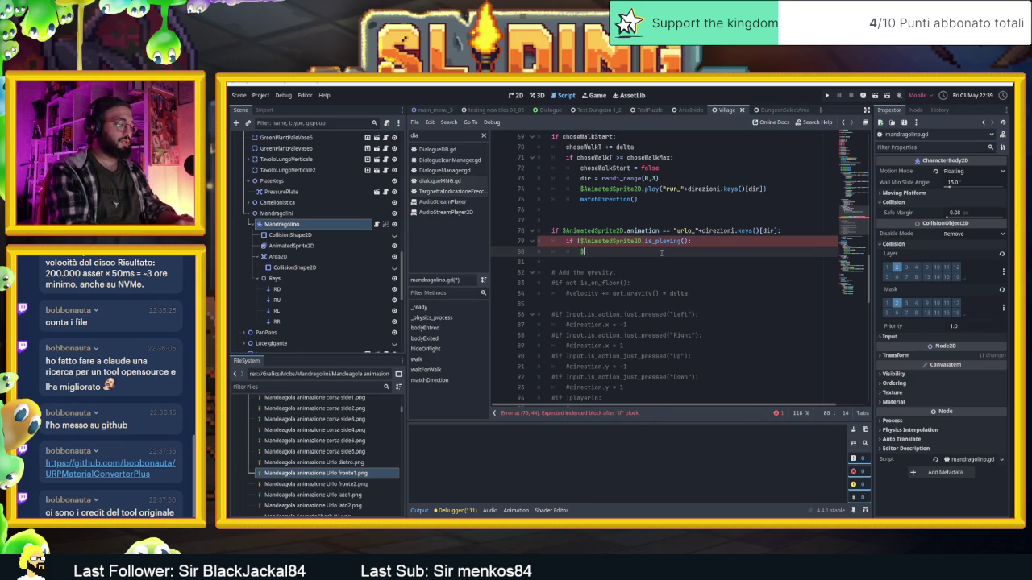
key(Return)
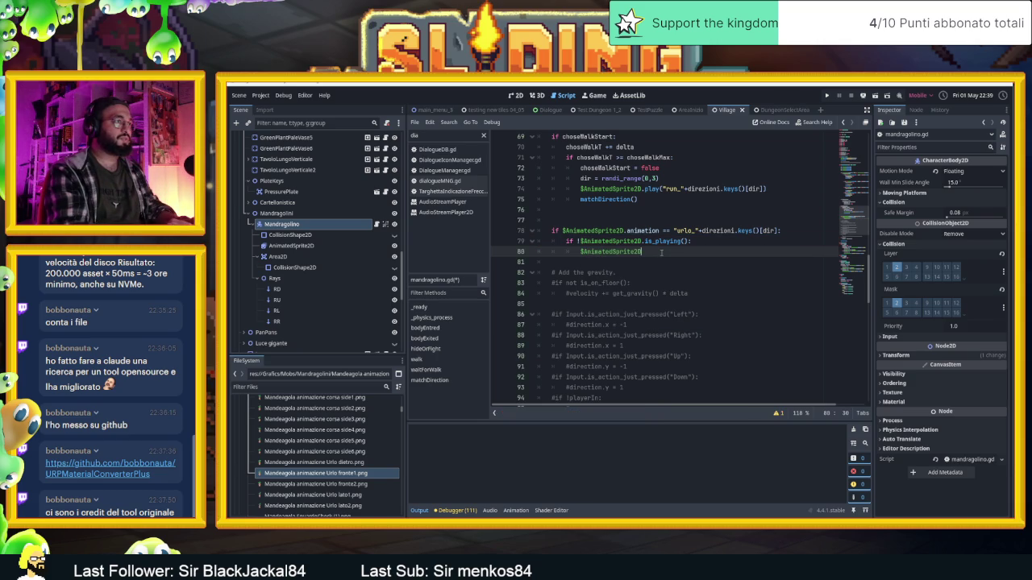
text(.pla)
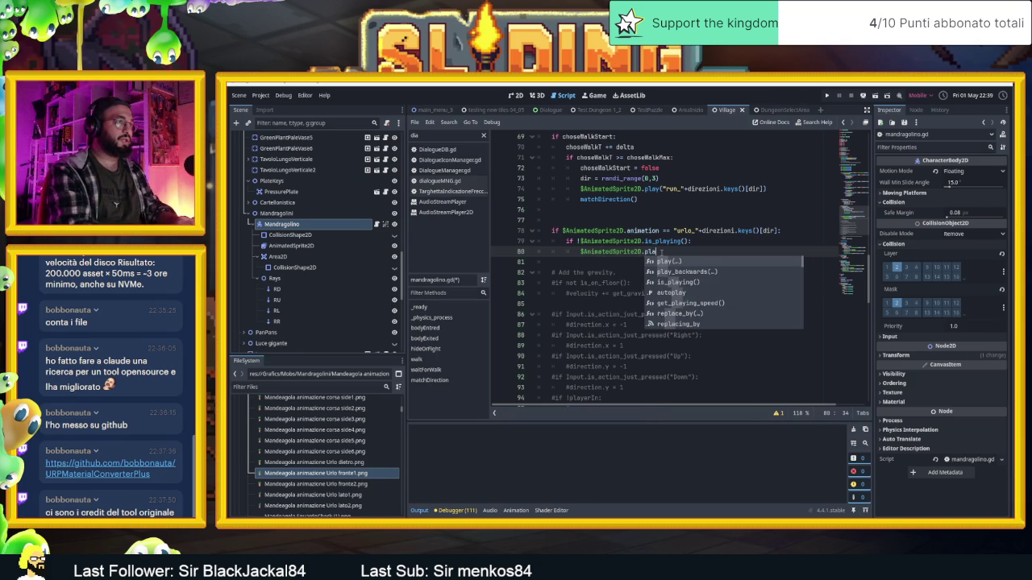
key(Return)
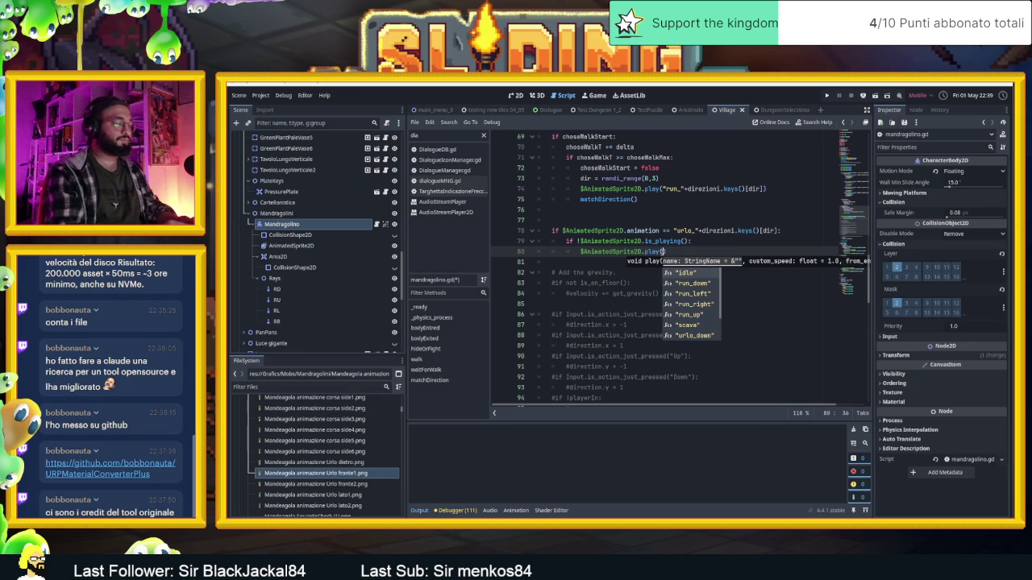
text(scale)
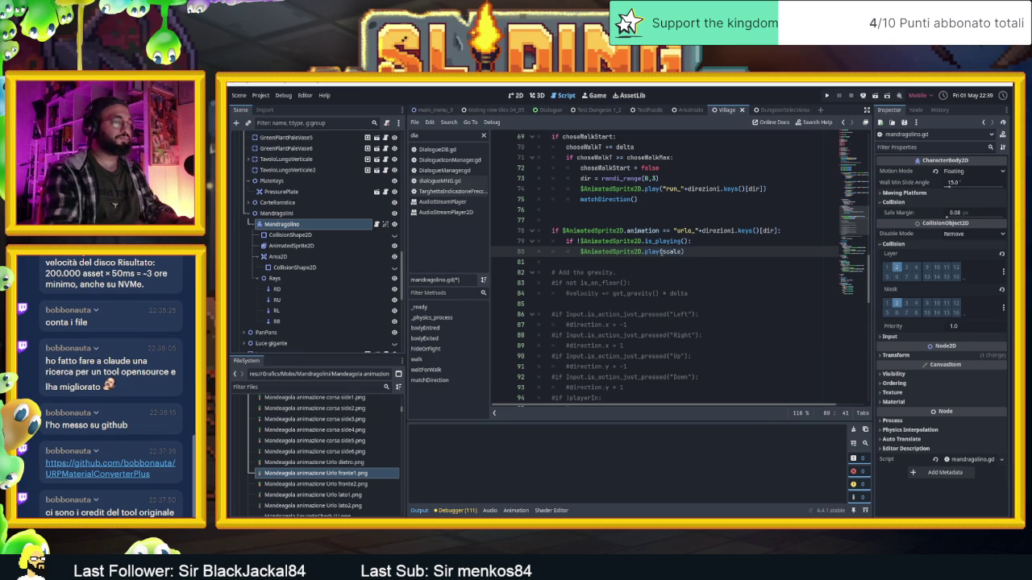
key(BackSpace)
key(BackSpace)
key(BackSpace)
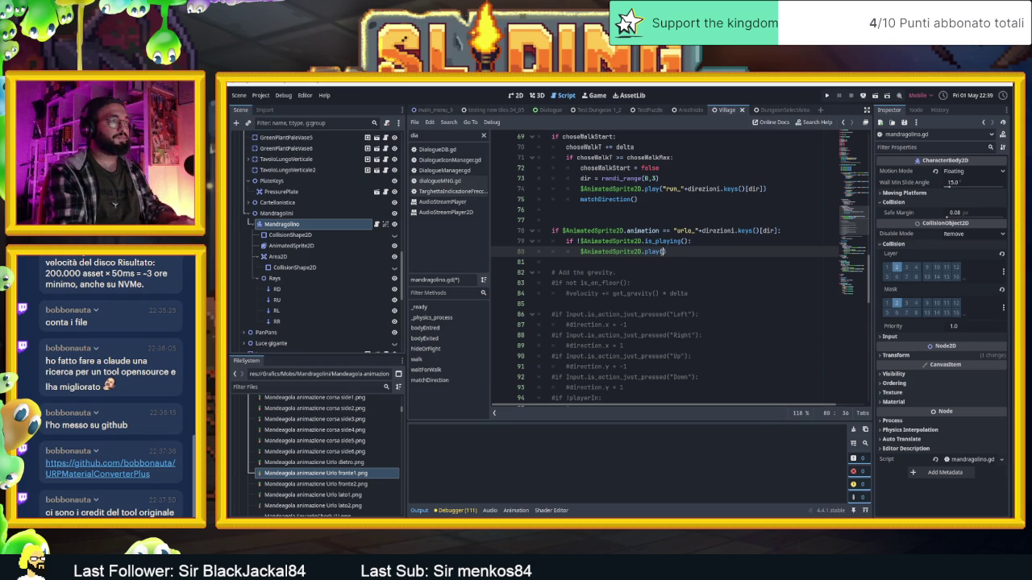
text("scava")
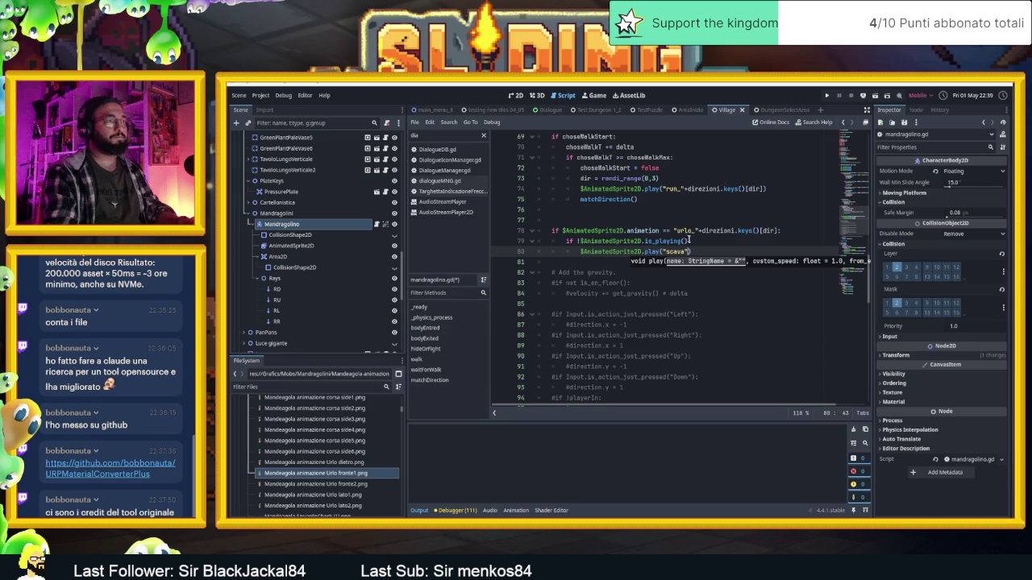
click(693, 241)
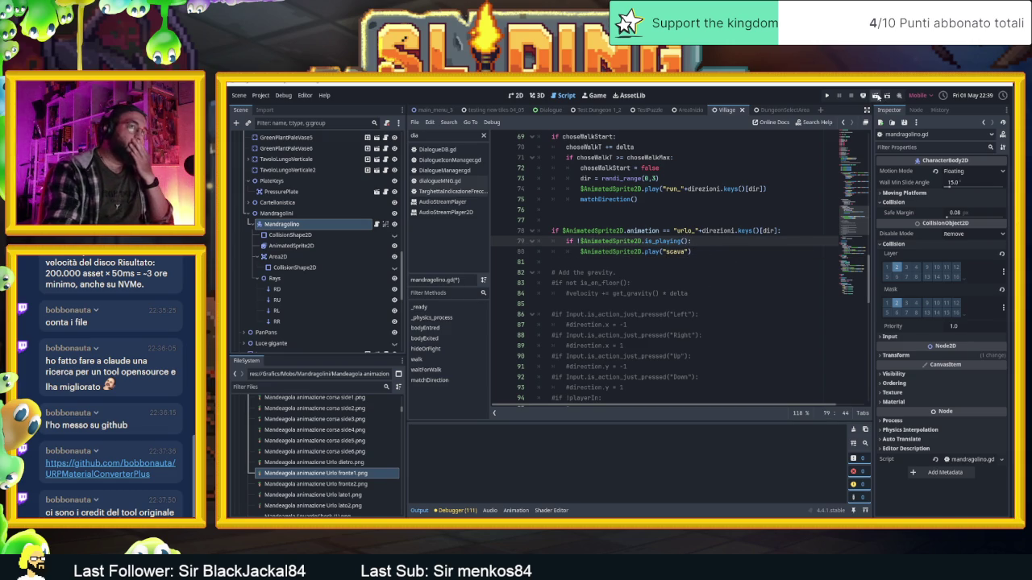
key(F5)
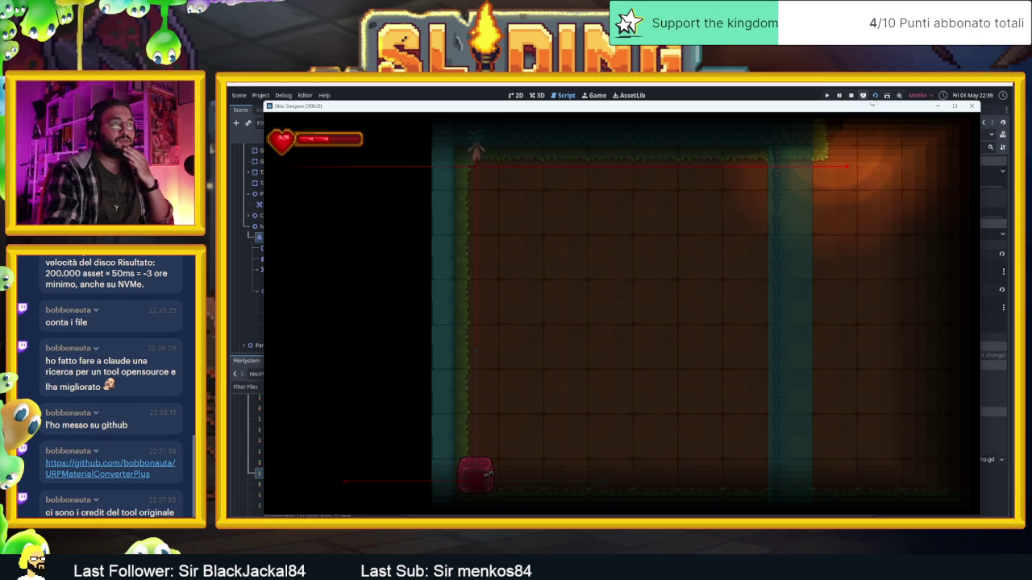
Stop the test run, save, and look through the Editor and Debug menus before returning to line 82
click(850, 95)
key(ctrl+s)
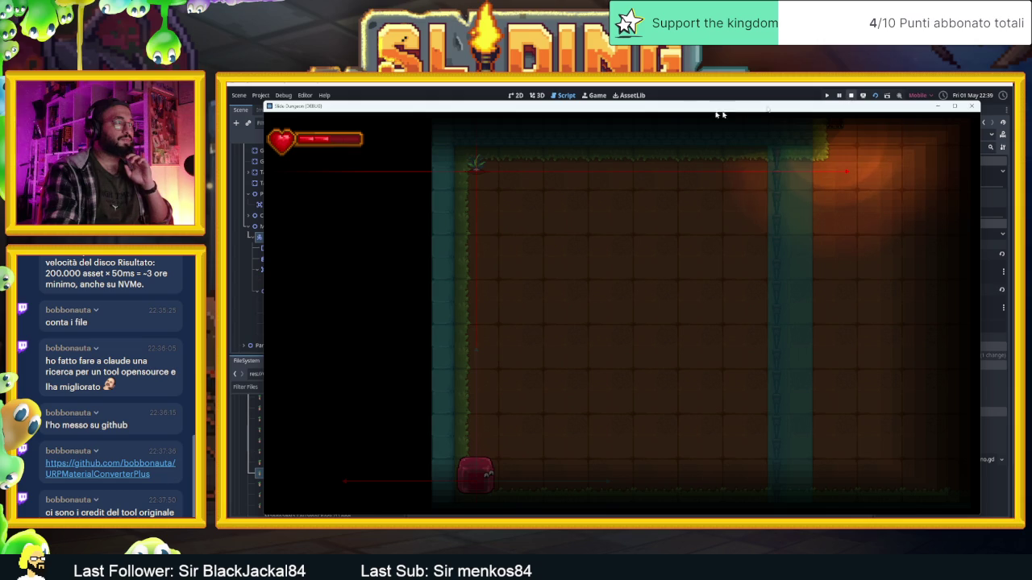
click(861, 95)
click(298, 96)
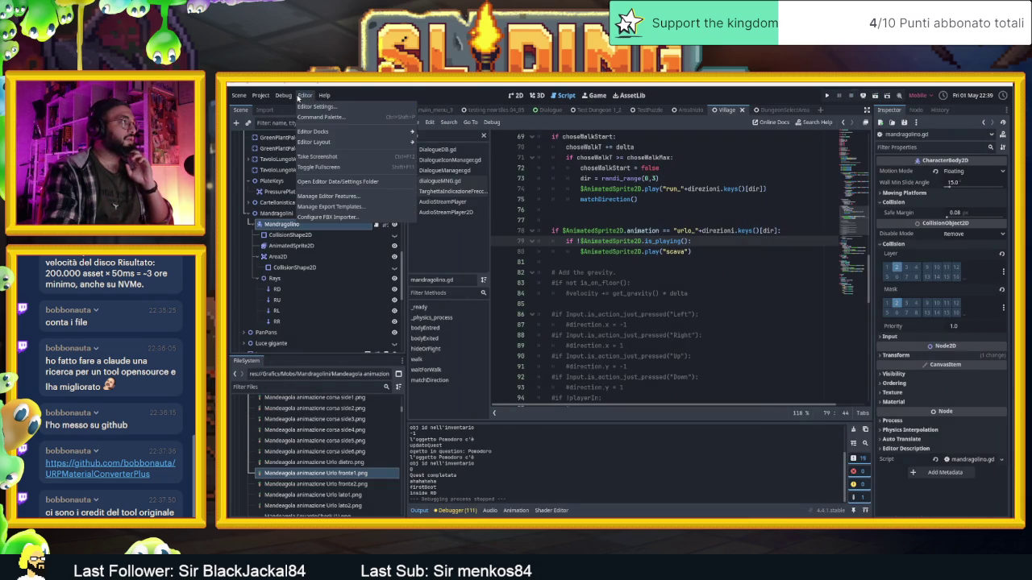
click(283, 95)
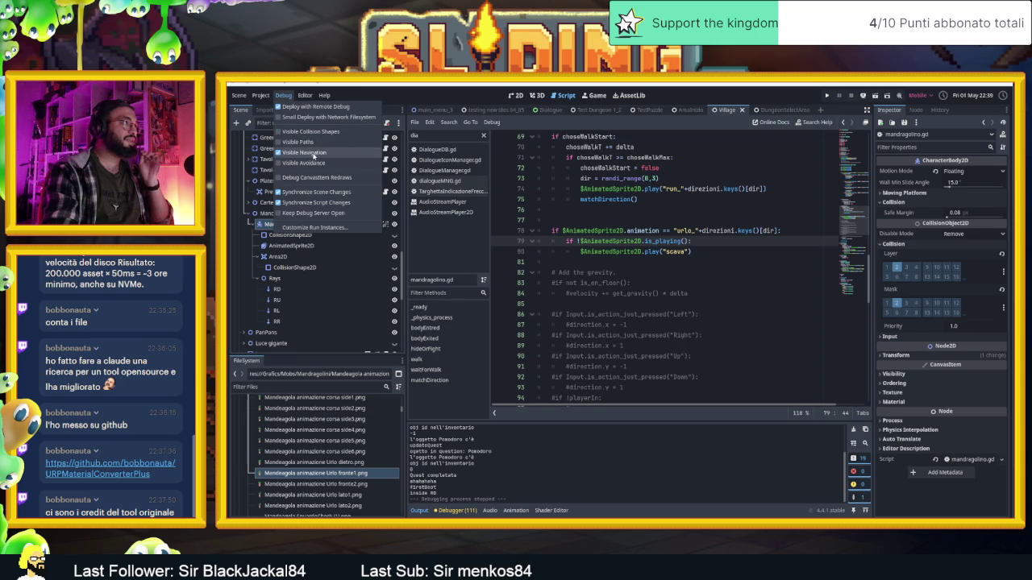
click(797, 276)
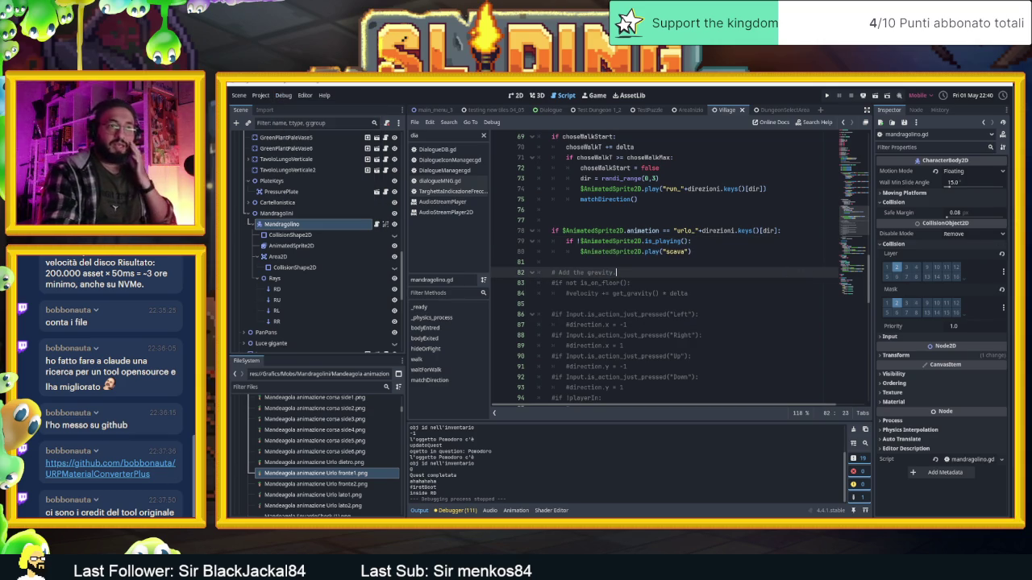
Open the URPMaterialConverterPlus repository and scroll its README down to the Comparison table
click(107, 474)
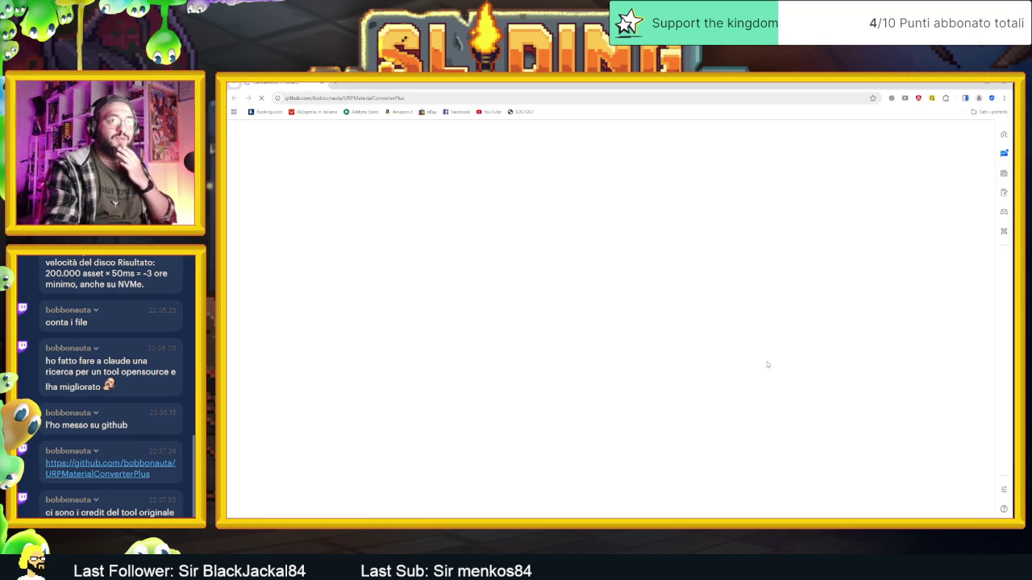
scroll(759, 360, down, 2)
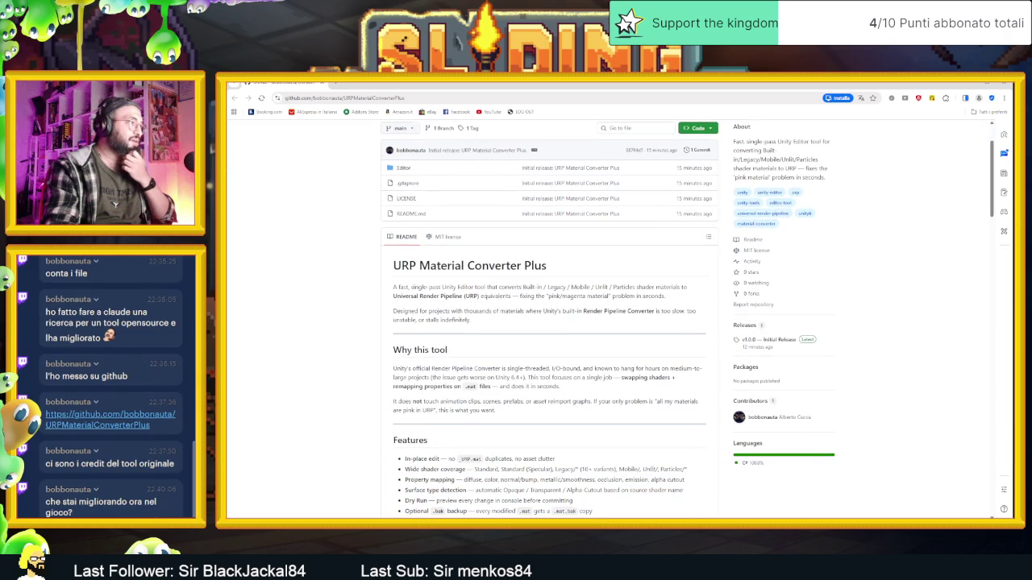
scroll(516, 355, down, 1)
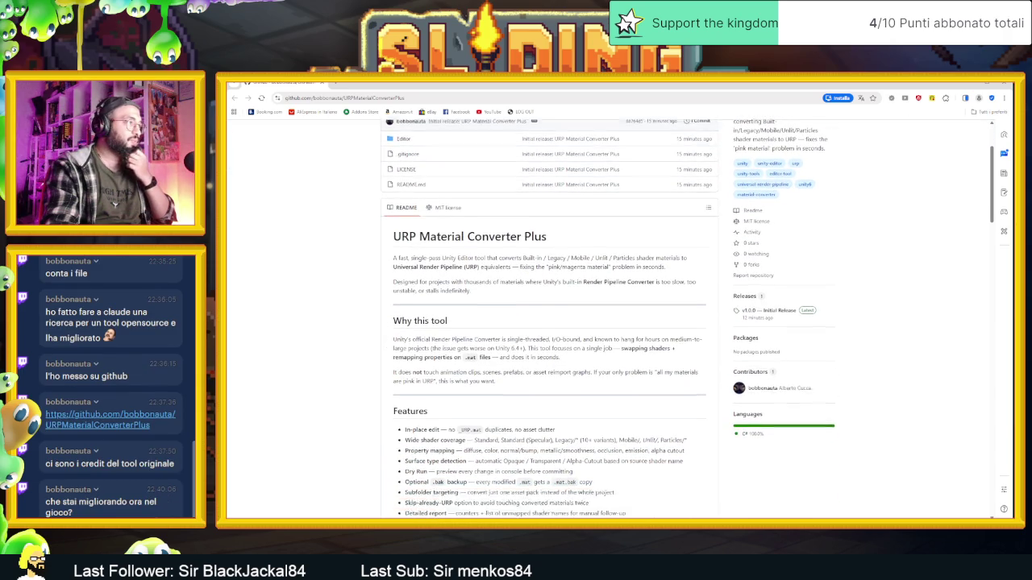
scroll(513, 360, down, 2)
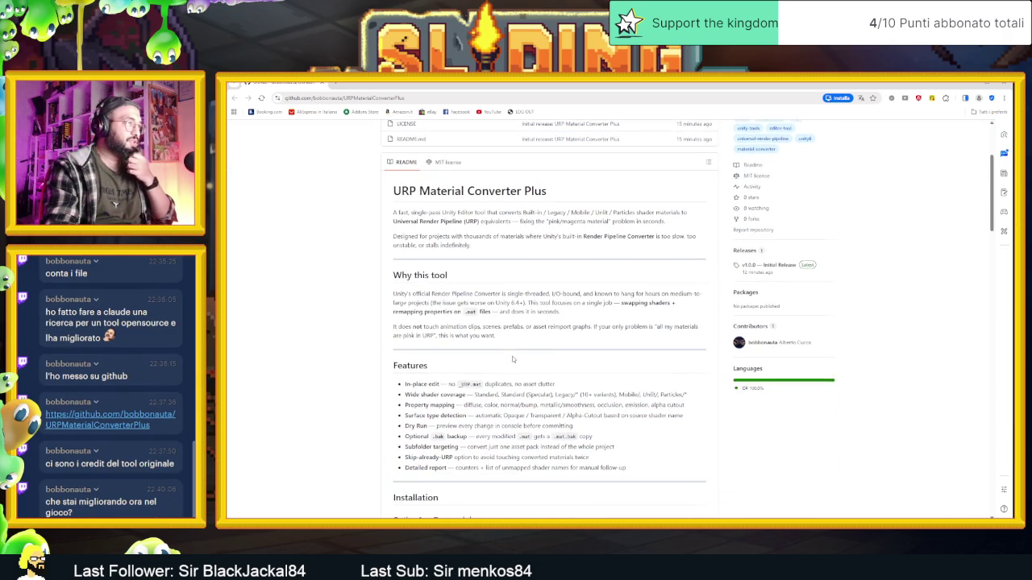
scroll(548, 323, down, 6)
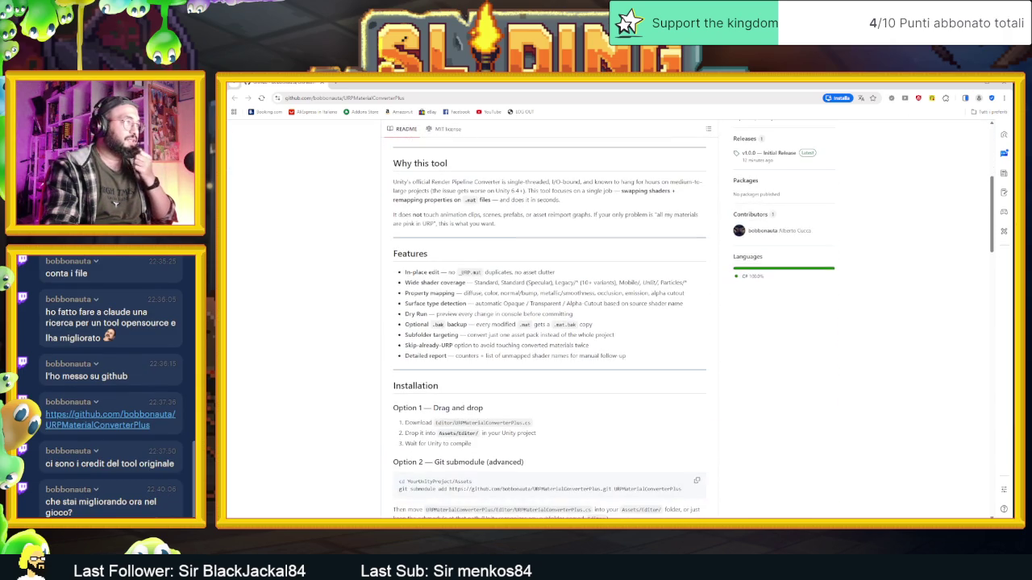
scroll(511, 360, down, 2)
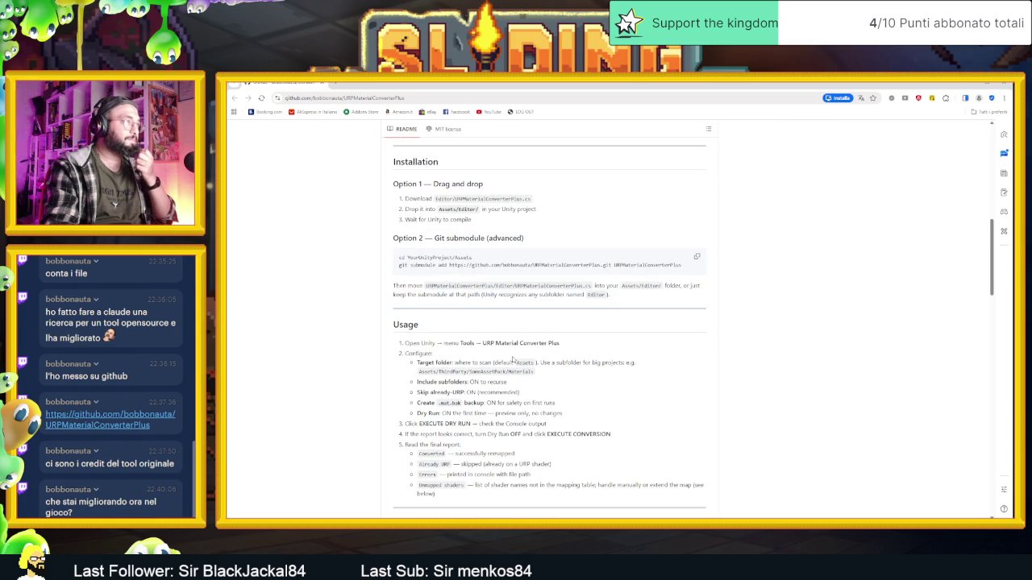
scroll(526, 359, down, 2)
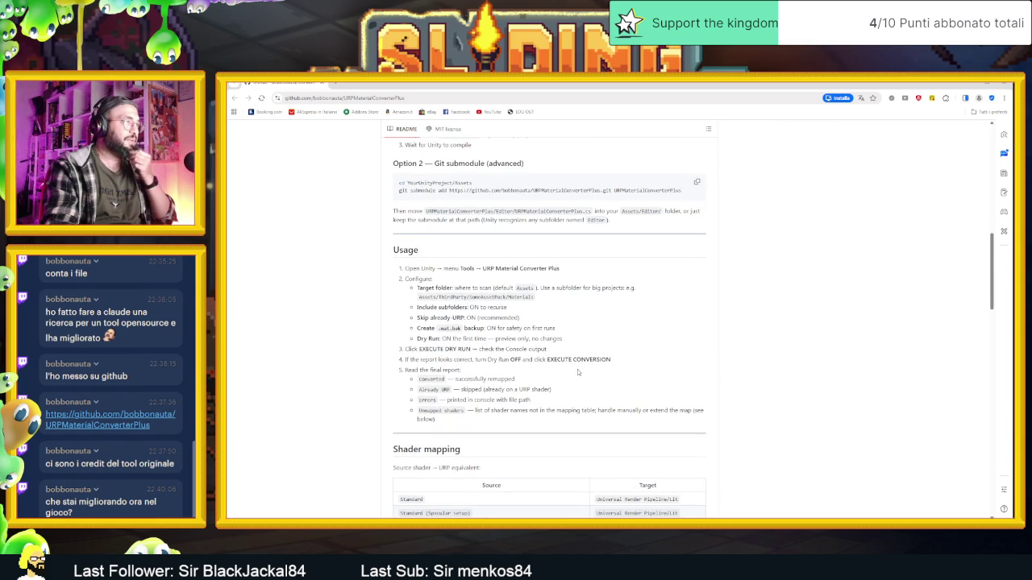
scroll(577, 372, down, 10)
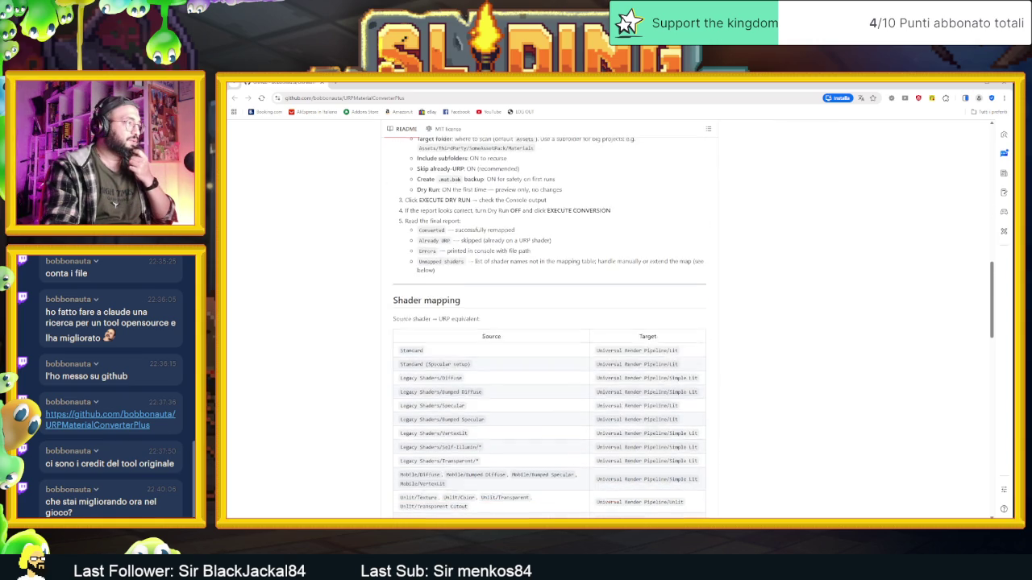
scroll(664, 408, down, 12)
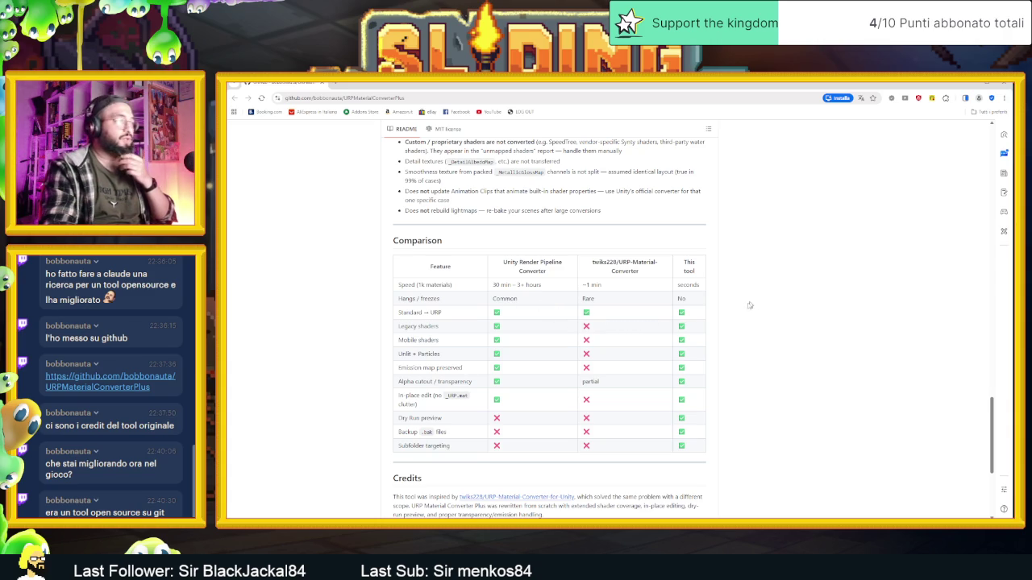
scroll(660, 343, down, 2)
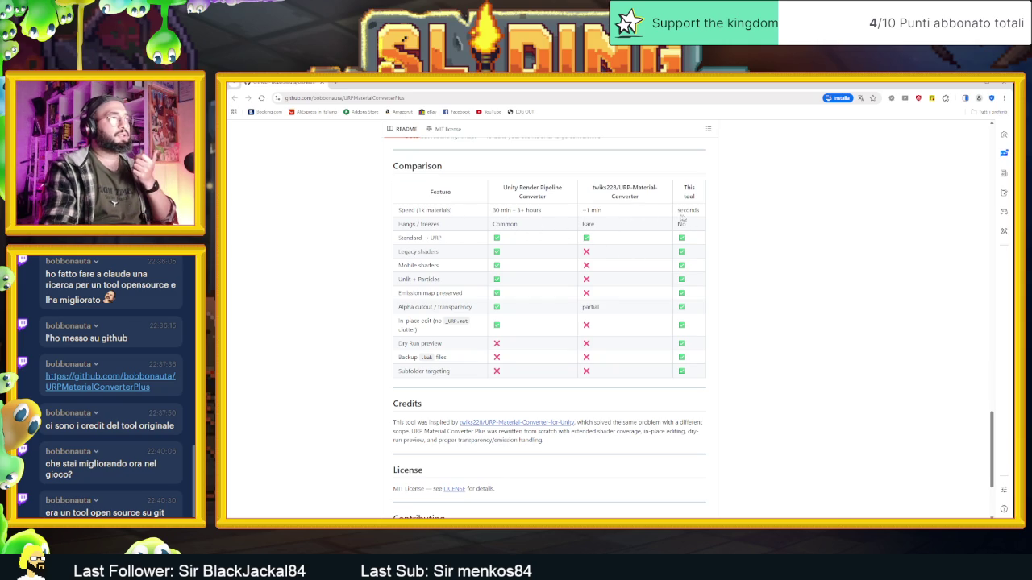
Highlight the Hangs / freezes row values and the No answers in the comparison table
drag(684, 225, 483, 218)
click(483, 218)
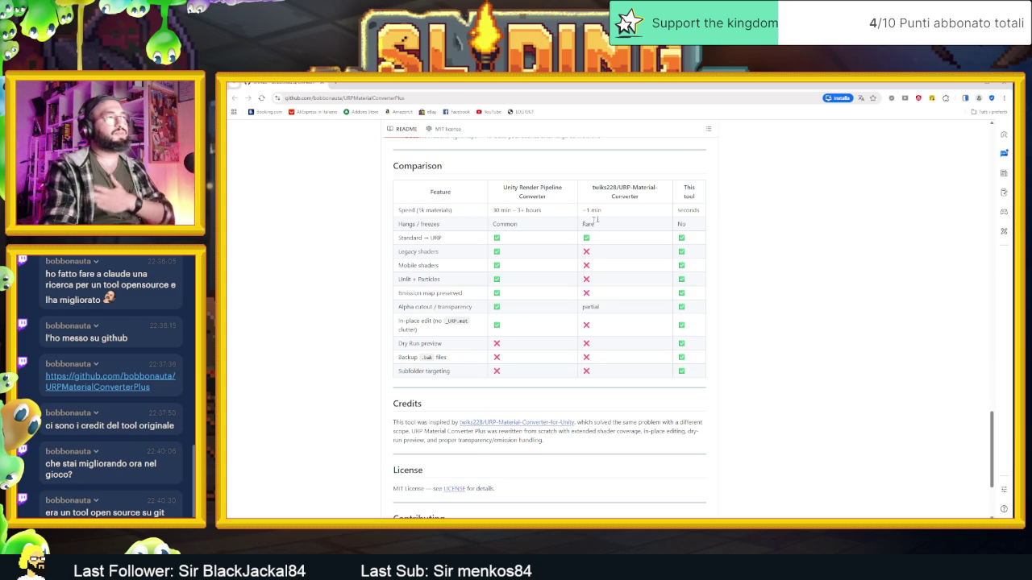
double_click(681, 223)
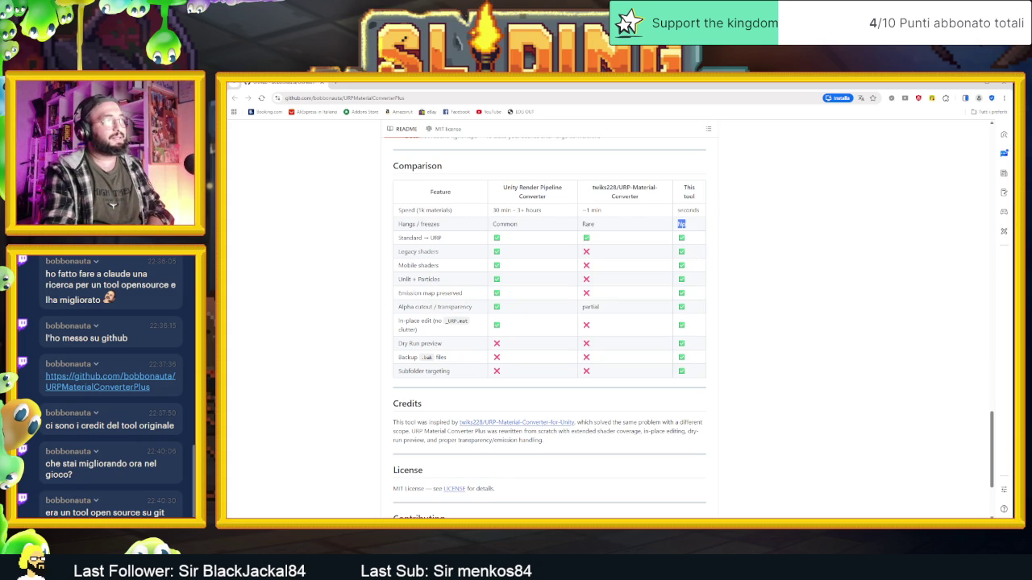
click(688, 228)
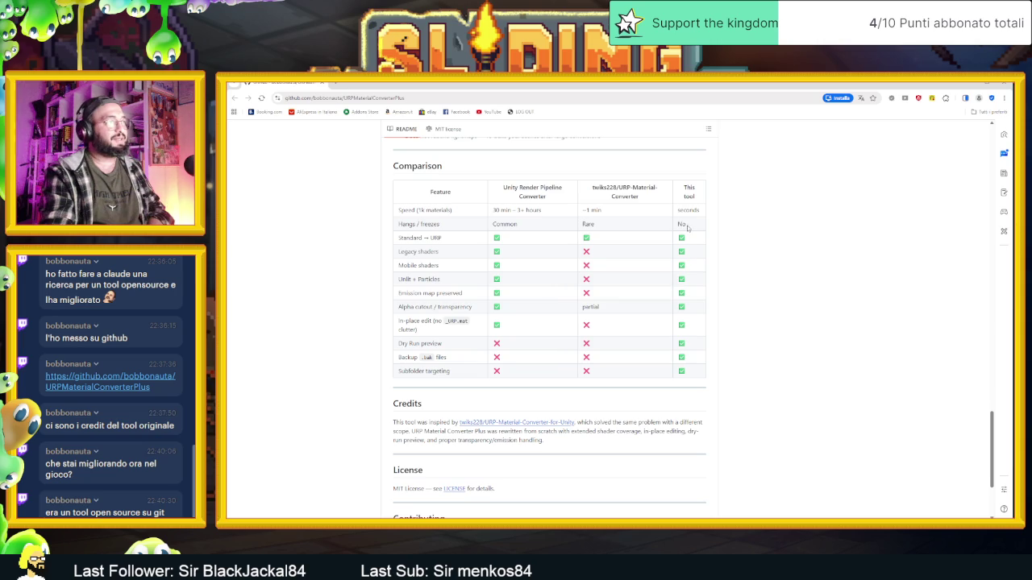
double_click(681, 223)
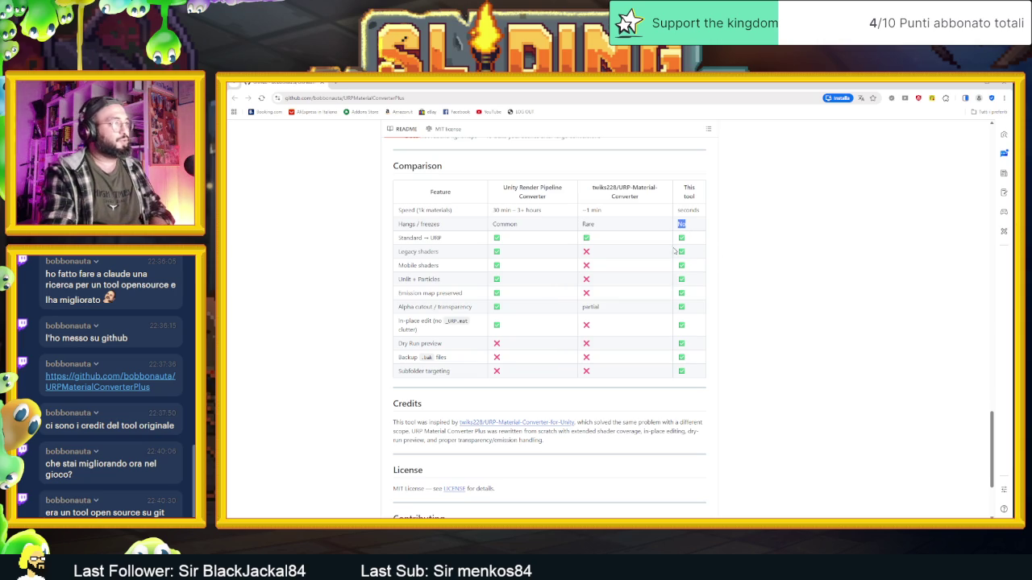
click(691, 241)
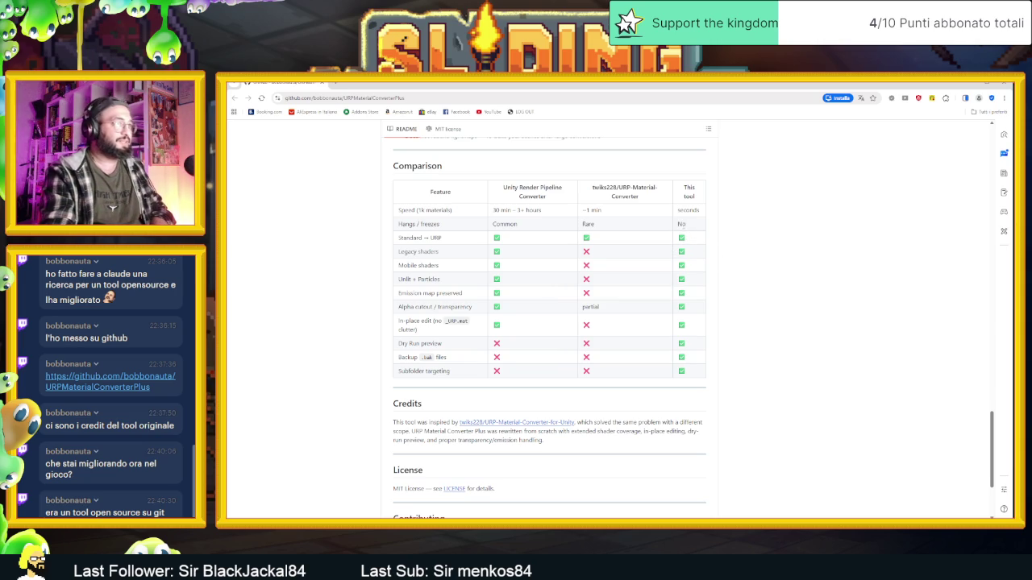
double_click(682, 225)
click(724, 235)
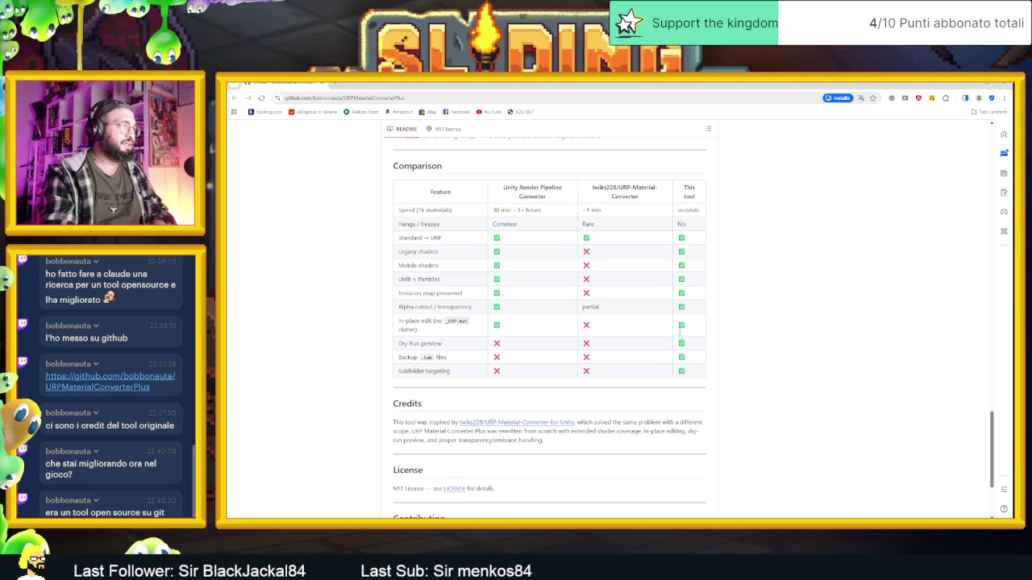
Scroll to Credits and open the credited twiks228/URP-Material-Converter-for-Unity repository
scroll(762, 376, down, 1)
scroll(762, 376, down, 3)
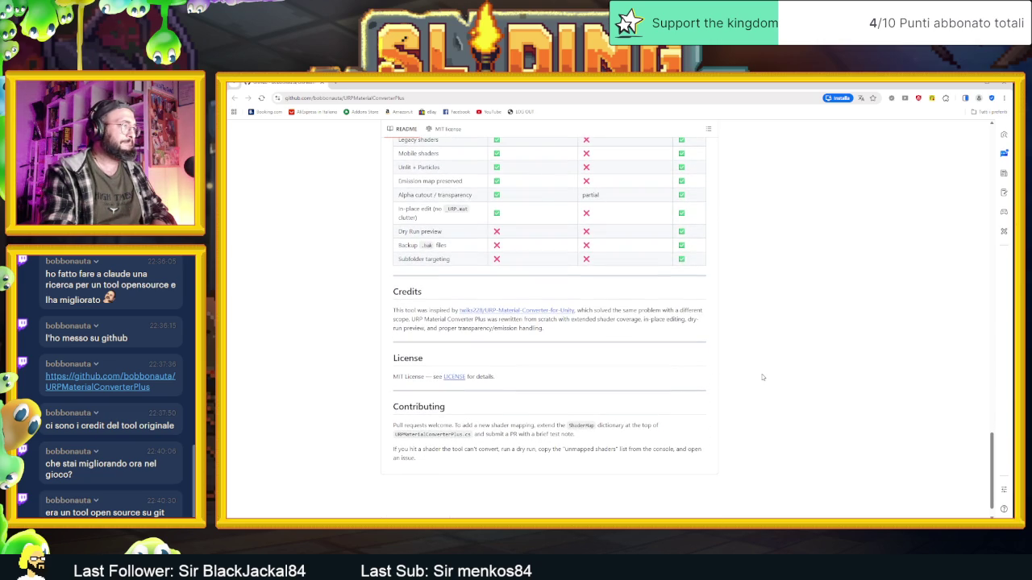
click(513, 312)
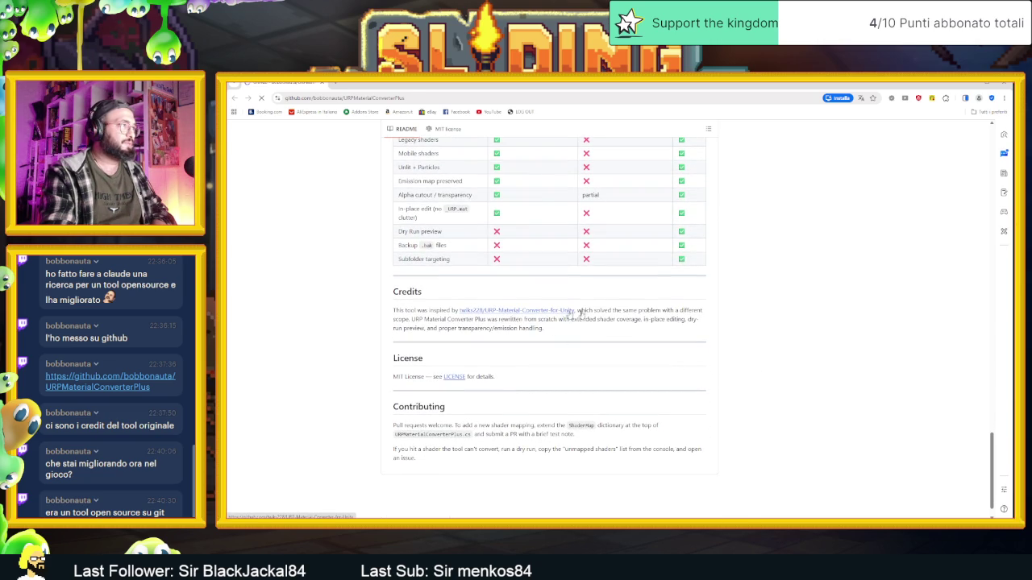
Go back to the README, open the owner's profile, and back out of the Follow sign-in prompt
scroll(886, 304, down, 2)
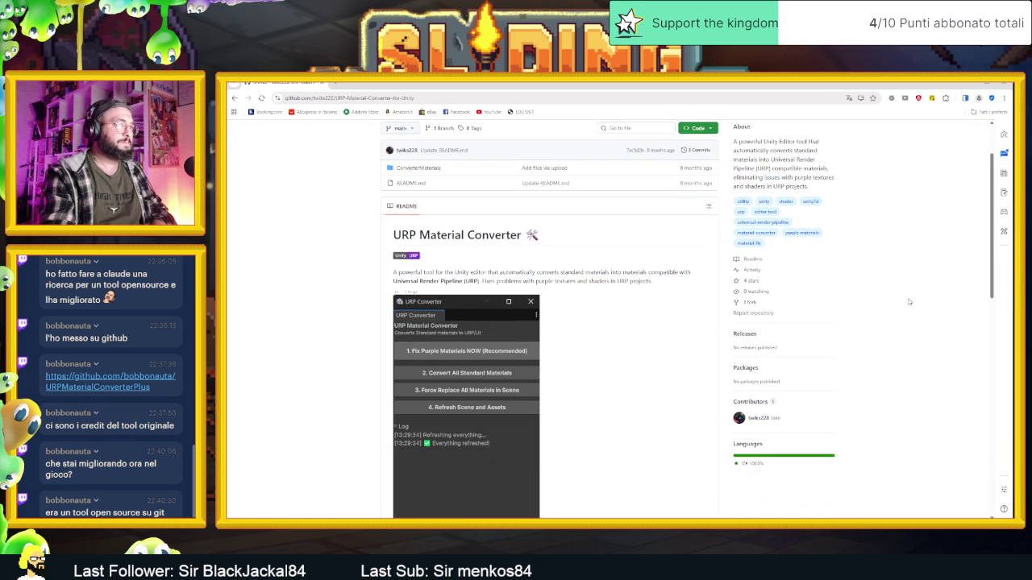
scroll(649, 379, down, 10)
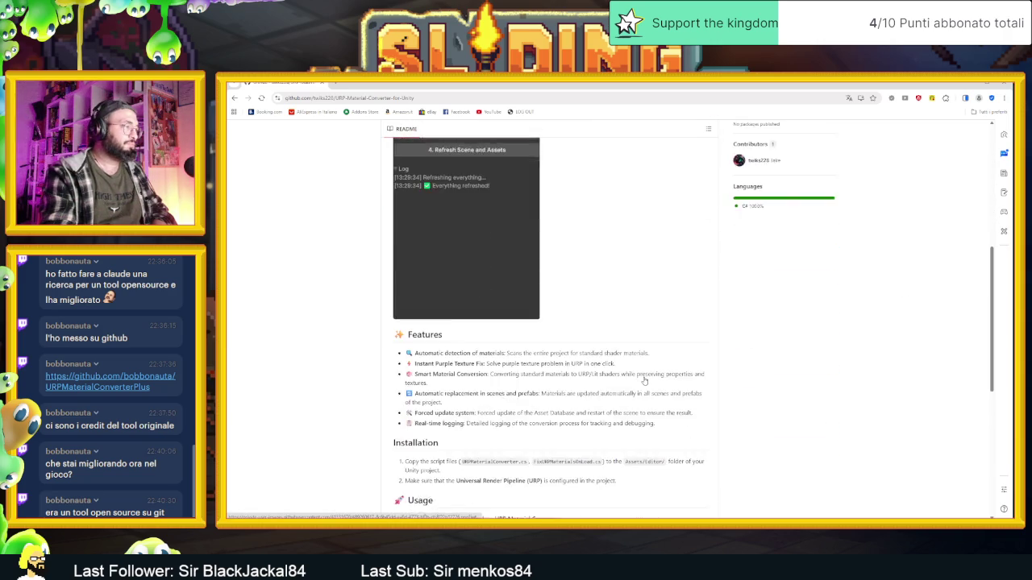
key(alt+Left)
scroll(781, 316, up, 8)
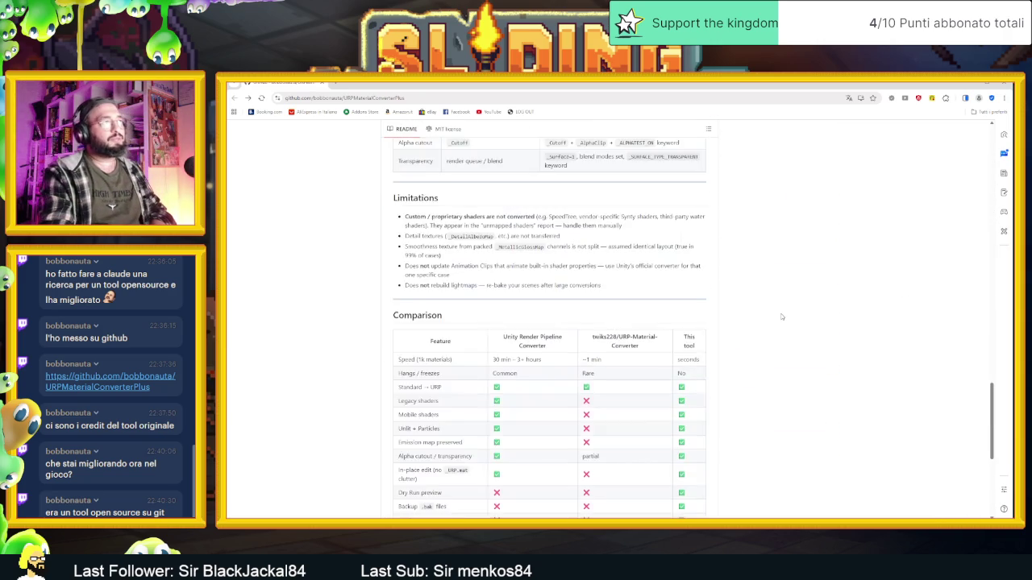
scroll(781, 317, up, 12)
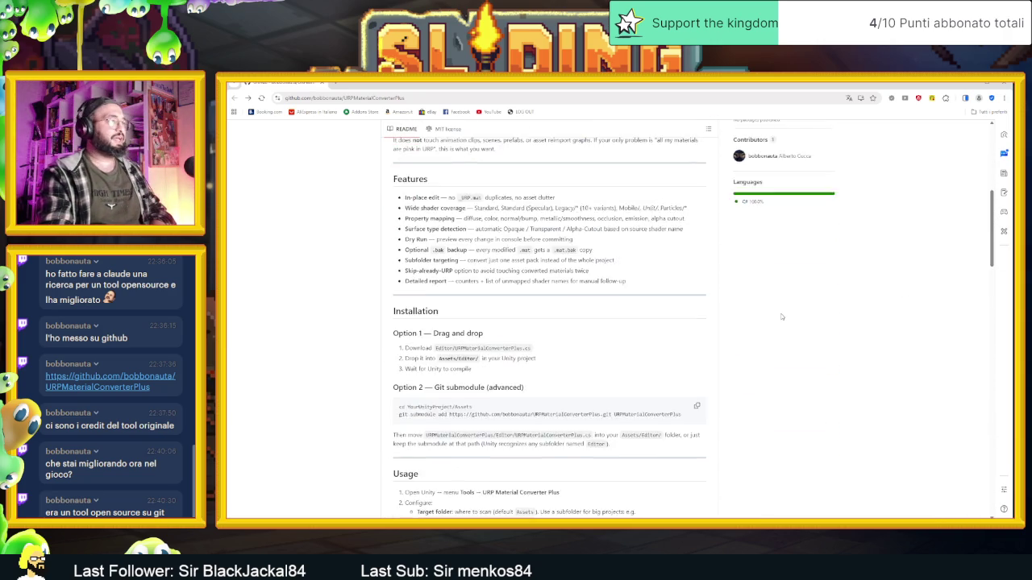
scroll(781, 317, up, 3)
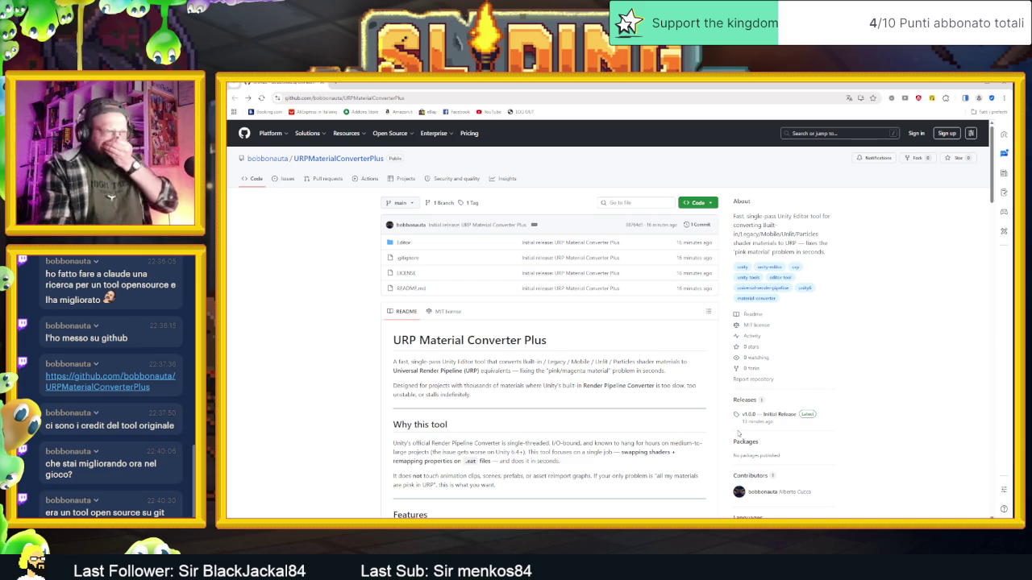
click(266, 159)
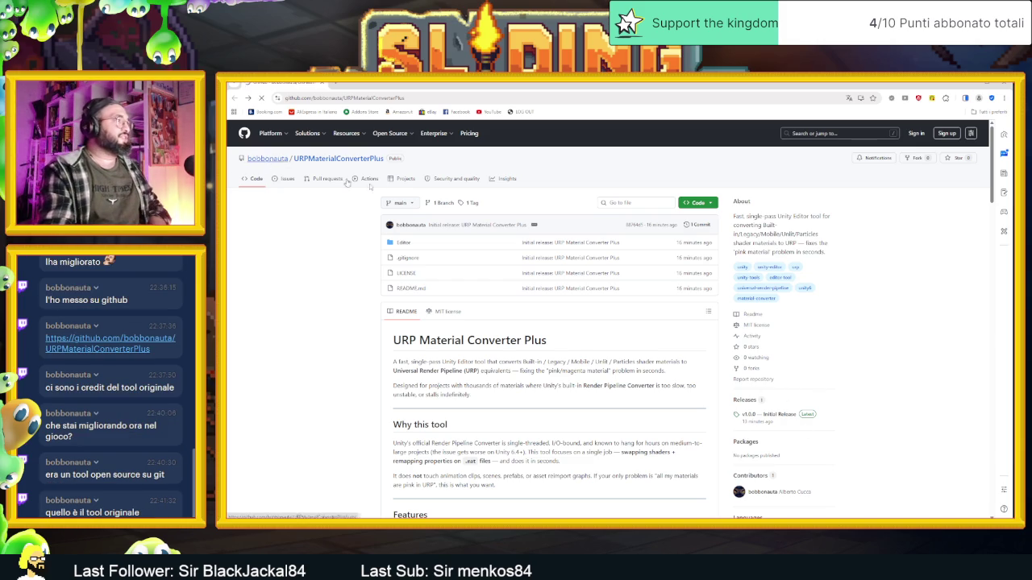
click(460, 310)
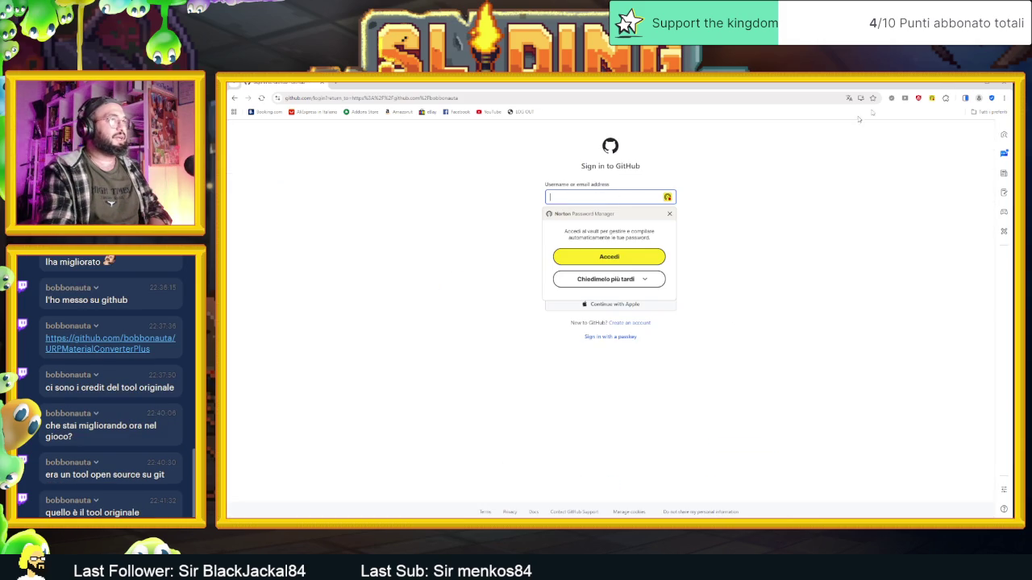
click(309, 143)
key(alt+Left)
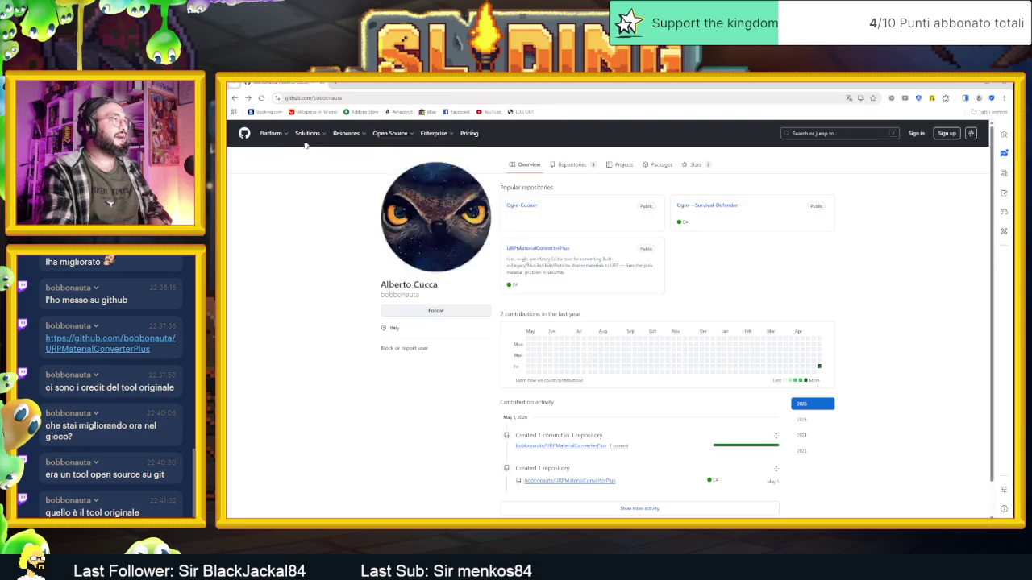
Copy the profile page's address and minimize Chrome to reveal Godot
click(311, 97)
right_click(301, 100)
click(324, 153)
click(973, 83)
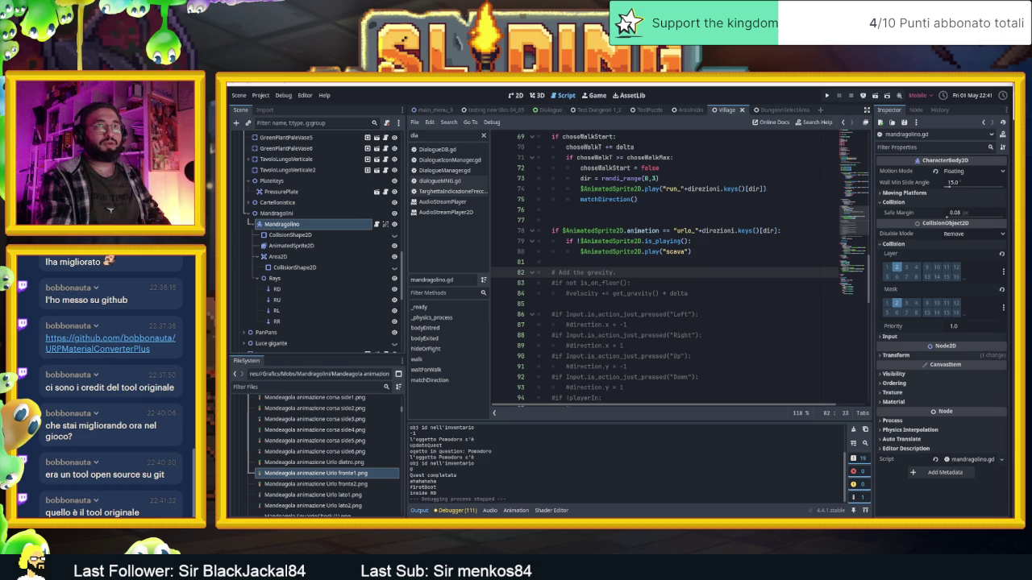
In the streaming browser window, replace the Restream tab with the pasted author profile address
key(alt+Tab)
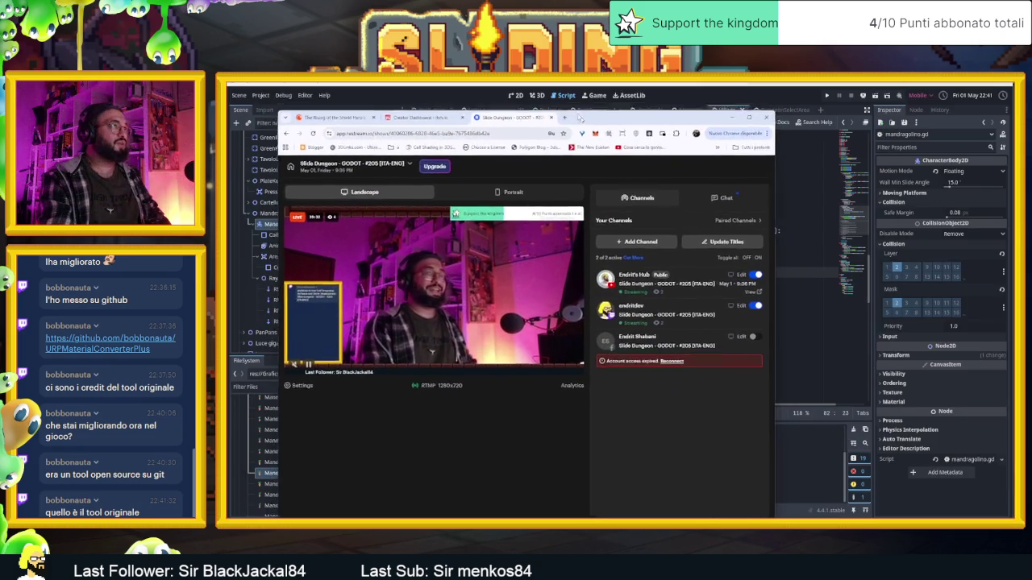
click(543, 109)
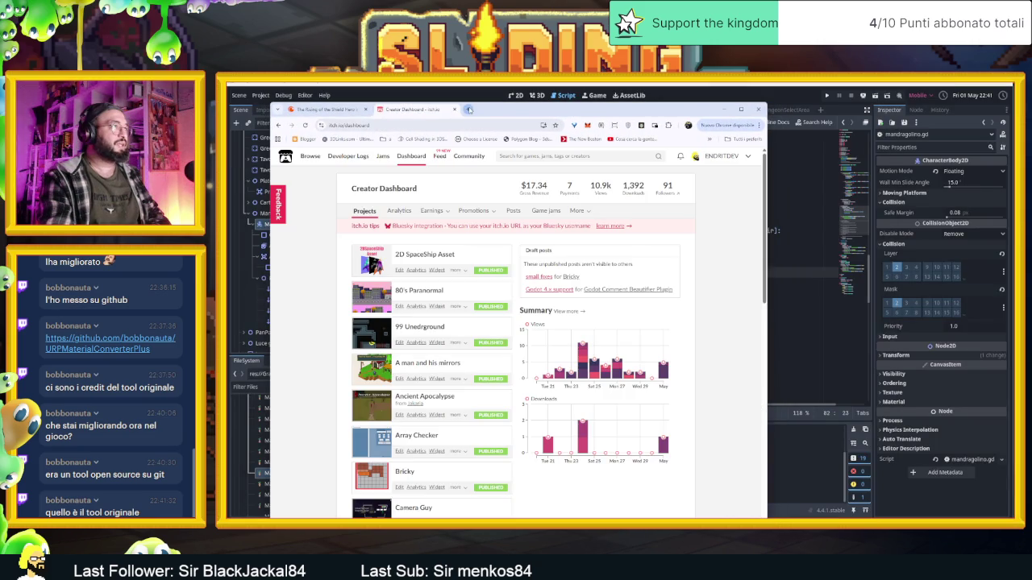
click(470, 110)
right_click(429, 125)
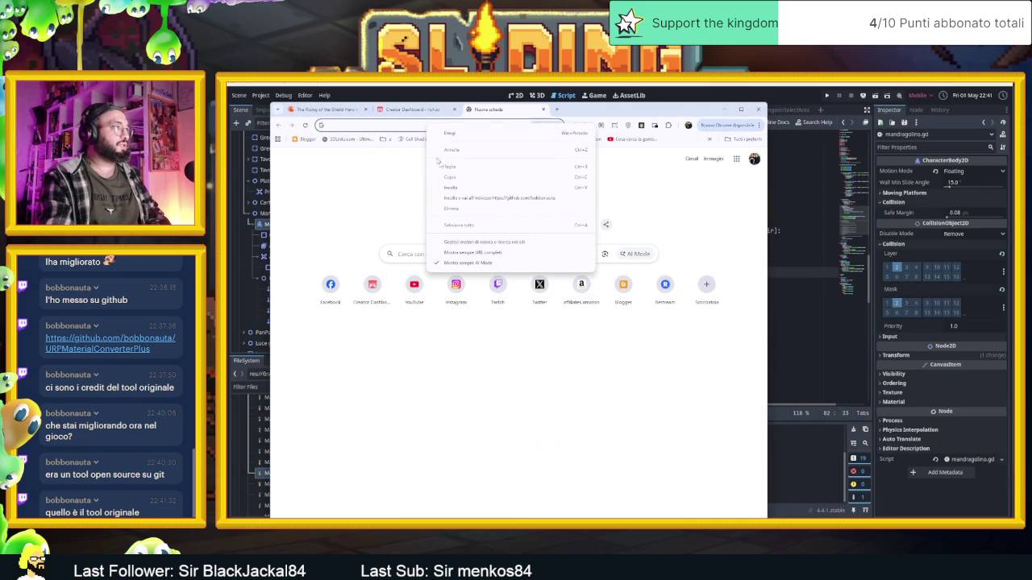
click(476, 198)
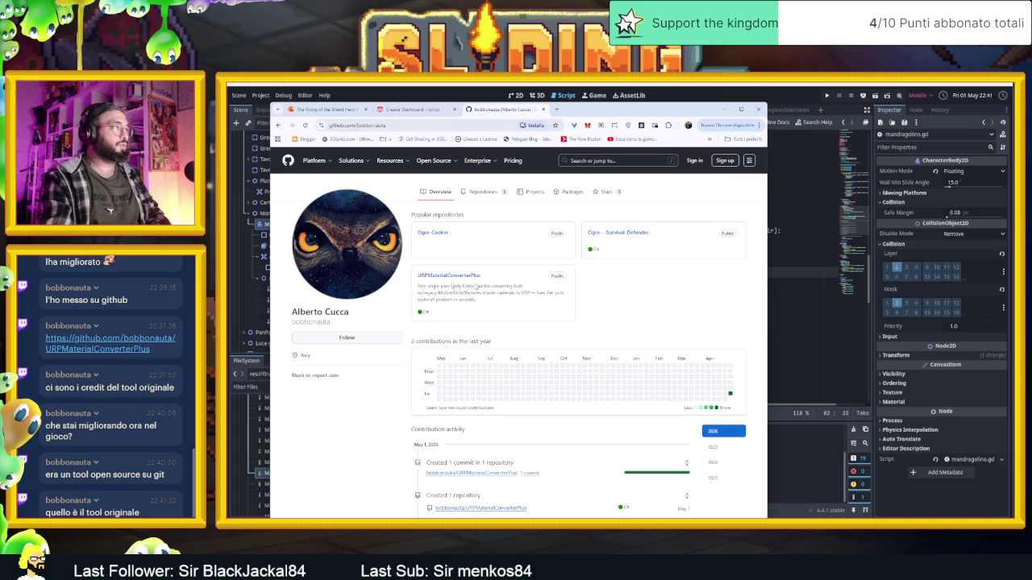
Sign in to GitHub with two-factor verification and follow the author
click(351, 343)
key(Return)
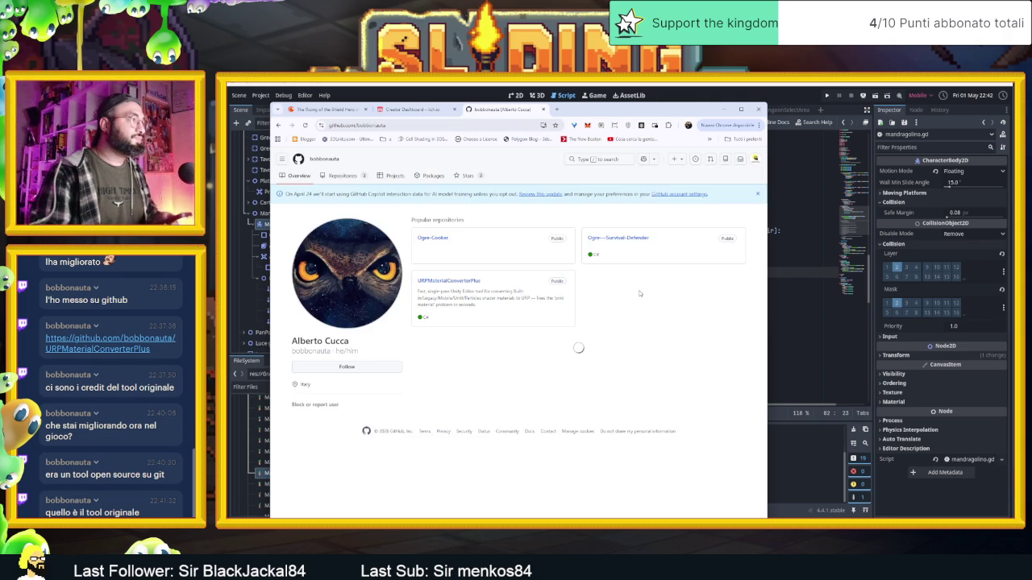
click(347, 369)
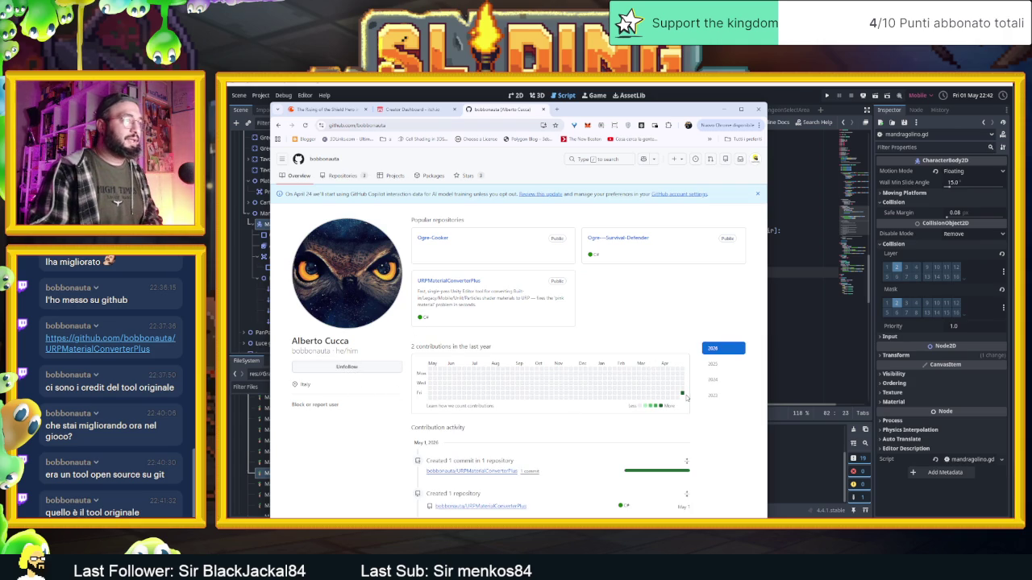
mouse_move(684, 396)
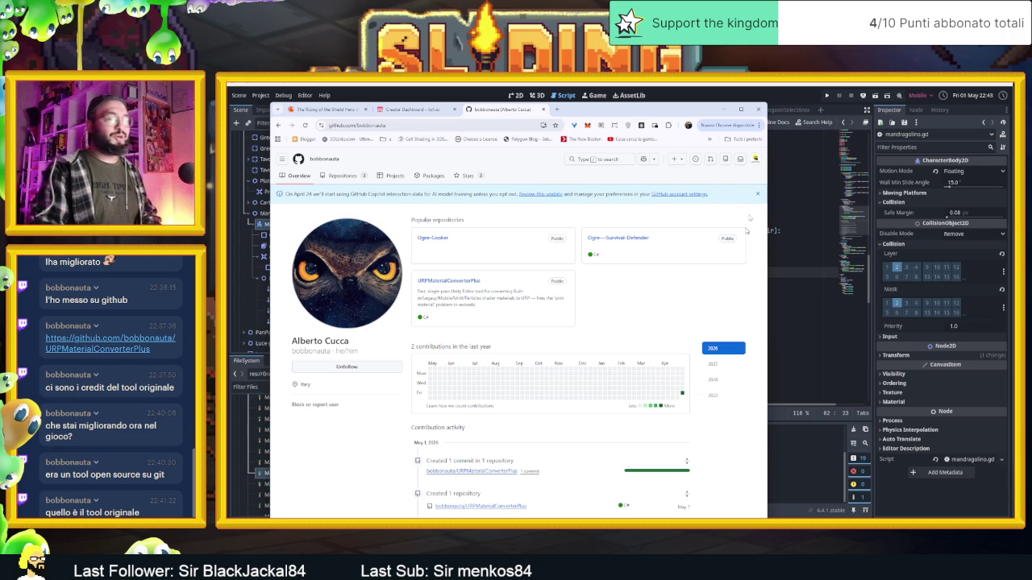
click(754, 160)
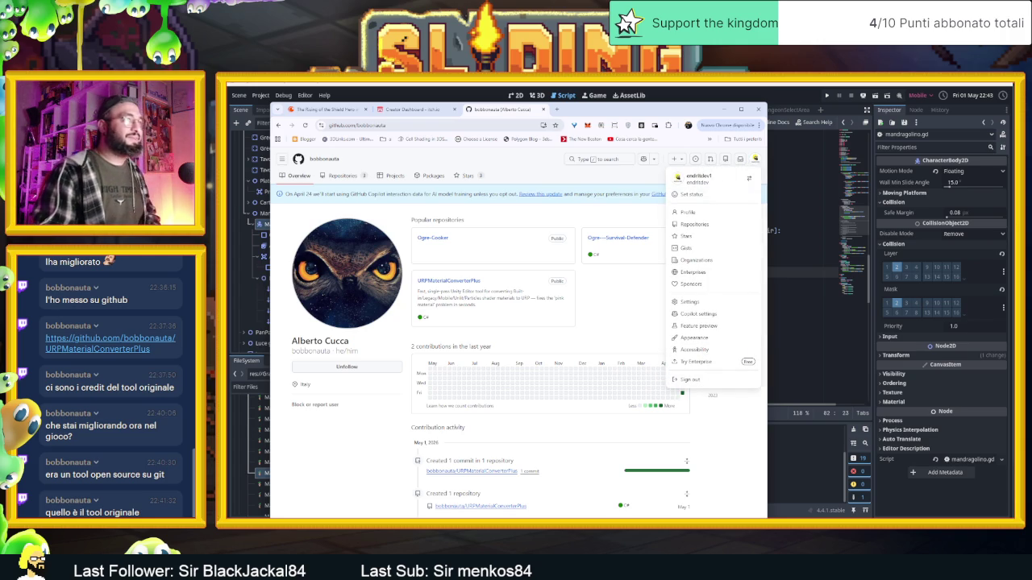
Open your GitHub profile and view the September 27th contribution activity
click(688, 212)
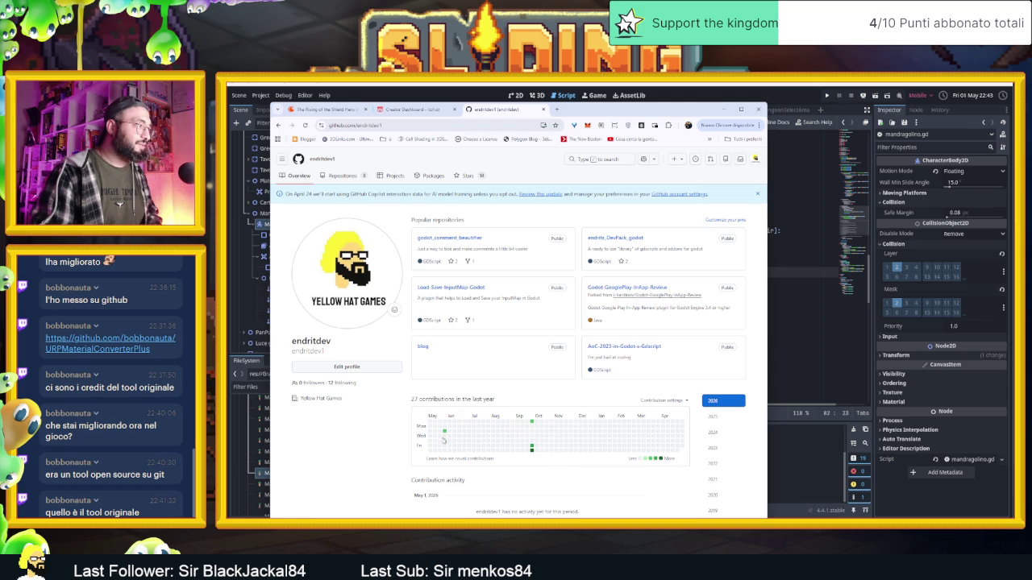
click(532, 450)
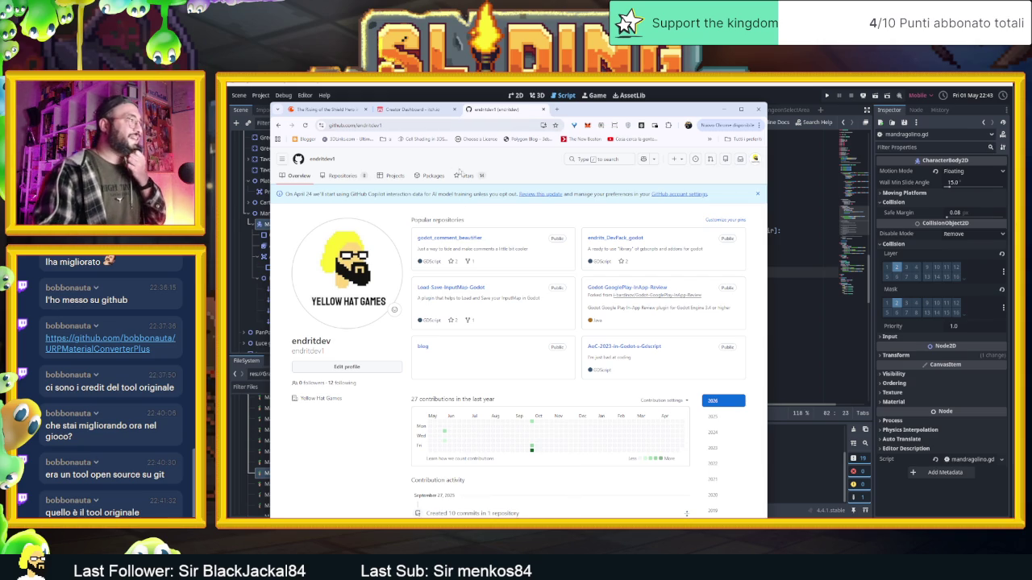
click(725, 109)
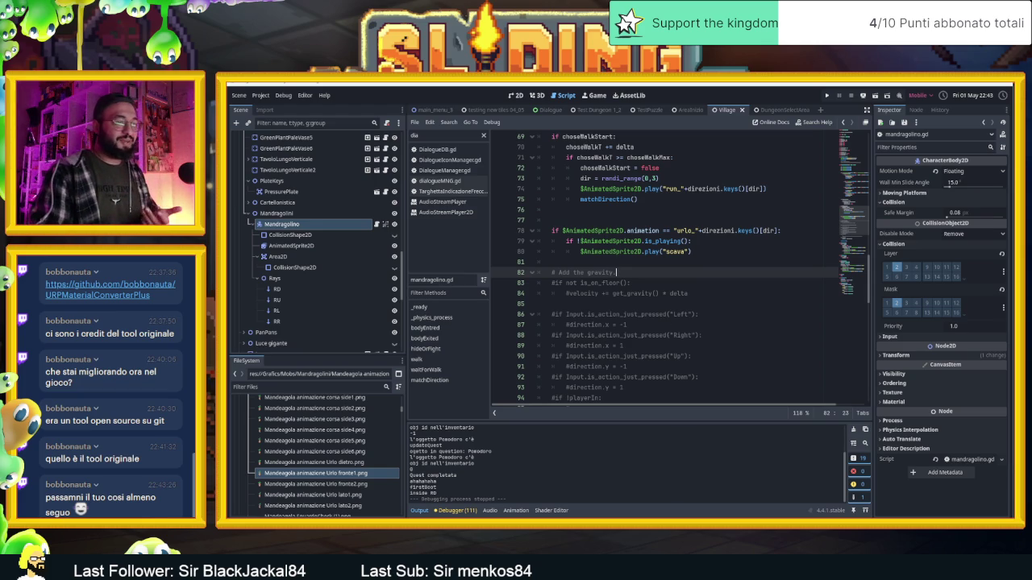
key(alt+Tab)
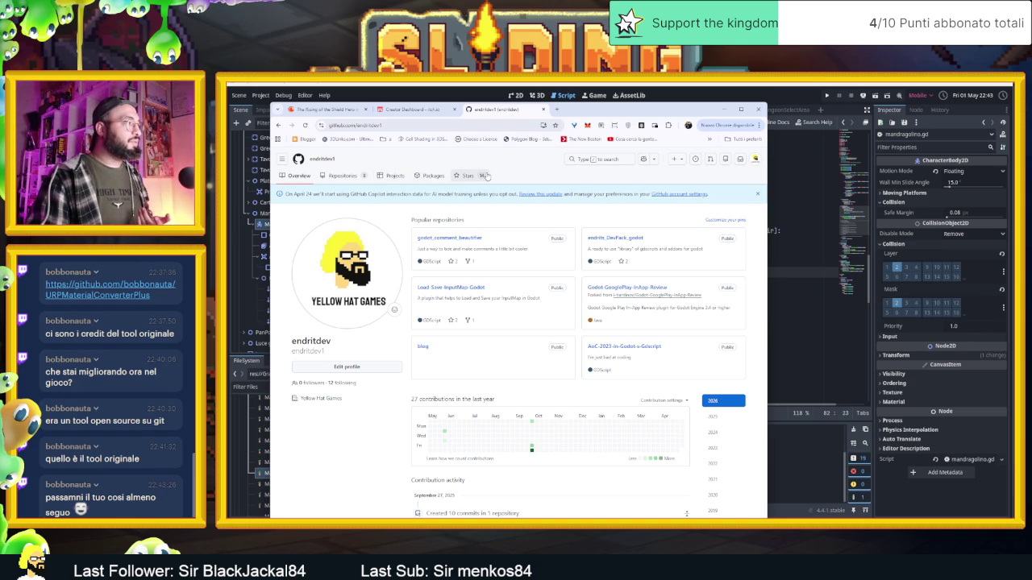
Dismiss the Copilot data-use notice and show your own repositories list
click(614, 160)
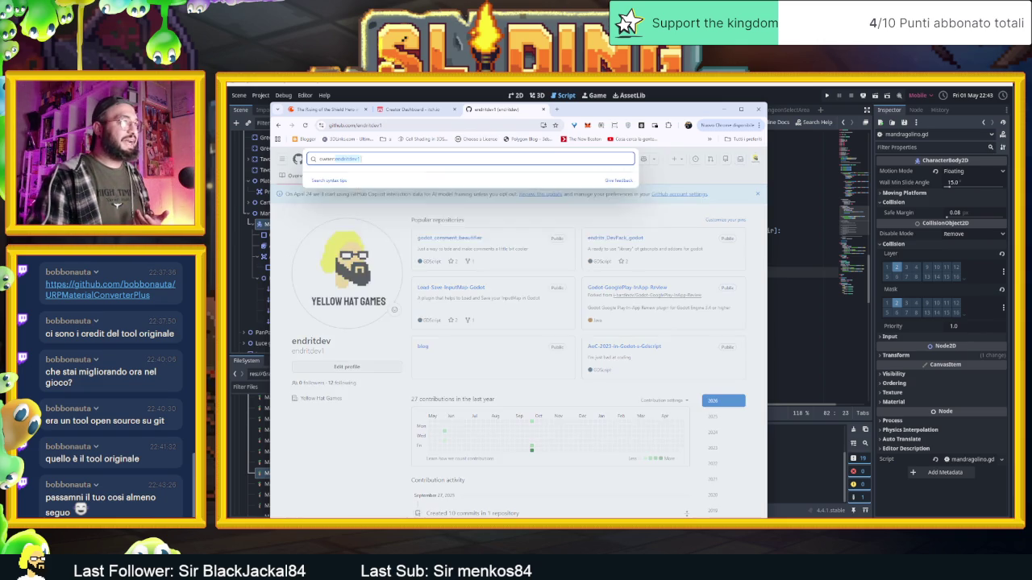
click(688, 171)
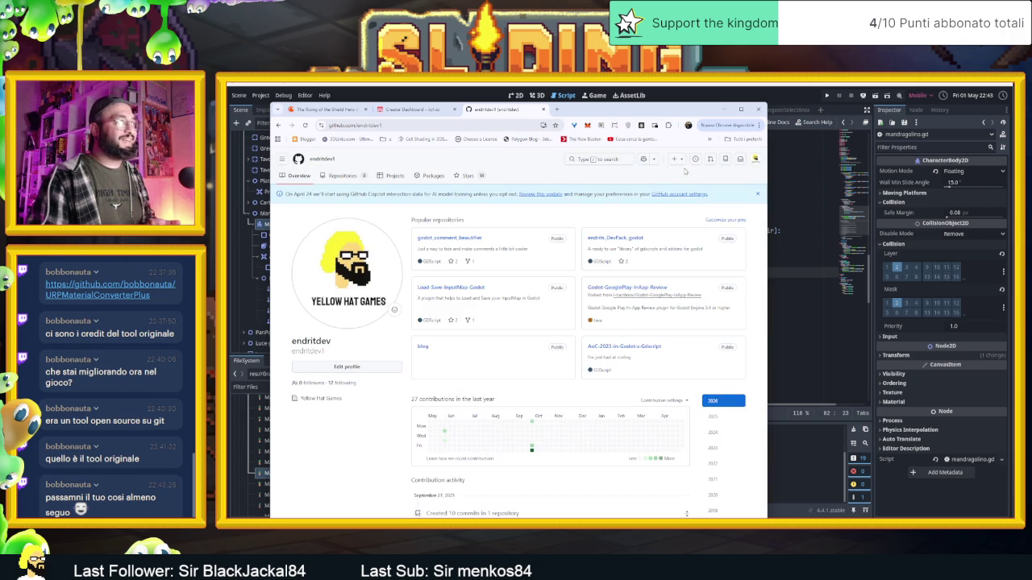
click(359, 125)
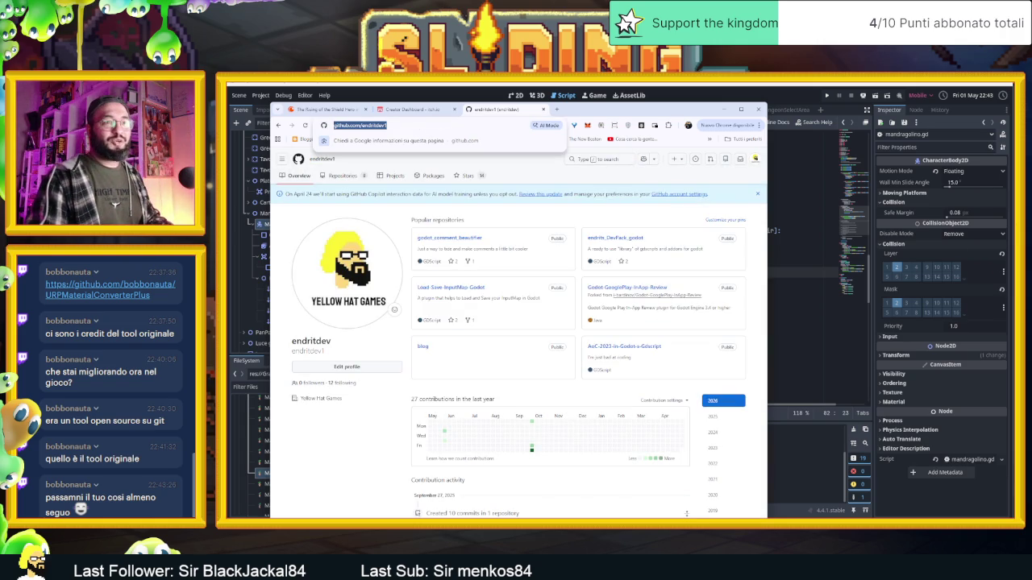
click(997, 275)
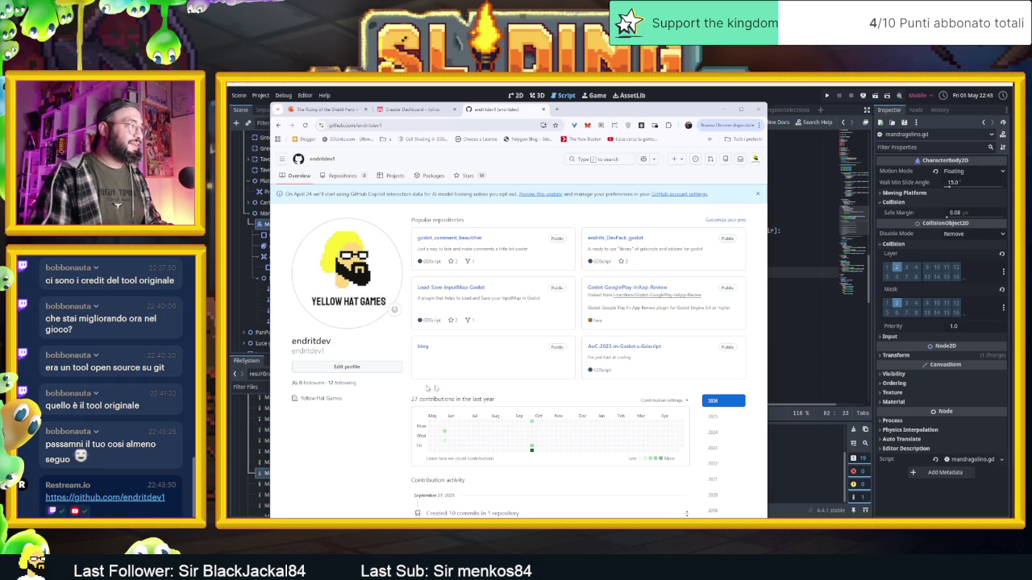
click(757, 193)
click(343, 177)
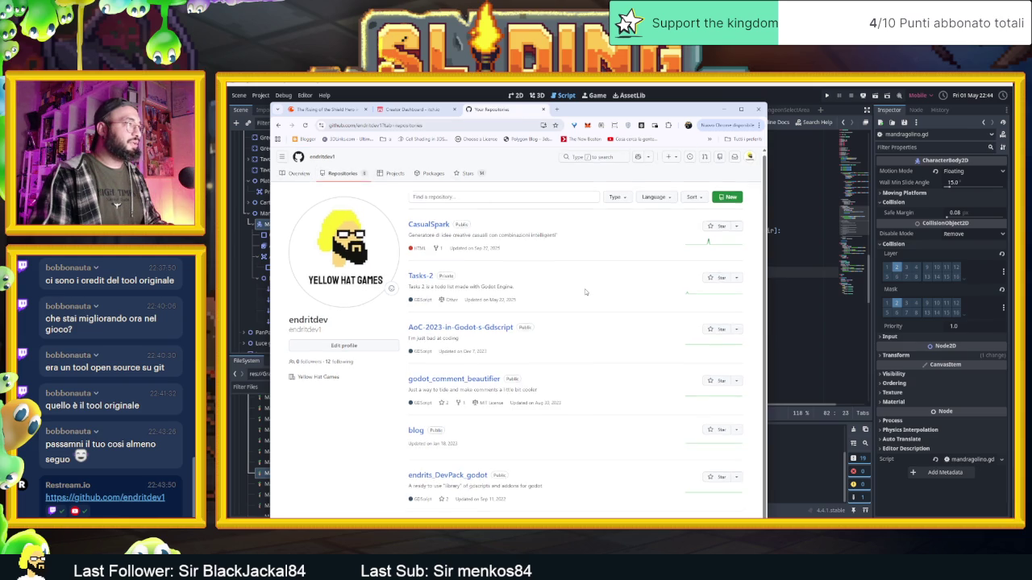
Browse the starred repositories such as inventory-forge, then open a new Google tab
scroll(585, 292, down, 1)
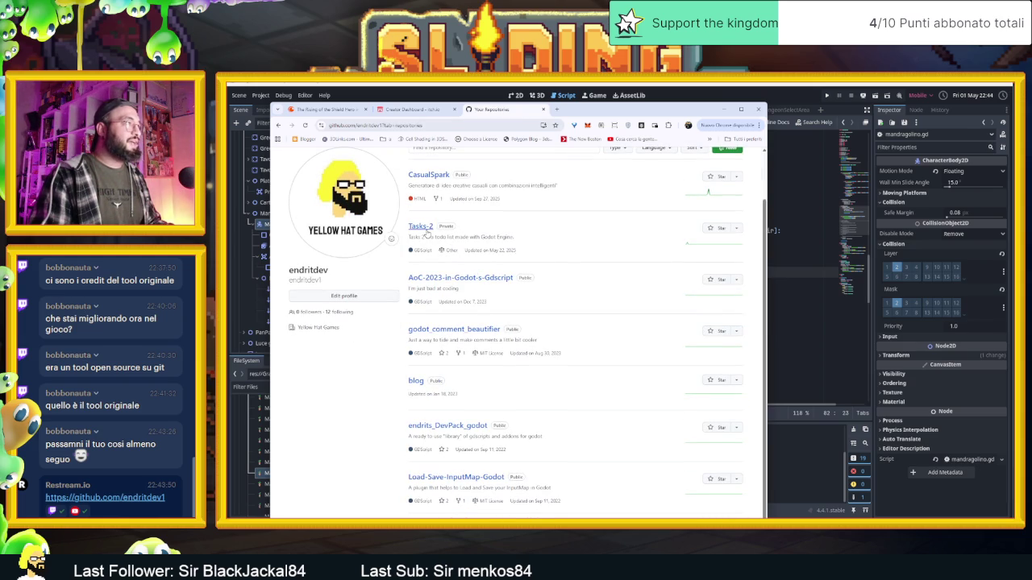
scroll(591, 259, up, 1)
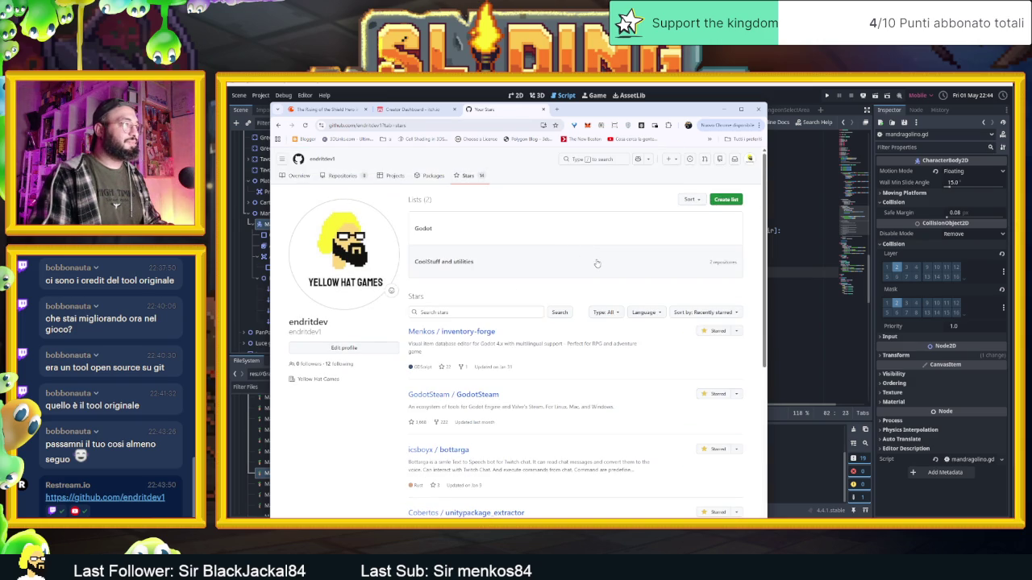
scroll(594, 263, down, 2)
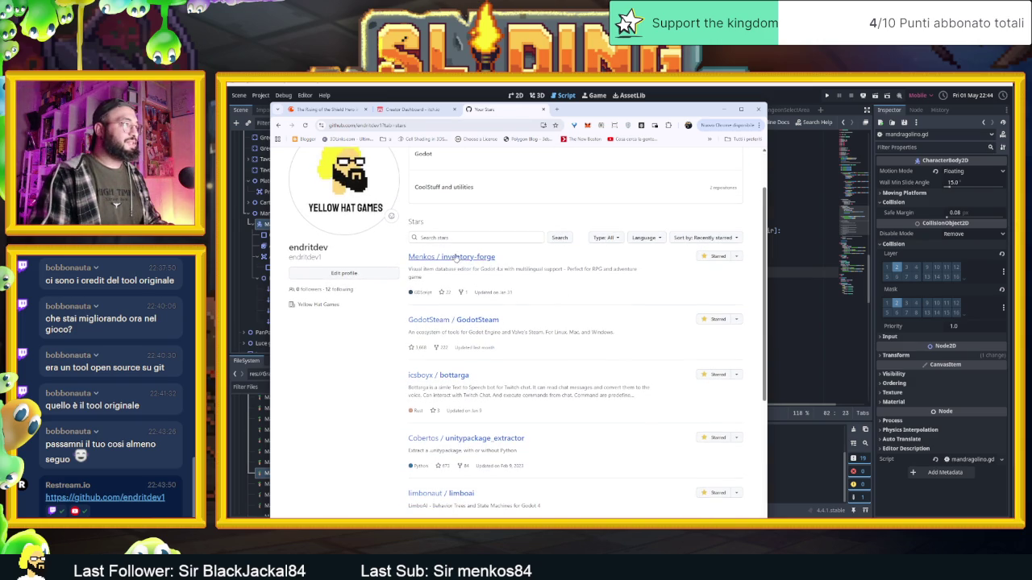
scroll(577, 354, down, 2)
scroll(580, 366, down, 2)
scroll(581, 365, down, 5)
scroll(581, 366, up, 5)
scroll(580, 366, up, 7)
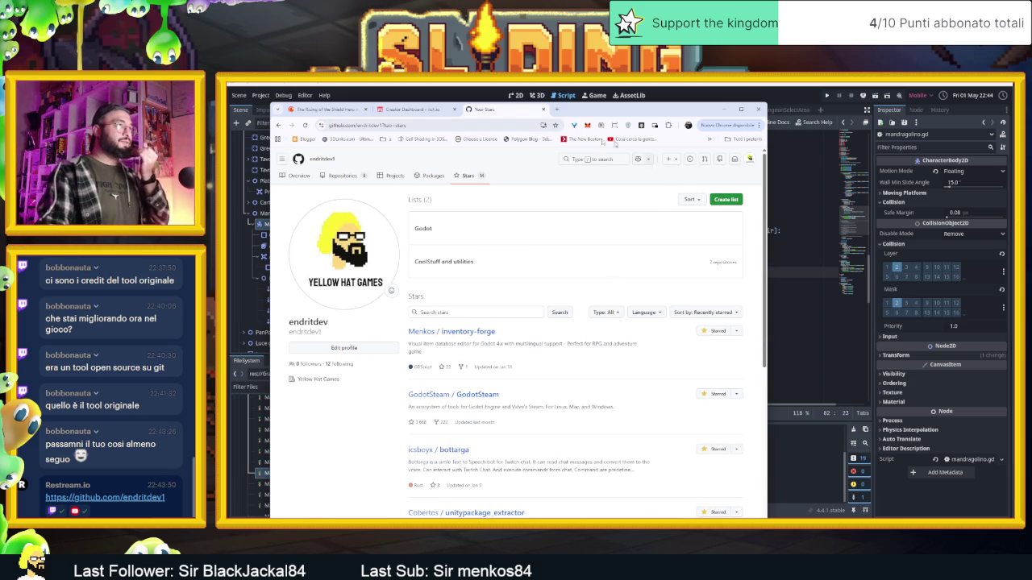
click(556, 111)
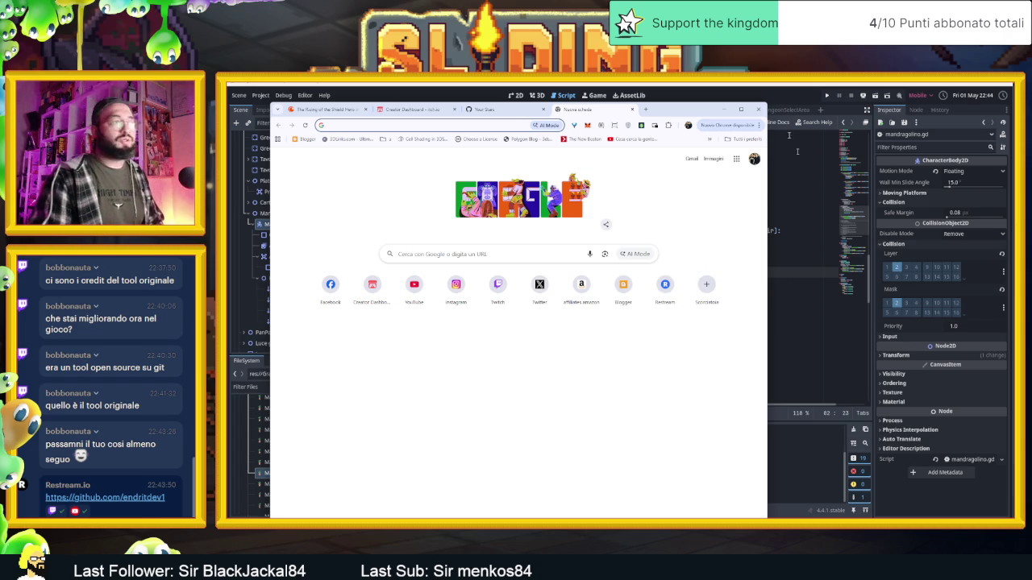
Minimize Chrome to return to the Godot editor and the Slide Dungeon project
click(722, 108)
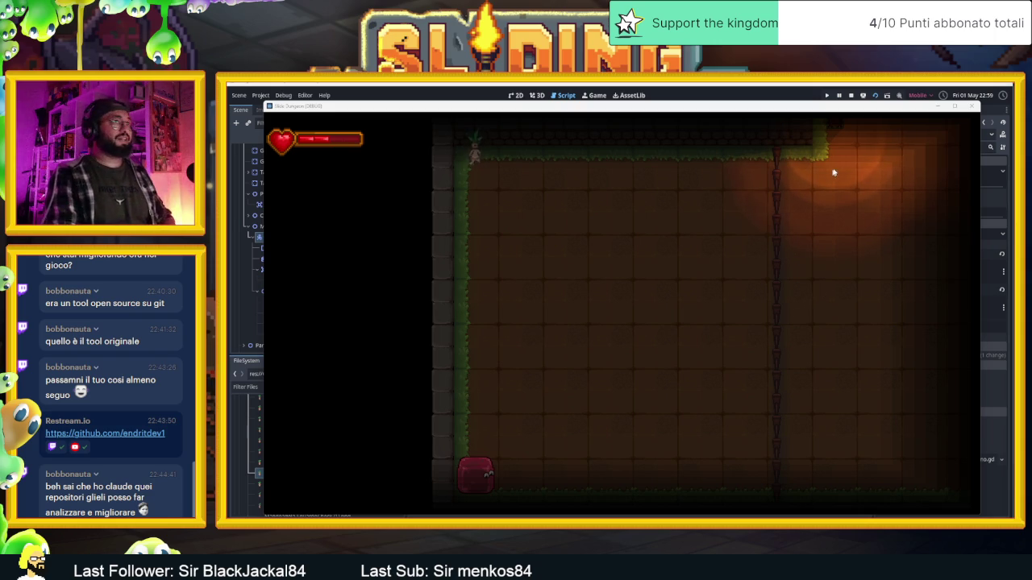
Rerun the project, move the player right, then stop the test run
click(877, 93)
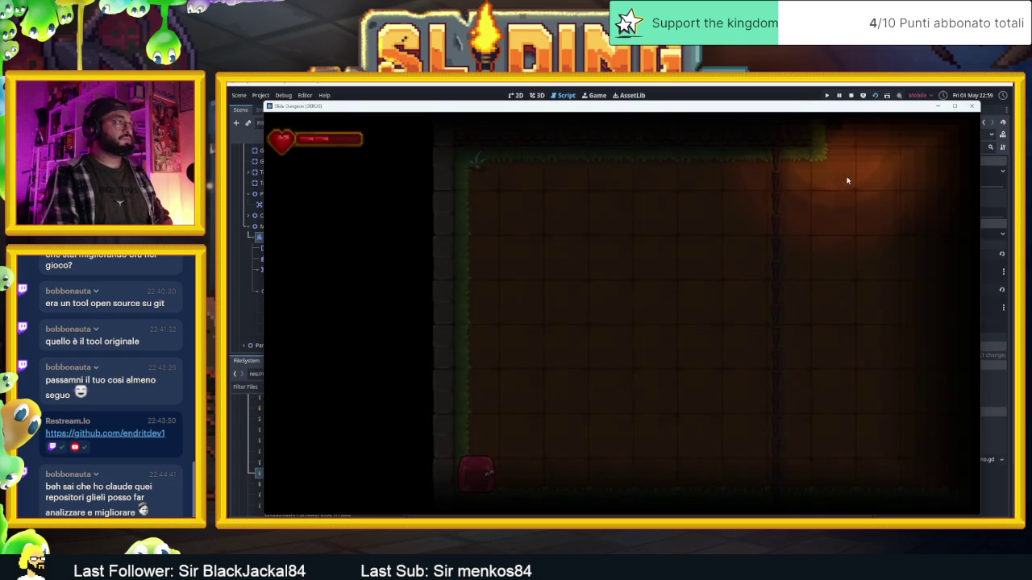
key(Right)
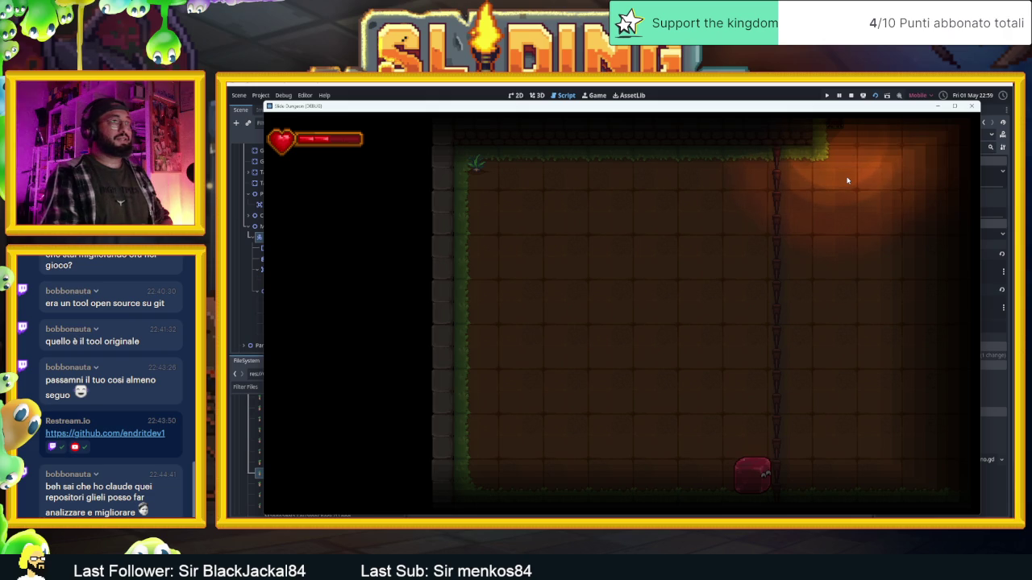
click(850, 96)
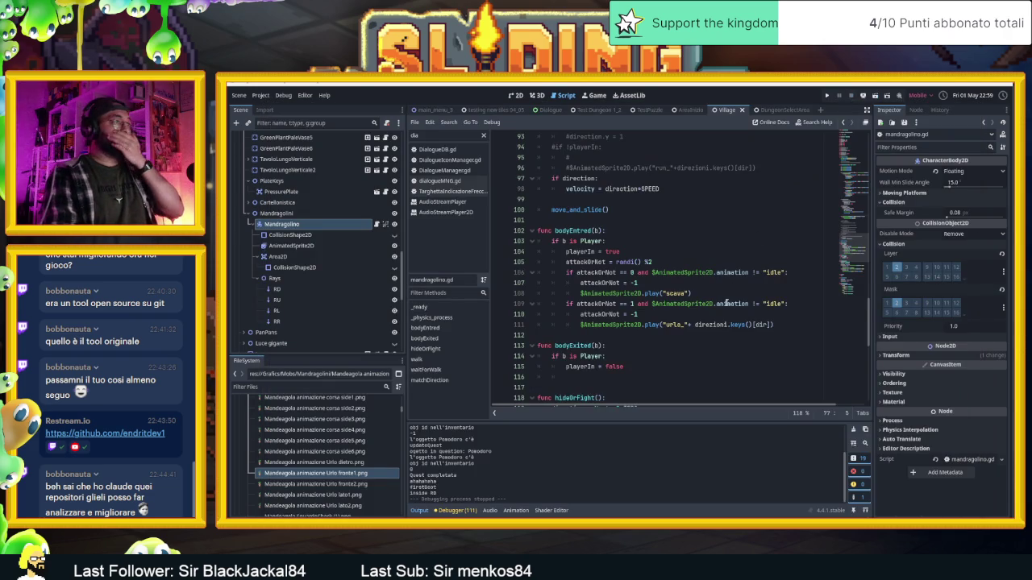
scroll(715, 314, down, 5)
scroll(714, 316, down, 1)
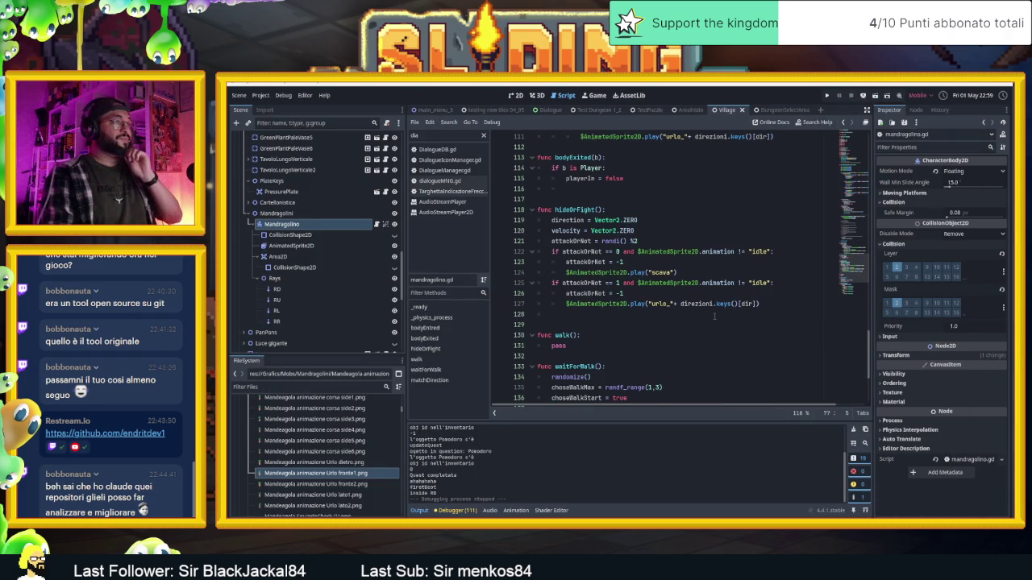
scroll(713, 321, down, 4)
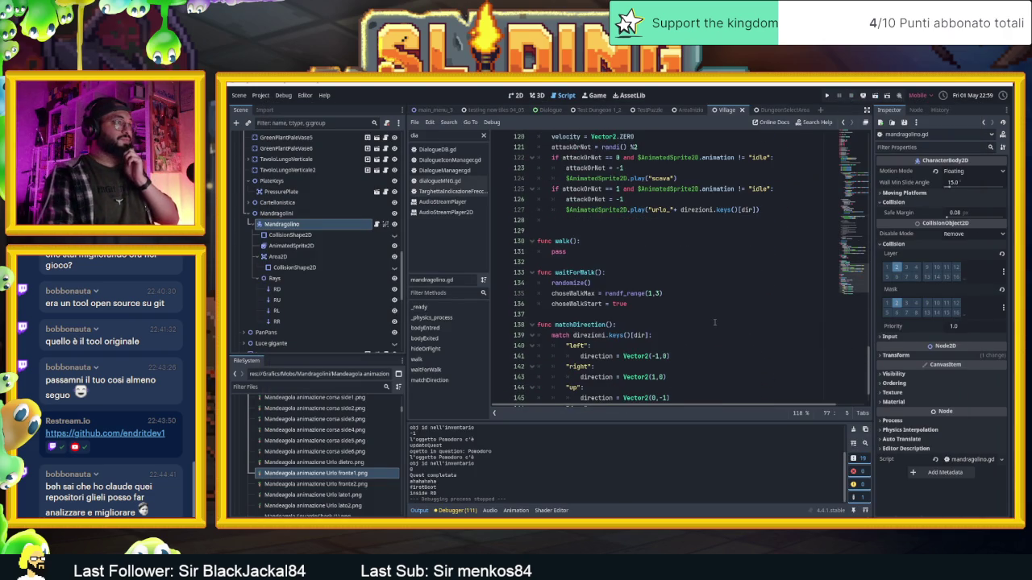
scroll(714, 322, down, 1)
scroll(714, 323, up, 3)
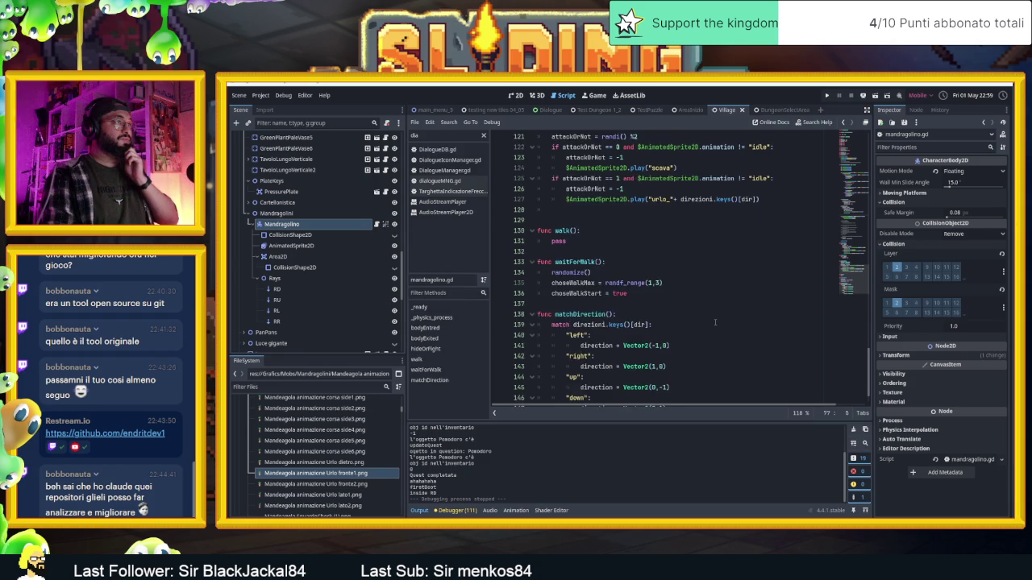
scroll(714, 323, down, 3)
scroll(714, 323, up, 4)
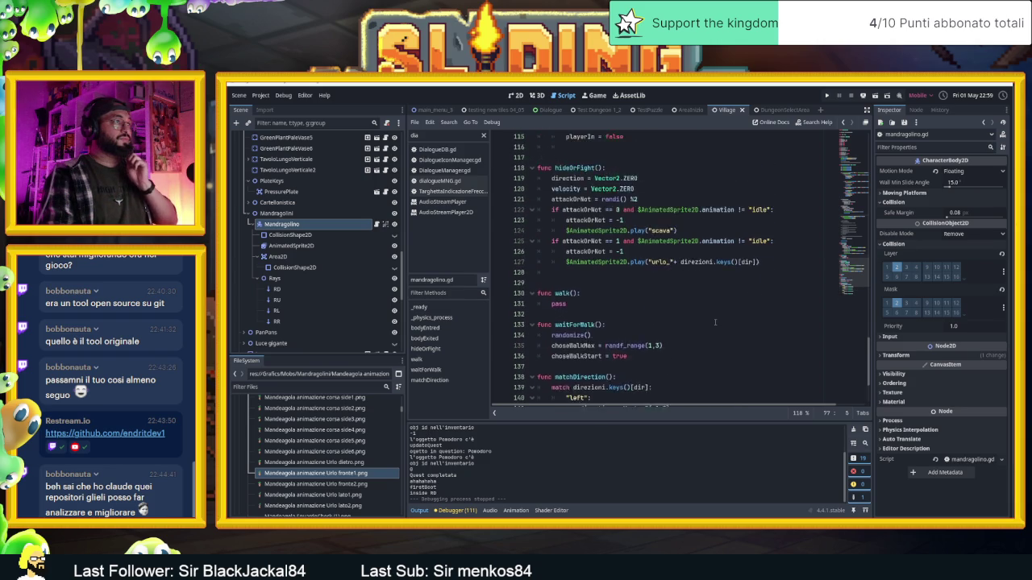
scroll(714, 322, up, 2)
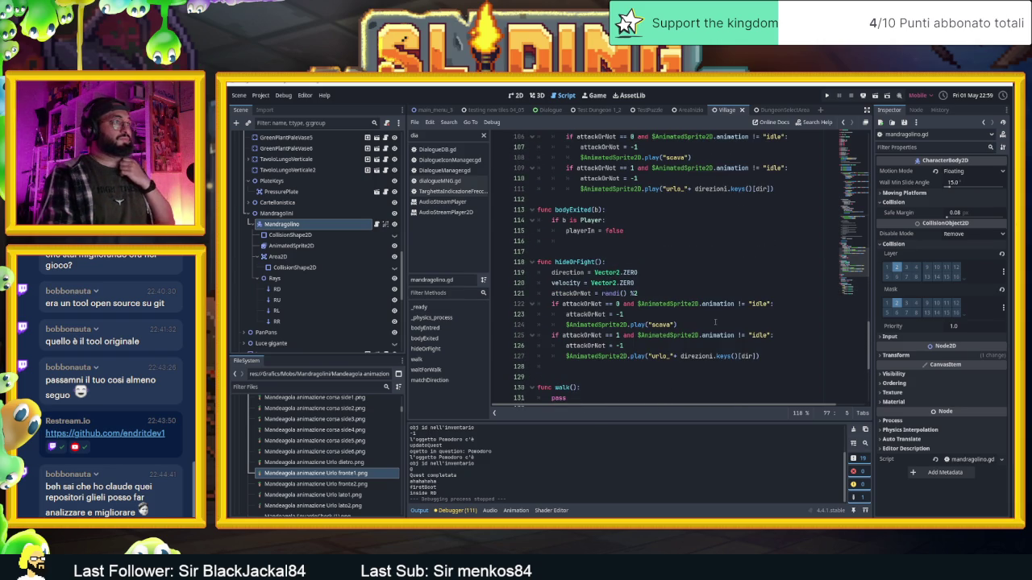
scroll(714, 322, down, 6)
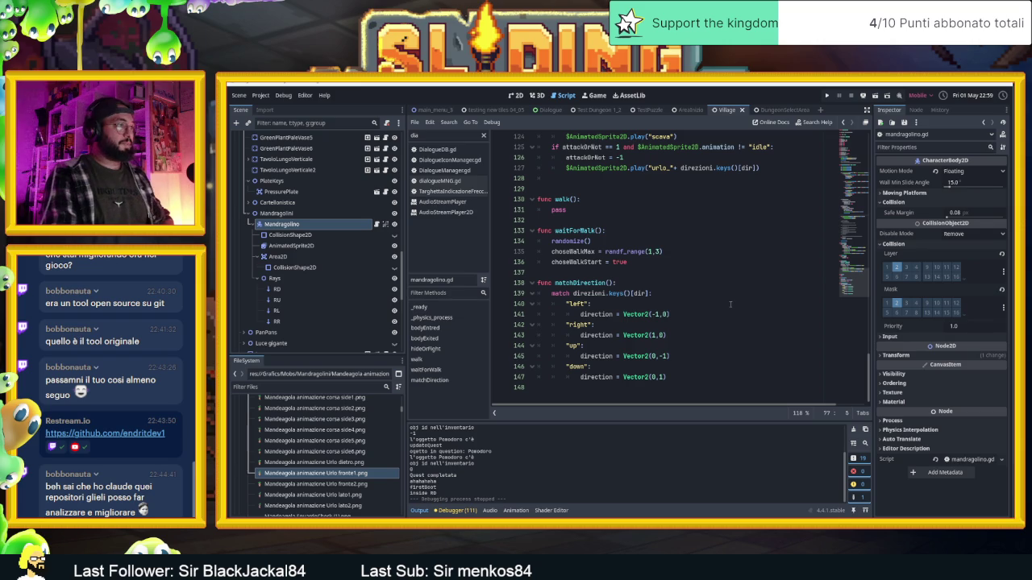
scroll(716, 310, up, 3)
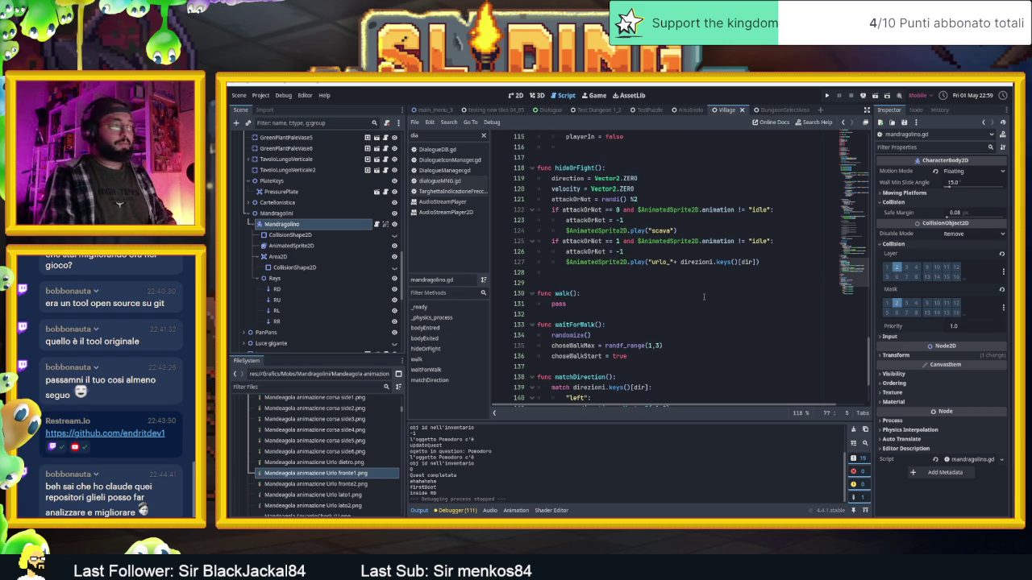
scroll(693, 291, up, 3)
scroll(702, 297, up, 1)
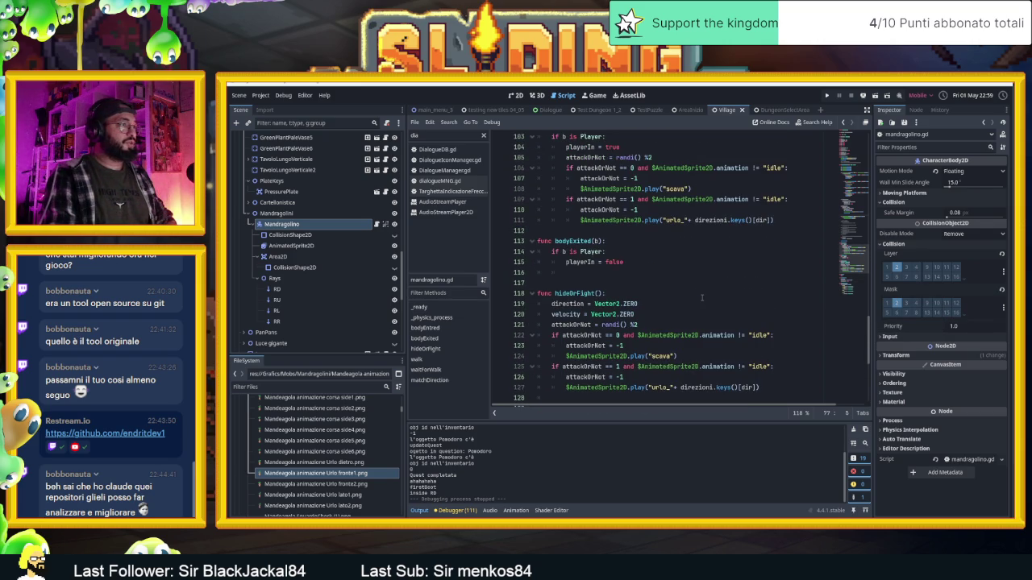
scroll(702, 298, up, 1)
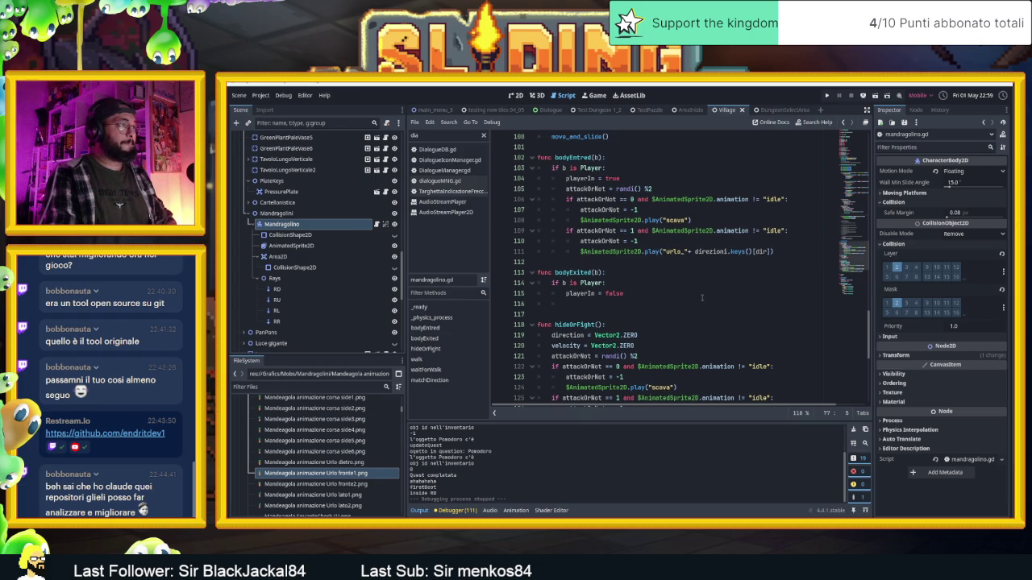
scroll(702, 297, up, 4)
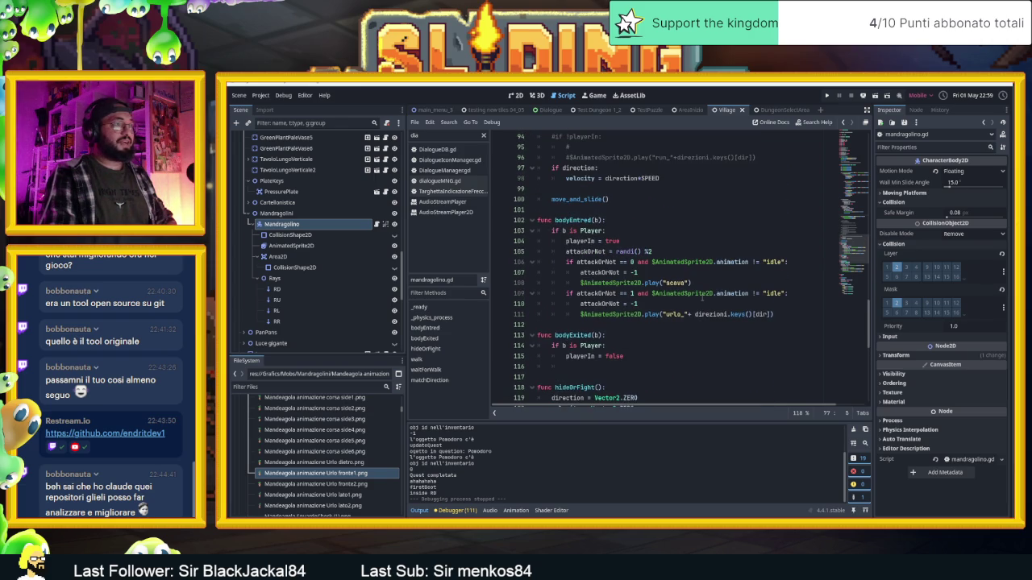
scroll(702, 298, up, 4)
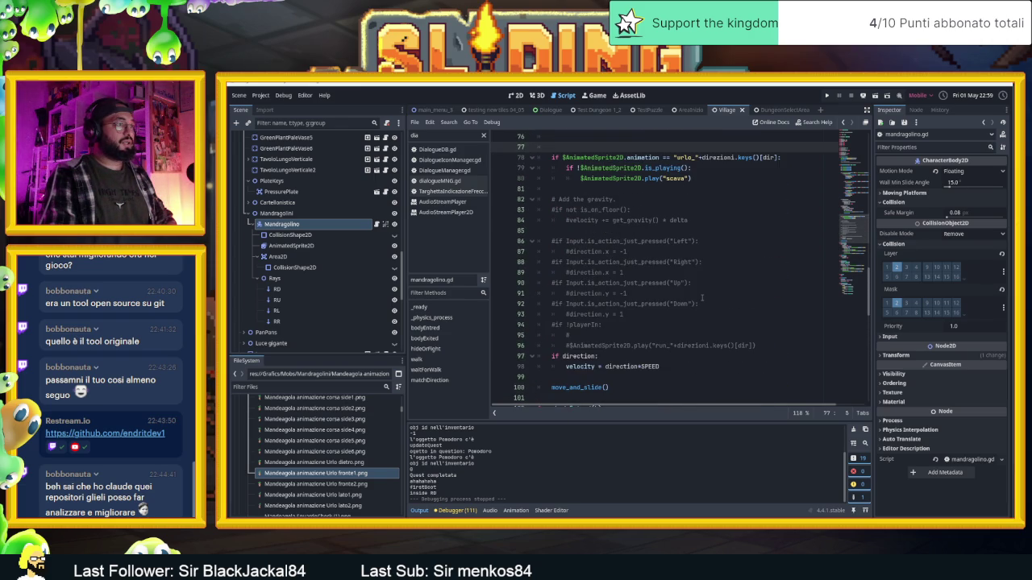
scroll(702, 297, up, 3)
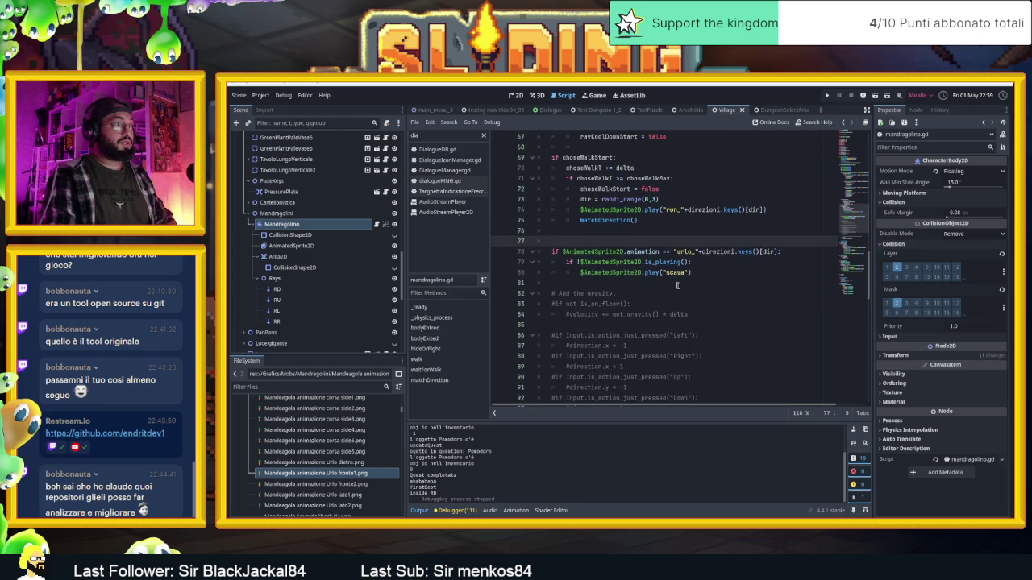
click(654, 282)
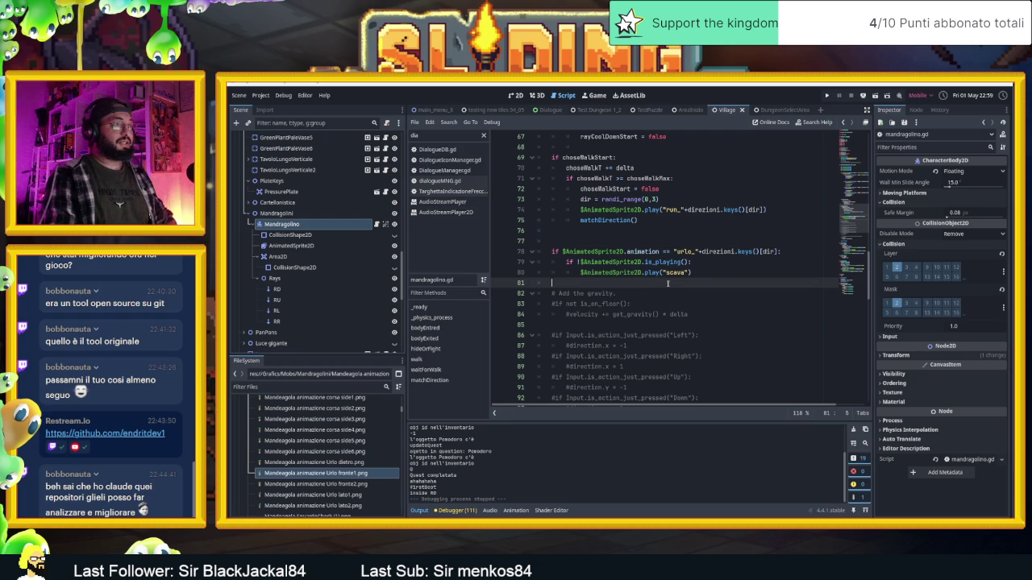
Add an indented waitForWalk() call on line 81 after playing 'scava', save mandragolino.gd, and run the game
key(Tab)
key(Tab)
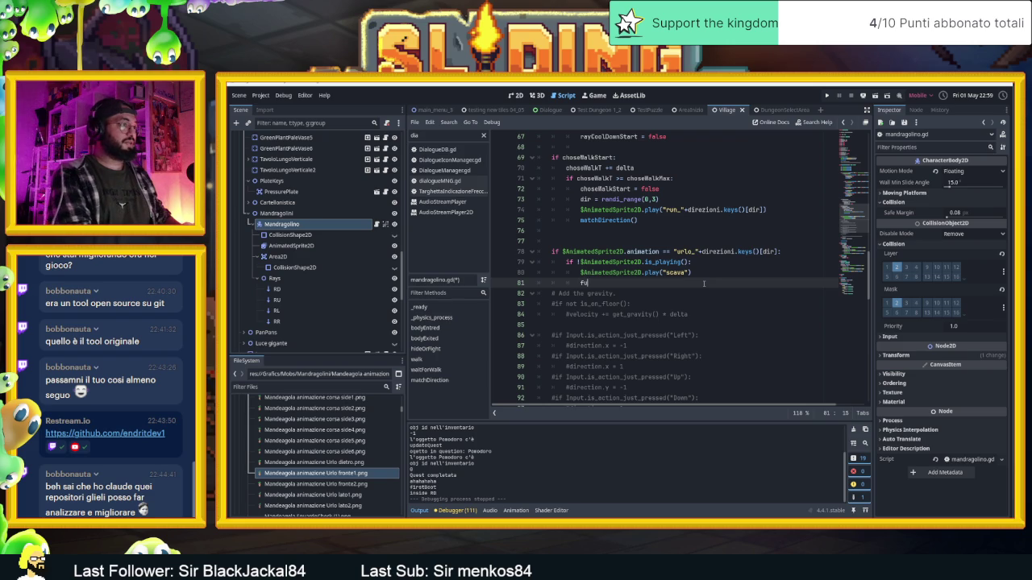
key(BackSpace)
key(BackSpace)
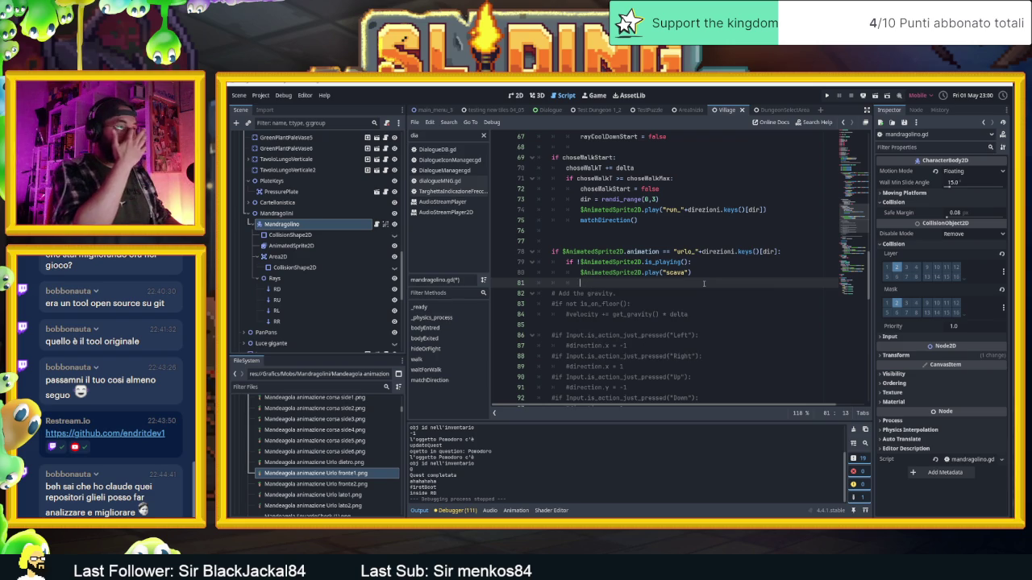
text(maitForWalk()
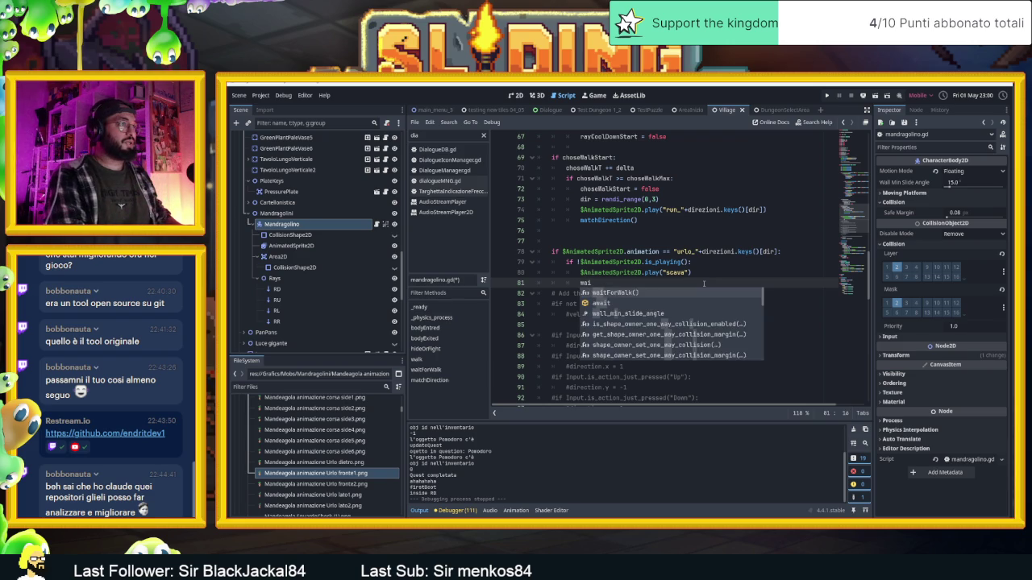
key(Return)
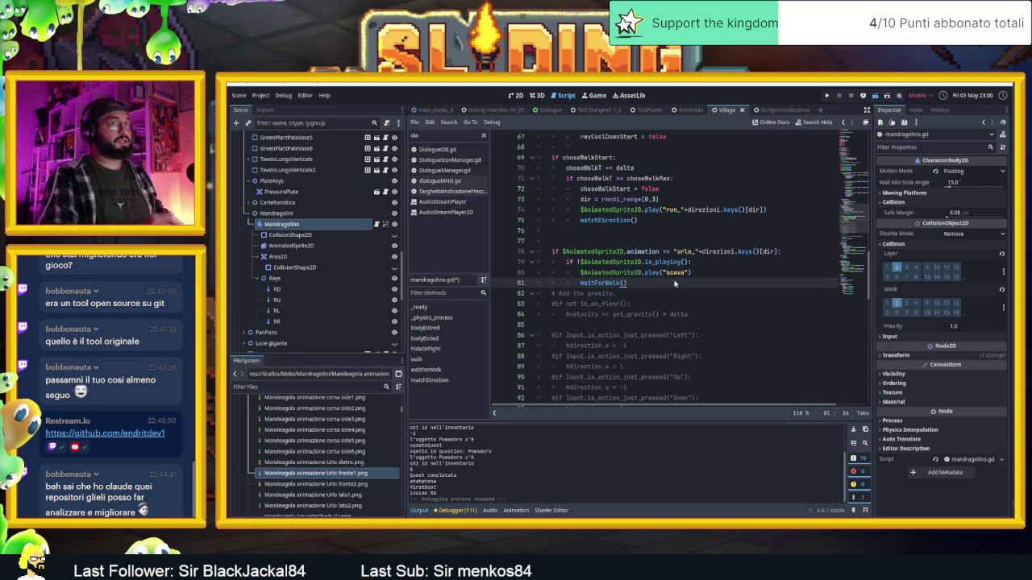
key(ctrl+s)
key(F5)
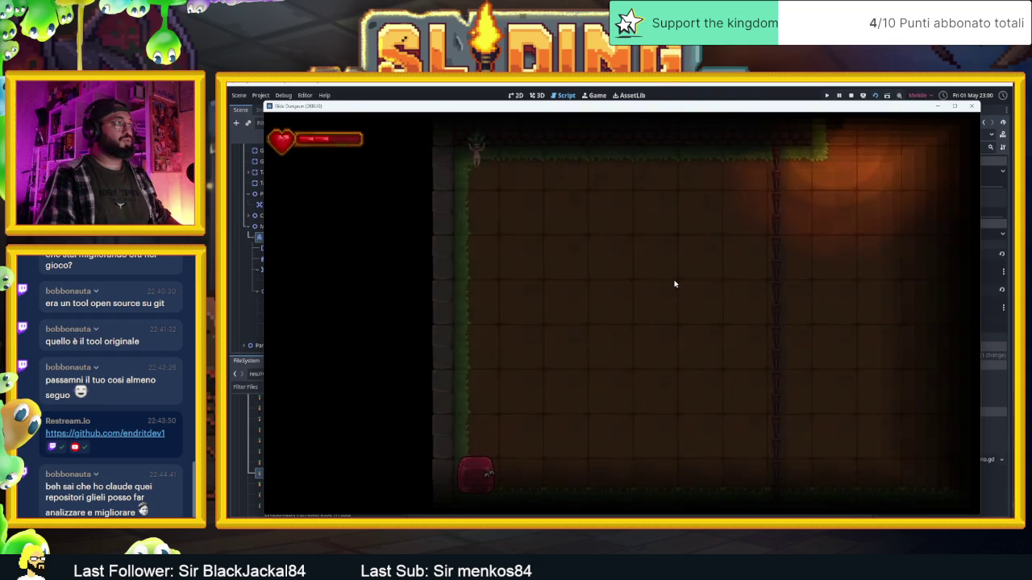
Move the player right in the test run, then stop the game
key(Right)
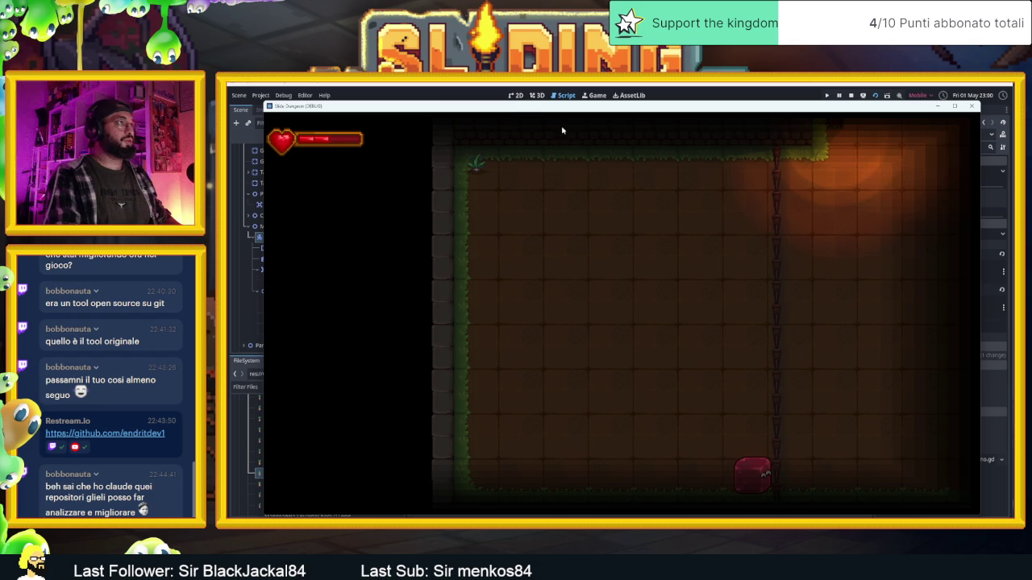
click(850, 95)
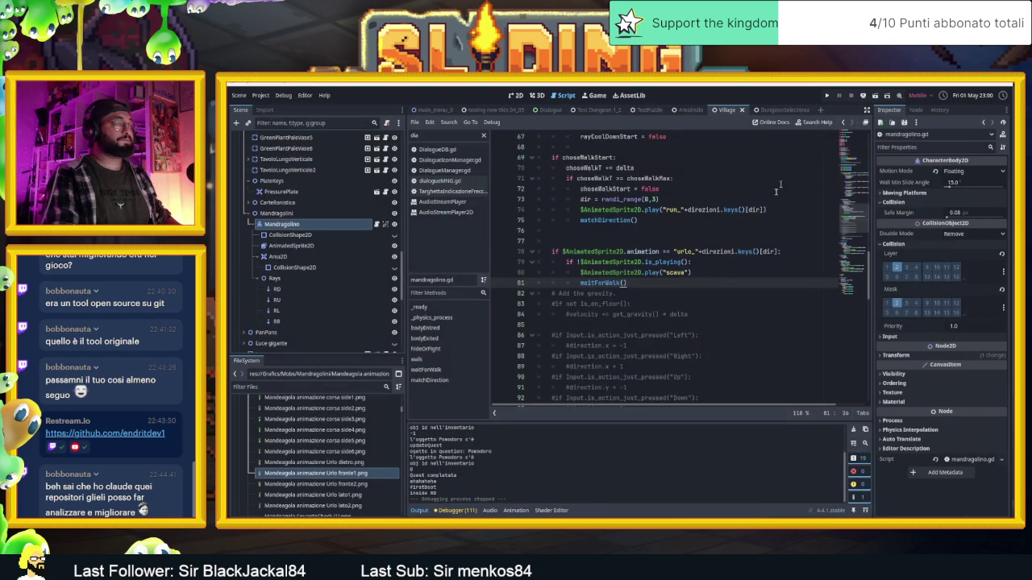
Insert waitForWalk() below line 124's 'scava' animation in hideOrFight and run the game
scroll(697, 325, down, 3)
scroll(697, 325, down, 5)
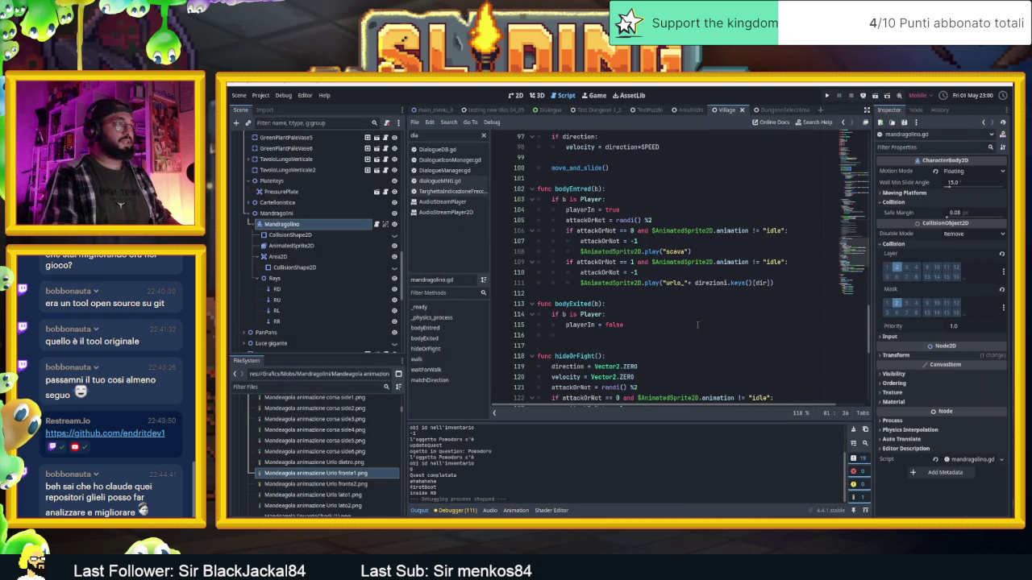
scroll(697, 325, down, 3)
scroll(697, 325, down, 1)
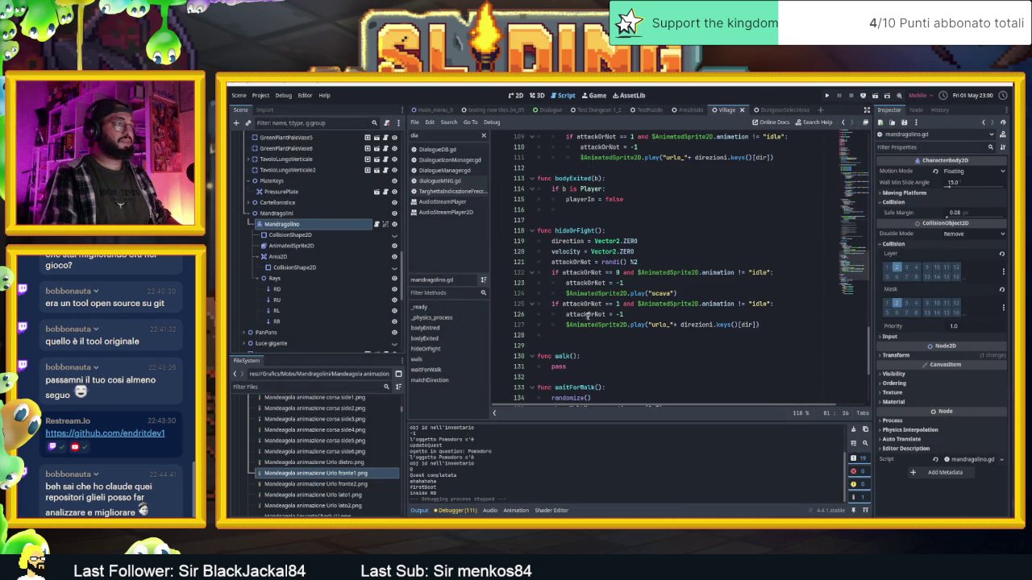
click(701, 293)
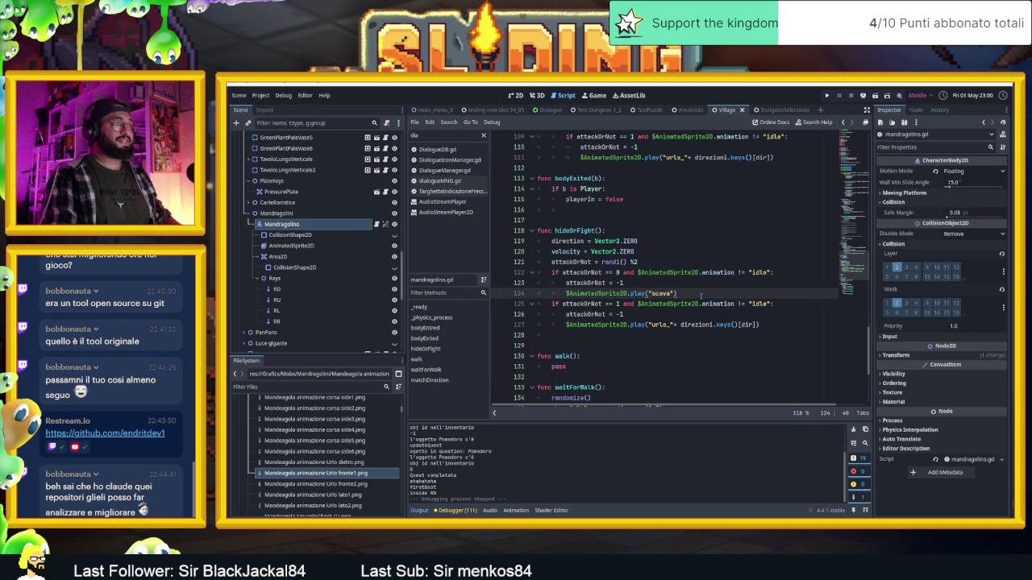
key(Return)
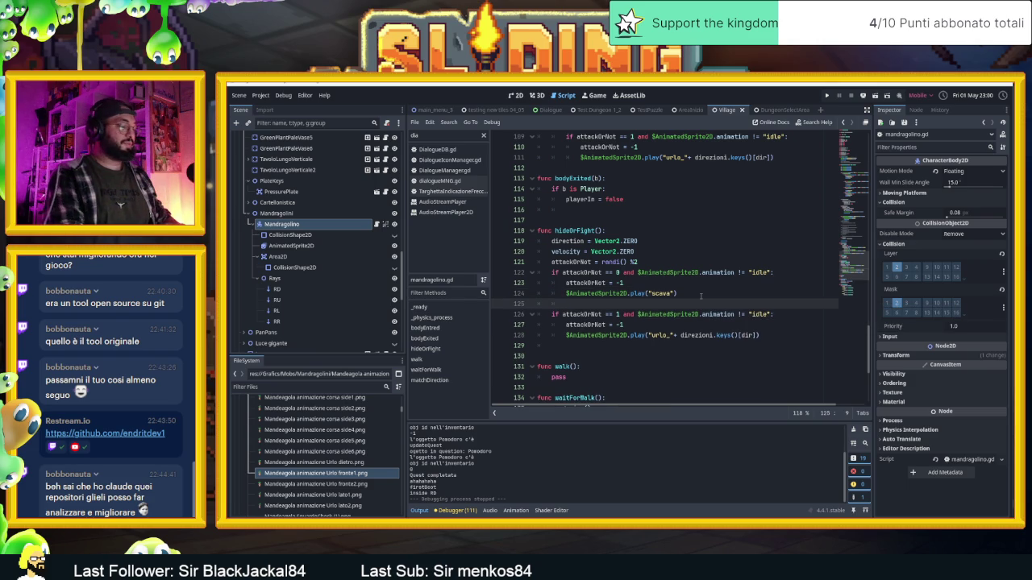
text(wait)
key(Return)
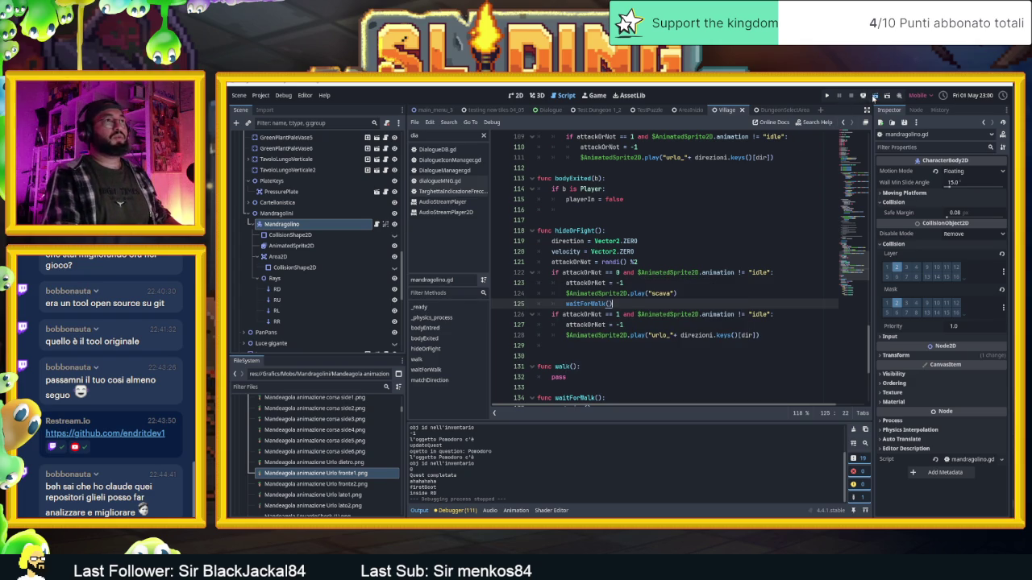
key(F5)
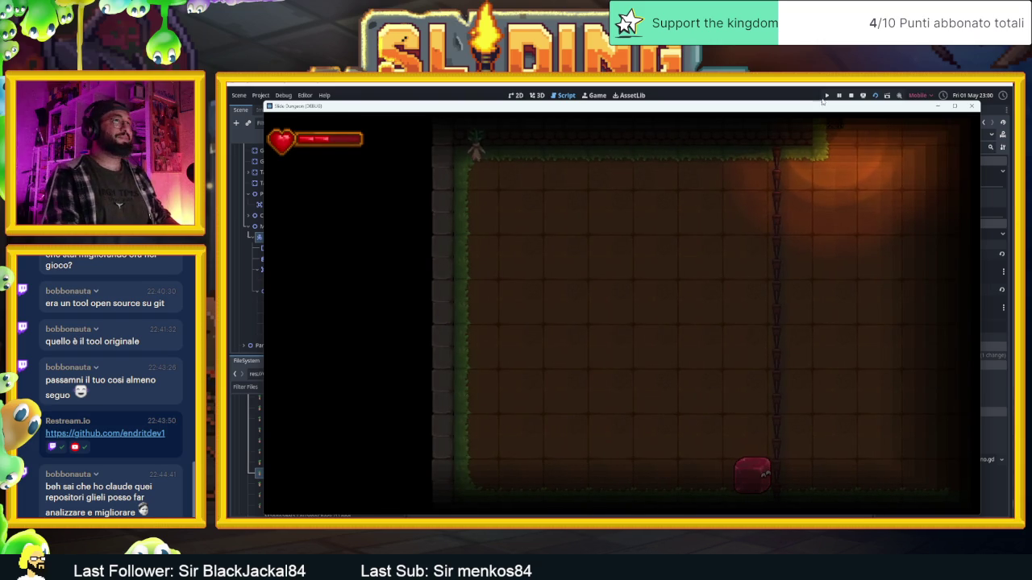
Run the game twice, closing the first run and stopping the second after moving right
key(F5)
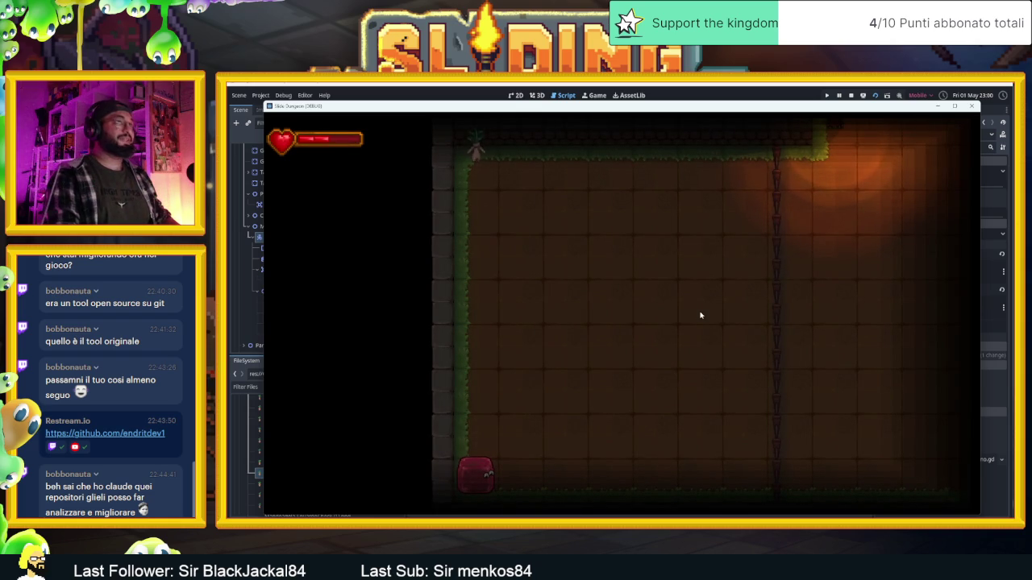
click(973, 107)
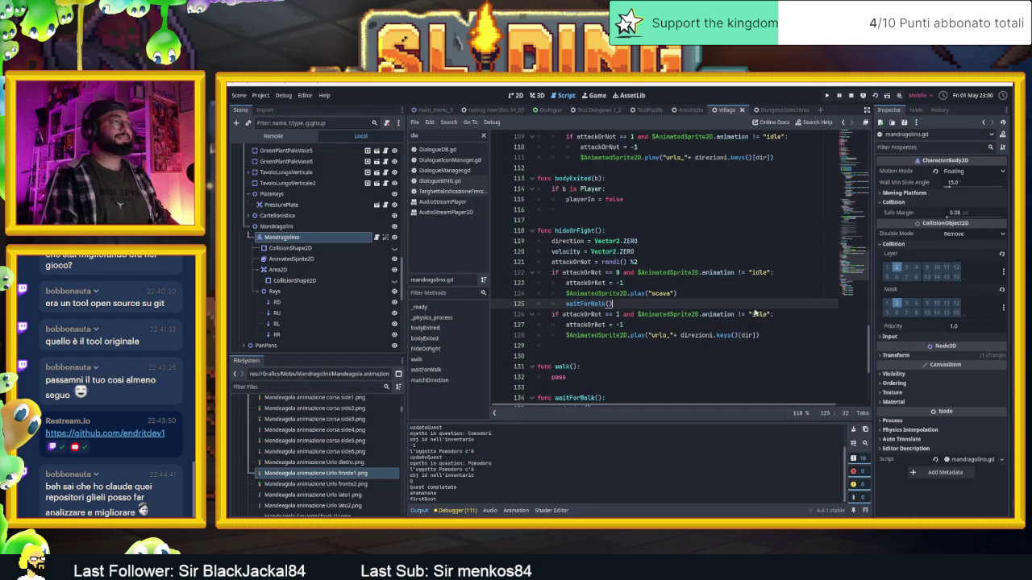
key(F5)
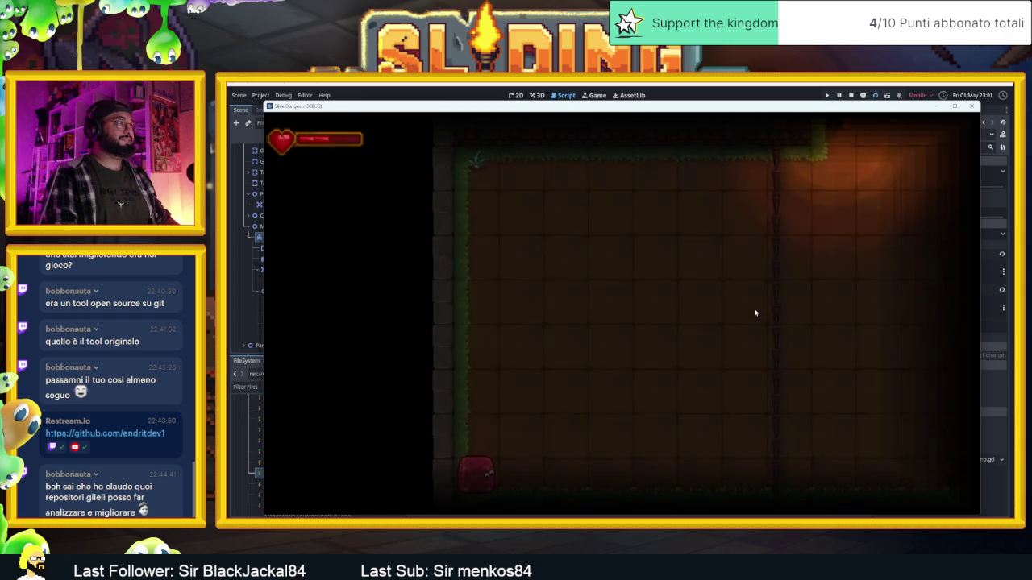
key(Right)
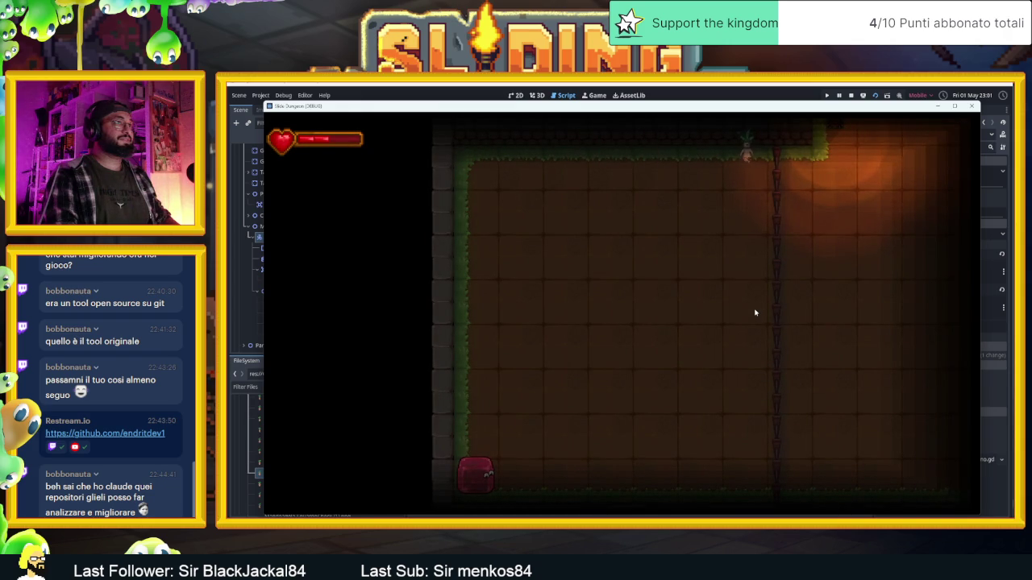
key(F8)
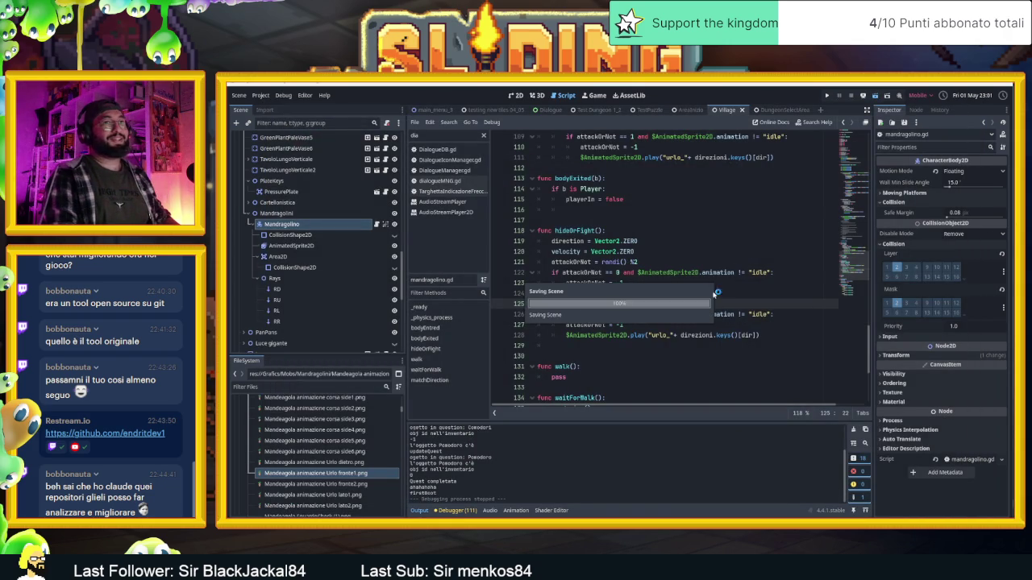
Run and stop once more, save the scene, move the player right, and stop the game
key(F5)
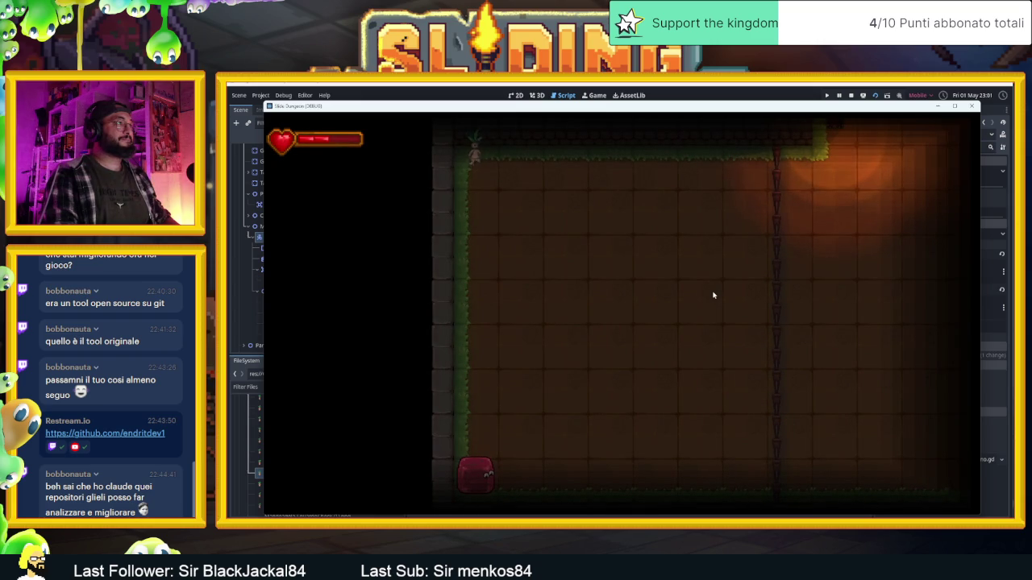
click(971, 106)
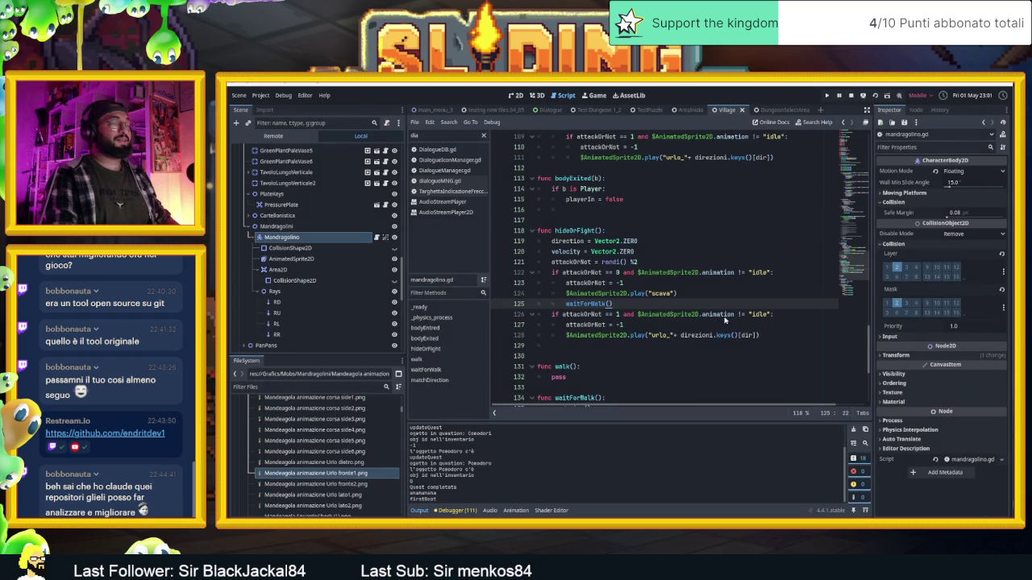
key(ctrl+s)
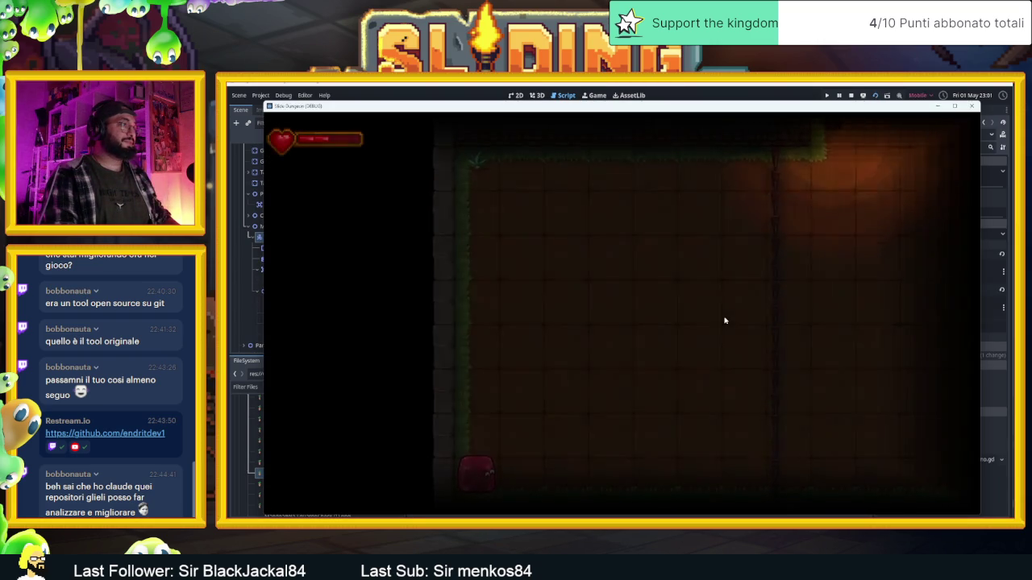
key(Right)
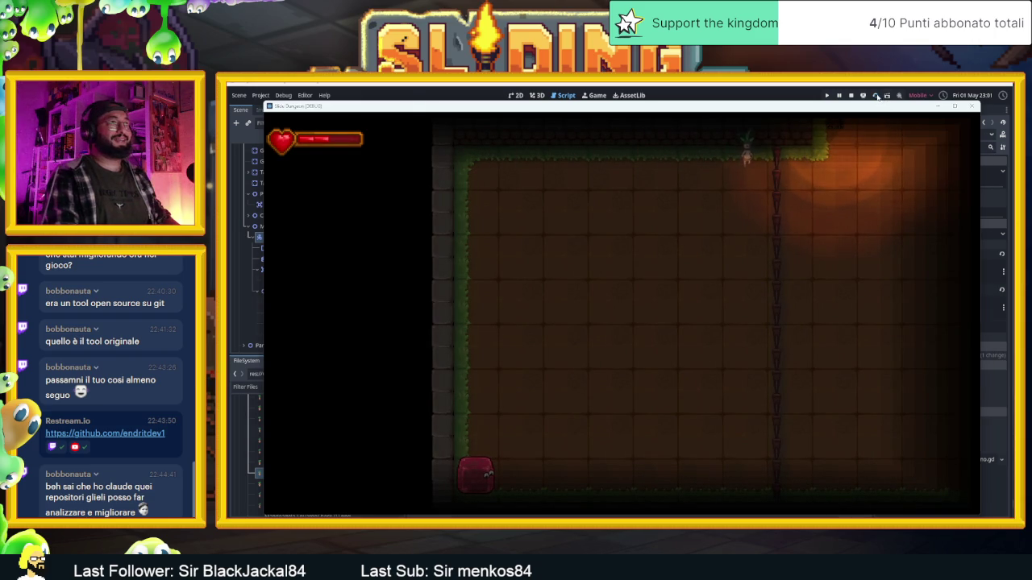
click(850, 95)
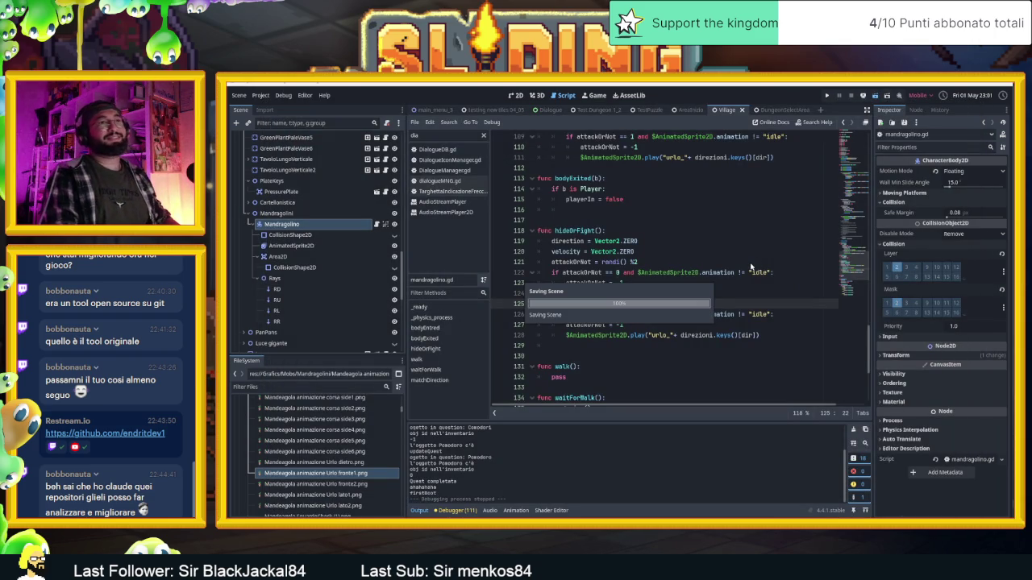
key(F5)
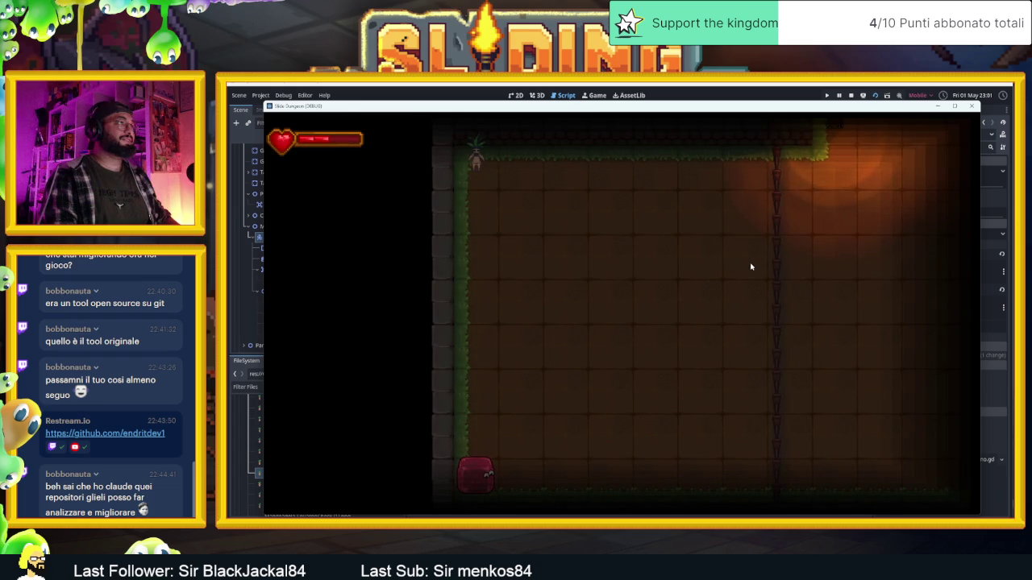
key(Down)
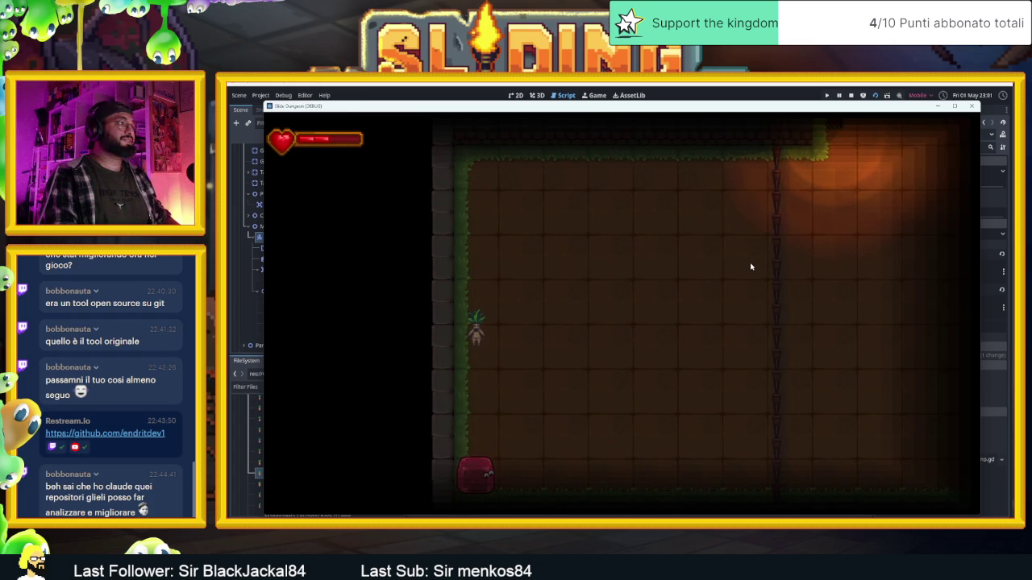
key(Down)
key(Up)
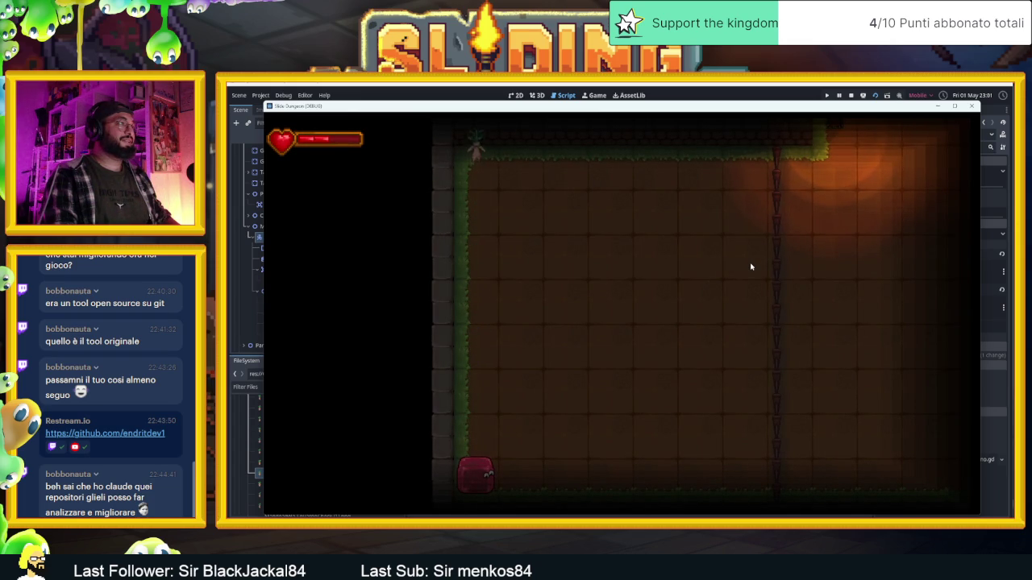
click(881, 97)
key(ctrl+s)
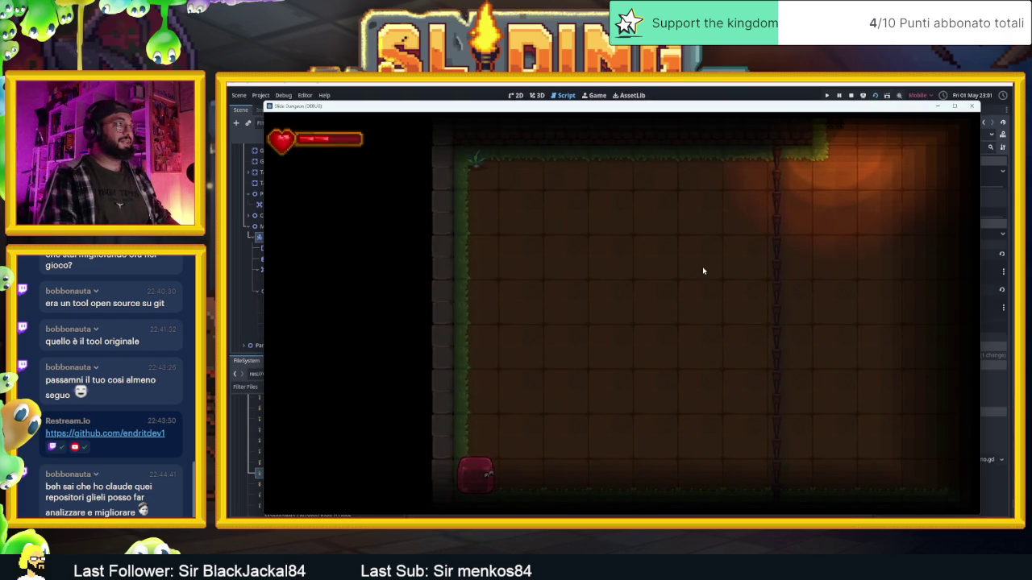
click(877, 97)
key(ctrl+s)
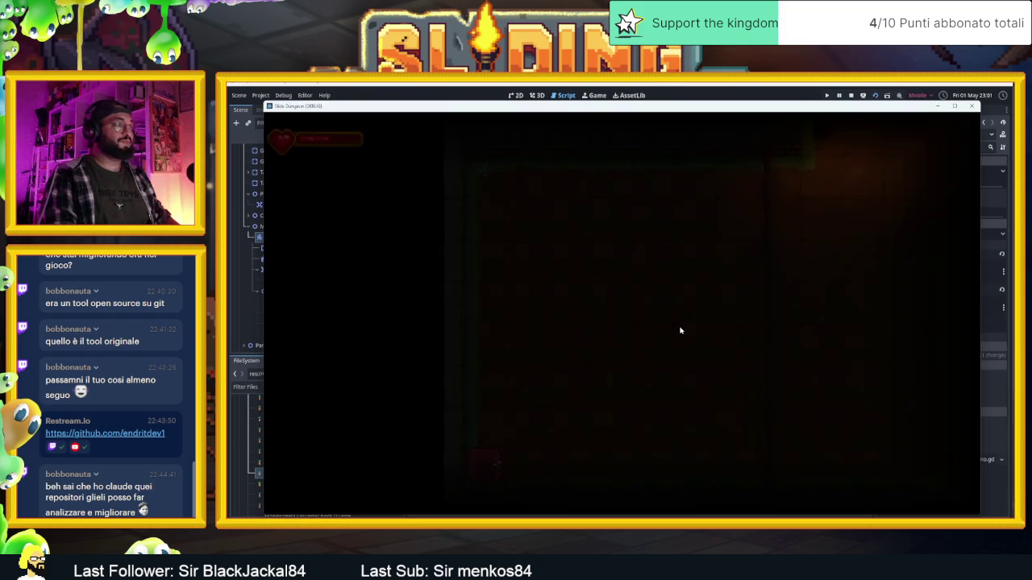
click(877, 100)
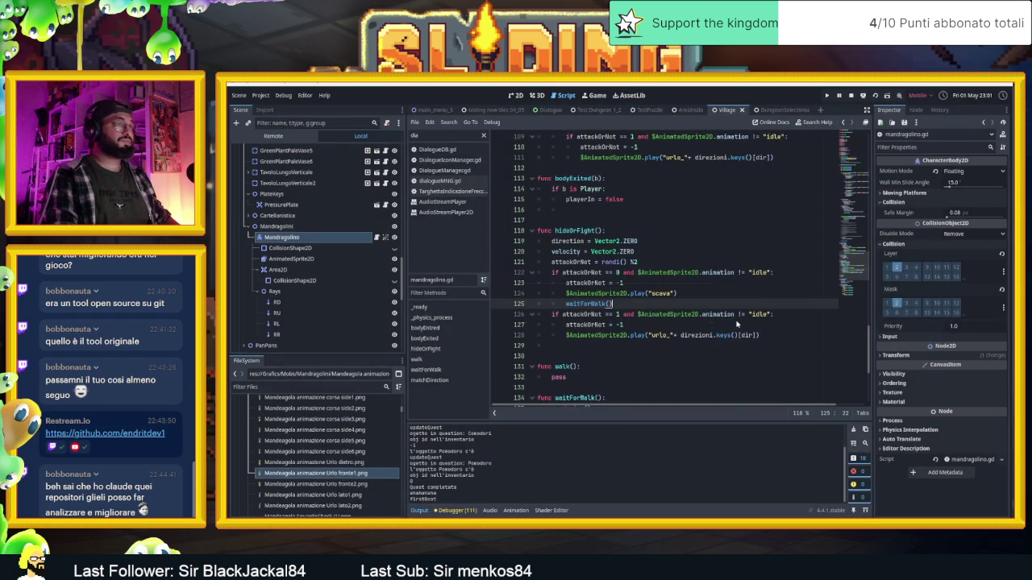
key(F6)
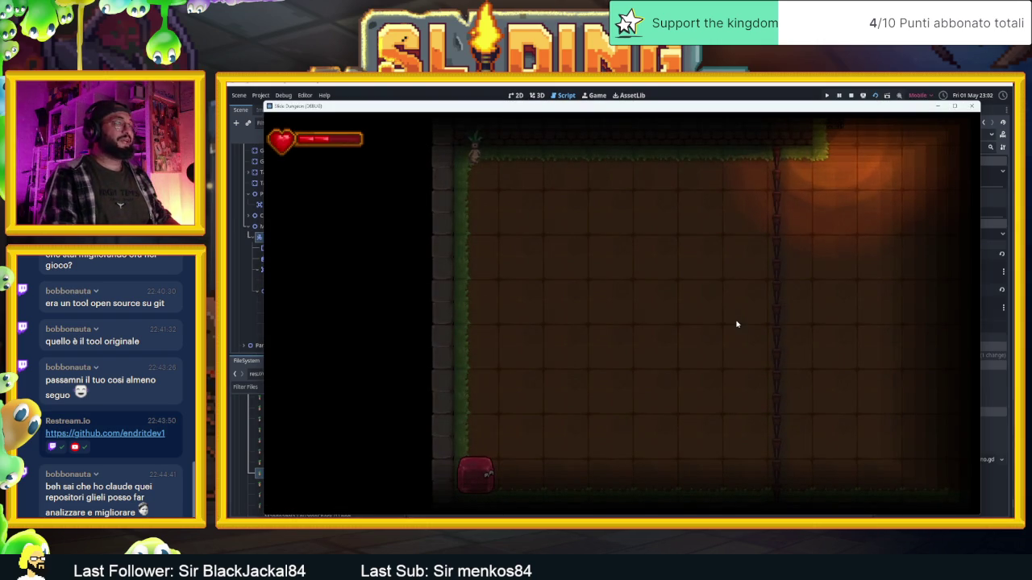
click(852, 95)
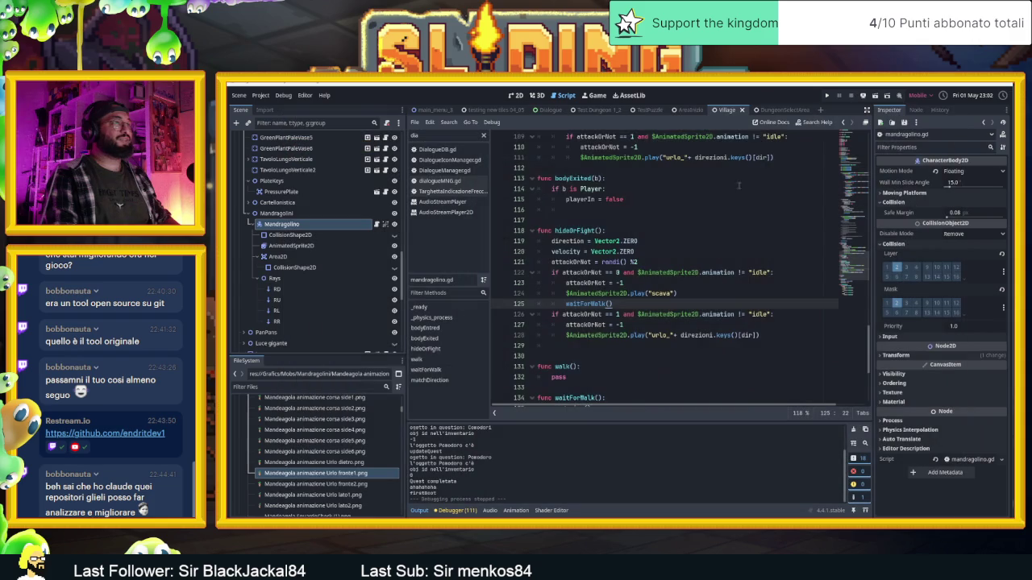
Go to the randf_range line in waitForWalk, undoing a stray edit to restore the waitForWalk() call
scroll(714, 253, up, 10)
scroll(715, 254, down, 11)
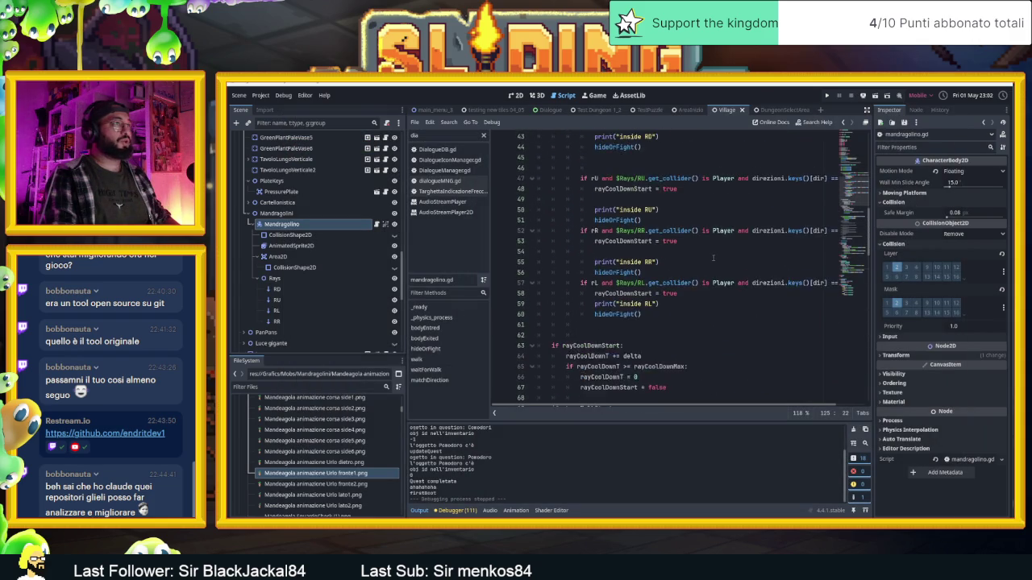
scroll(713, 286, down, 10)
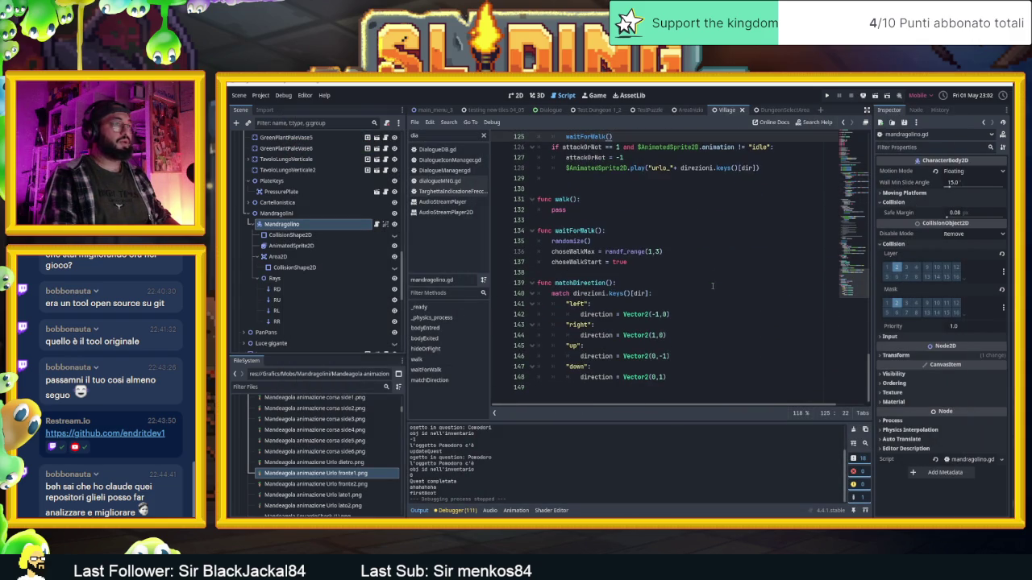
click(651, 251)
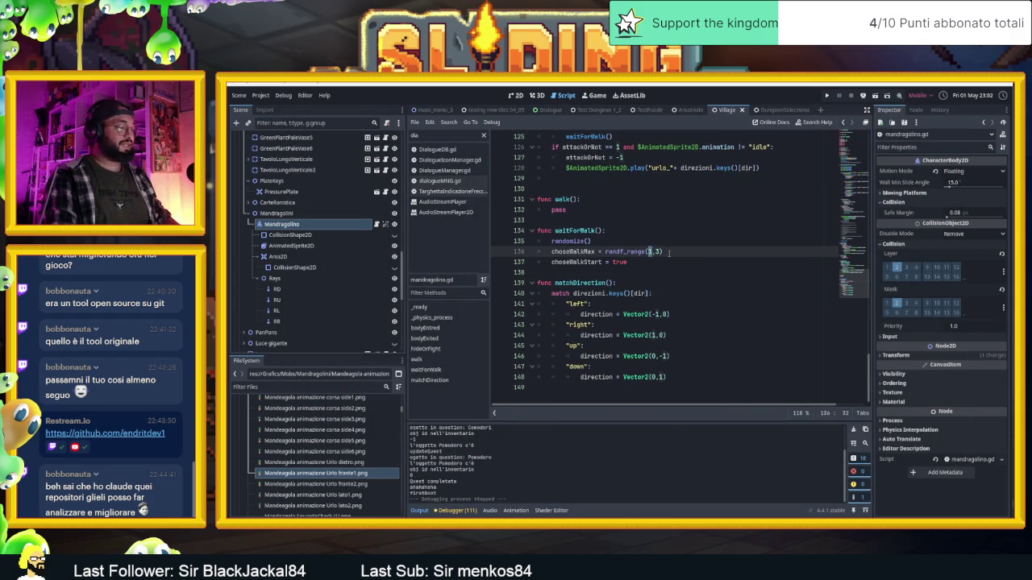
text(2)
click(658, 251)
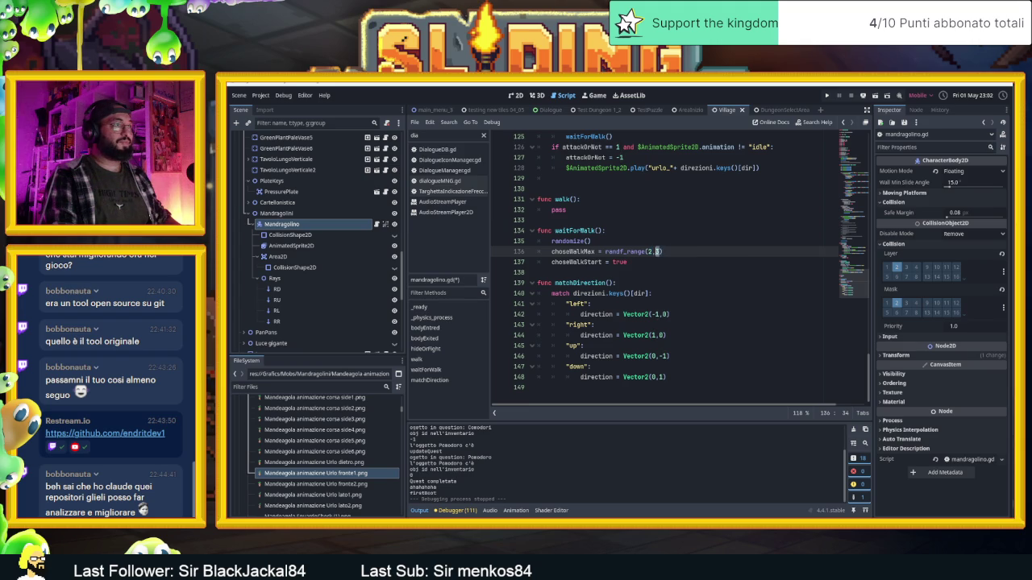
text(4)
click(684, 255)
key(Return)
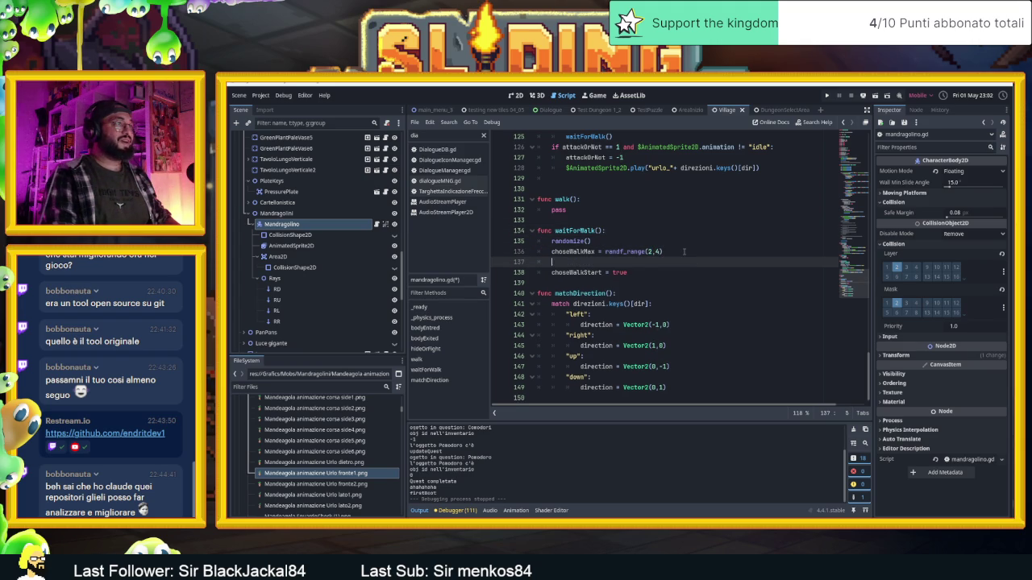
text(ch)
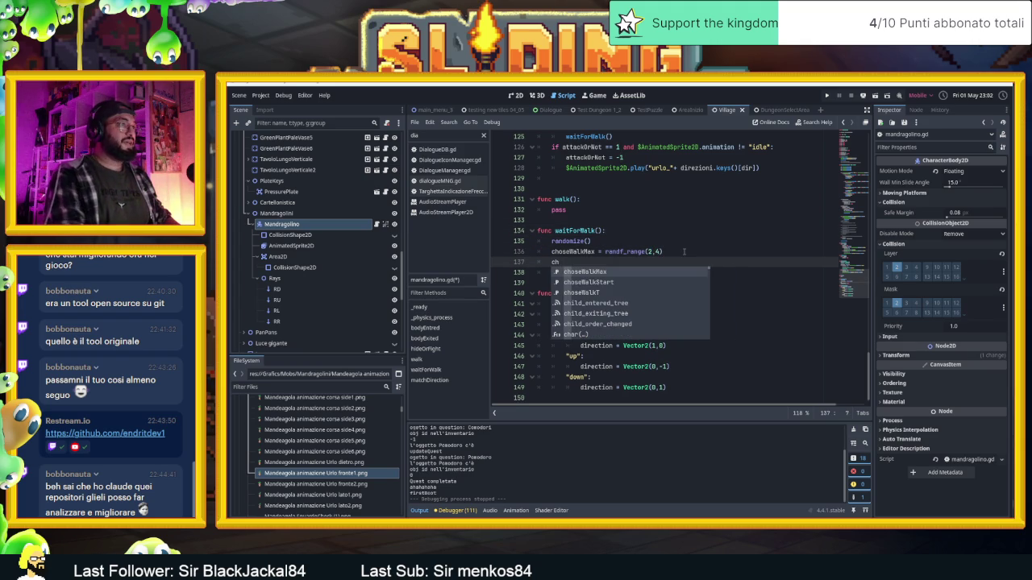
key(ctrl+z)
key(ctrl+z)
key(ctrl+z)
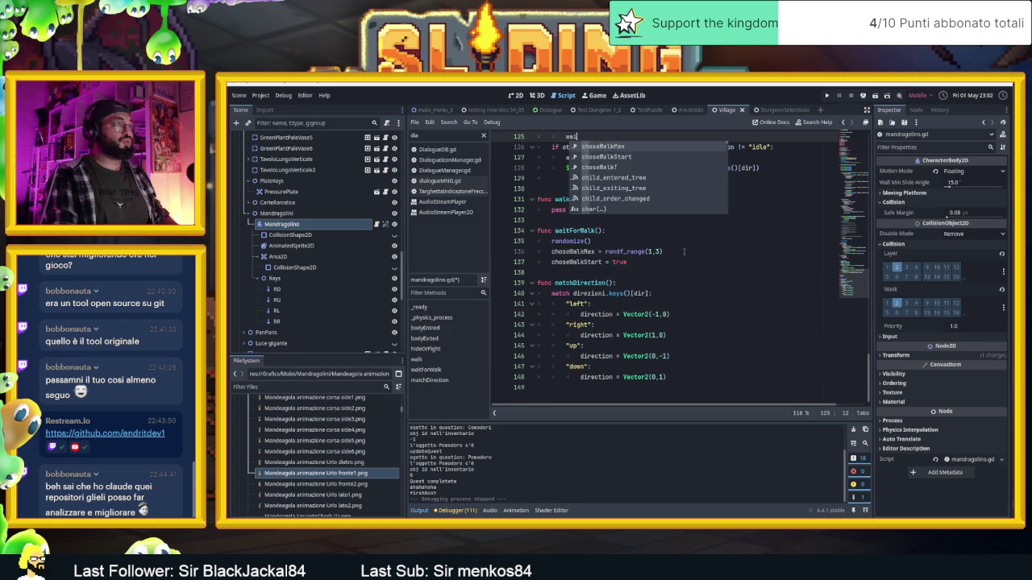
key(ctrl+z)
key(ctrl+z)
key(ctrl+z)
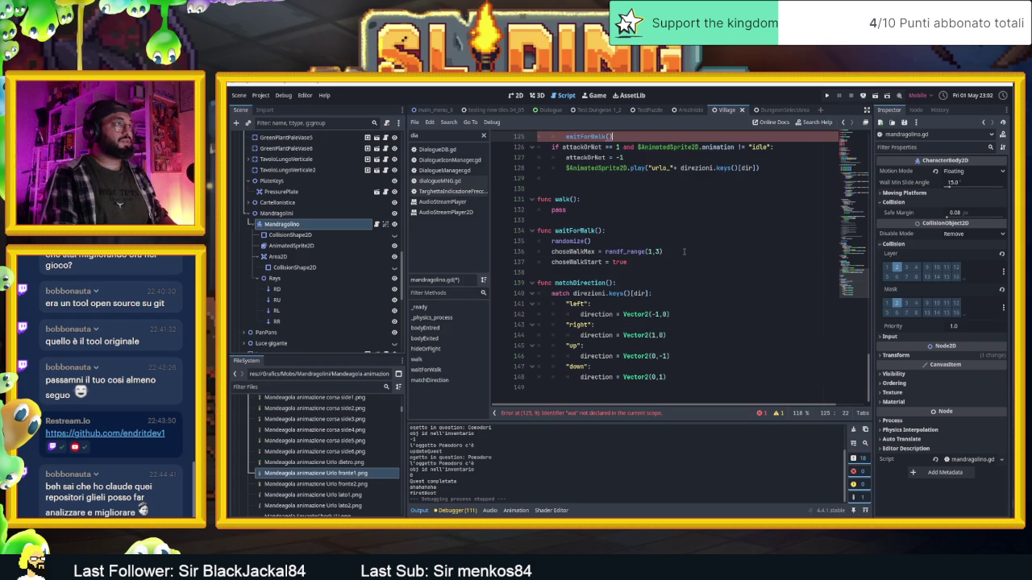
Add 'choseWalkT = 0' below the randf_range line via autocomplete and launch the game
key(Return)
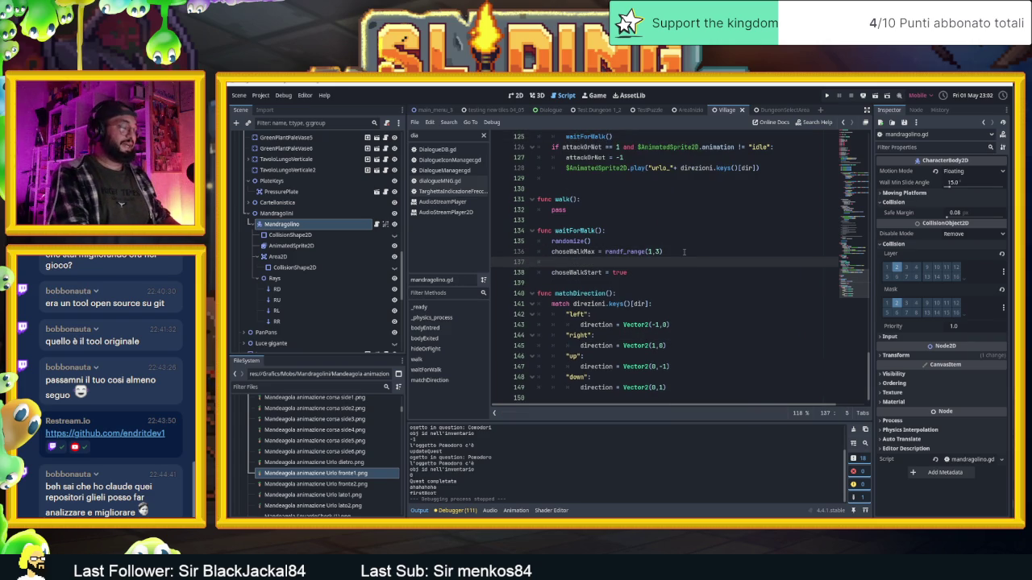
text(cho)
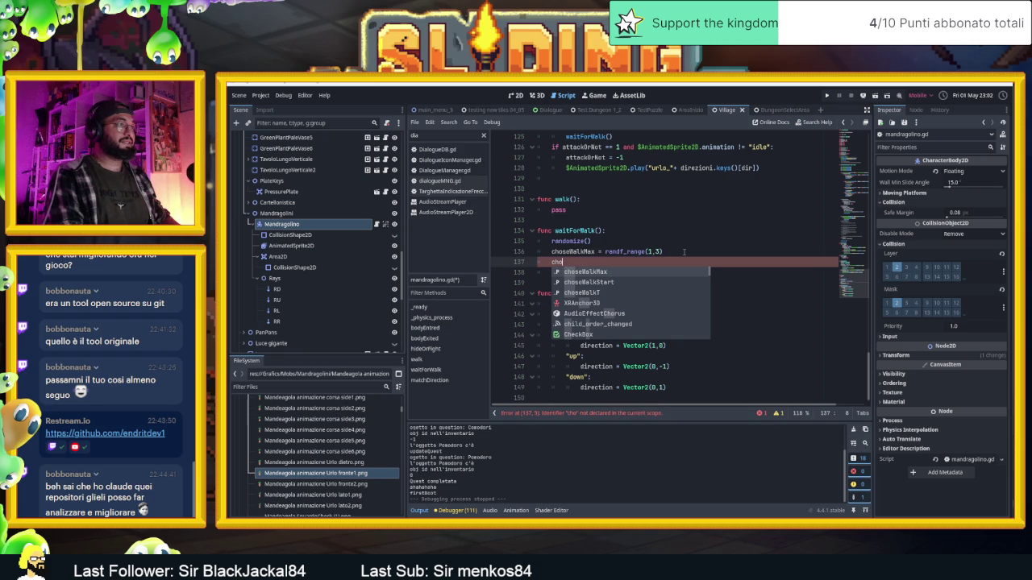
key(Down)
key(Down)
key(Return)
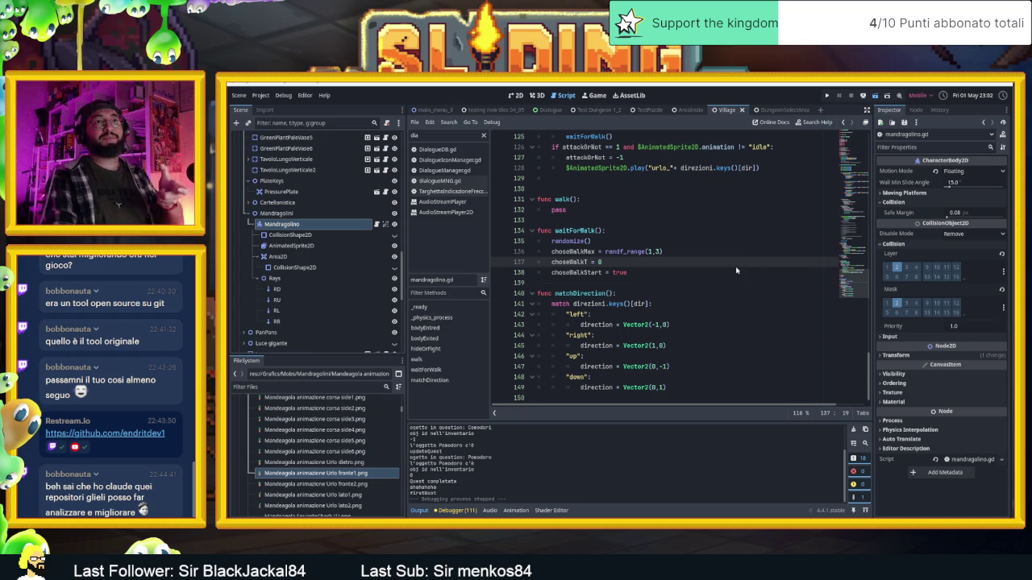
key(F5)
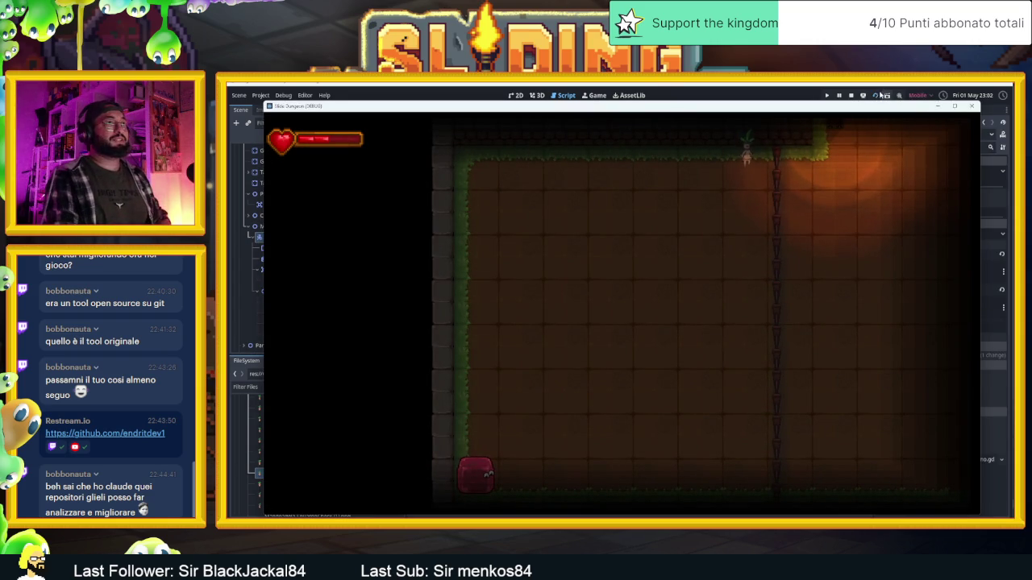
click(884, 94)
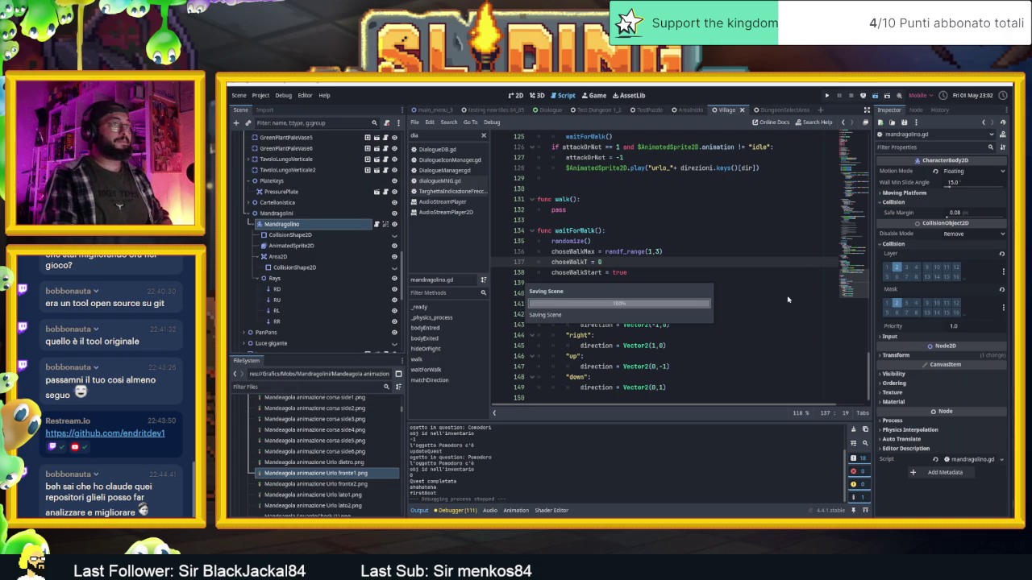
key(F5)
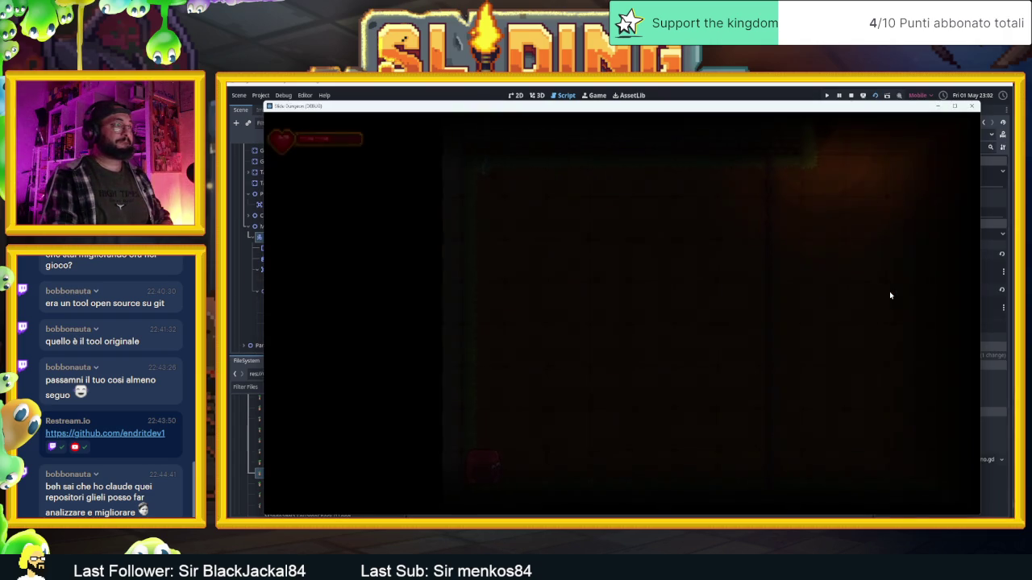
click(873, 95)
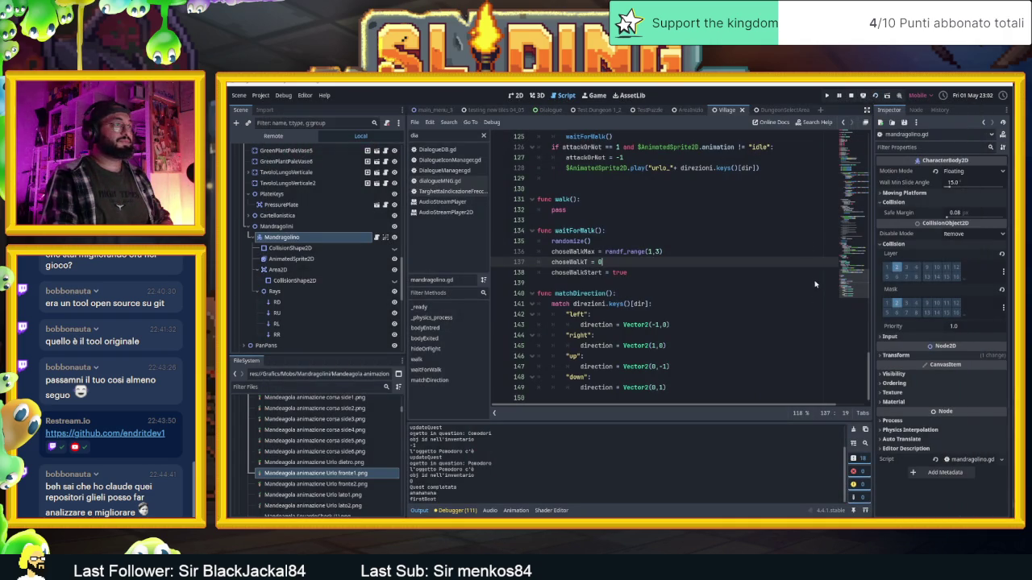
key(F5)
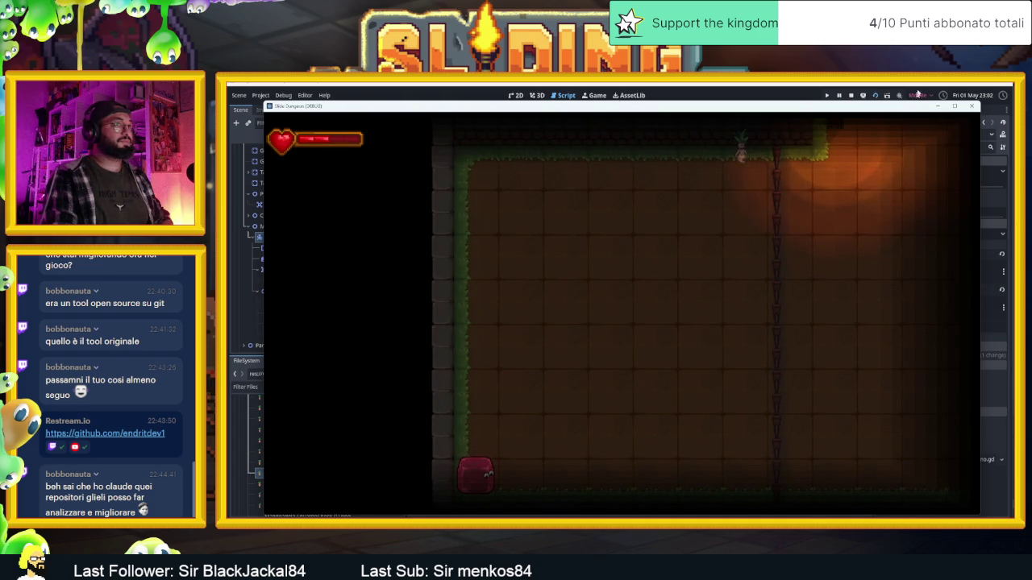
click(863, 95)
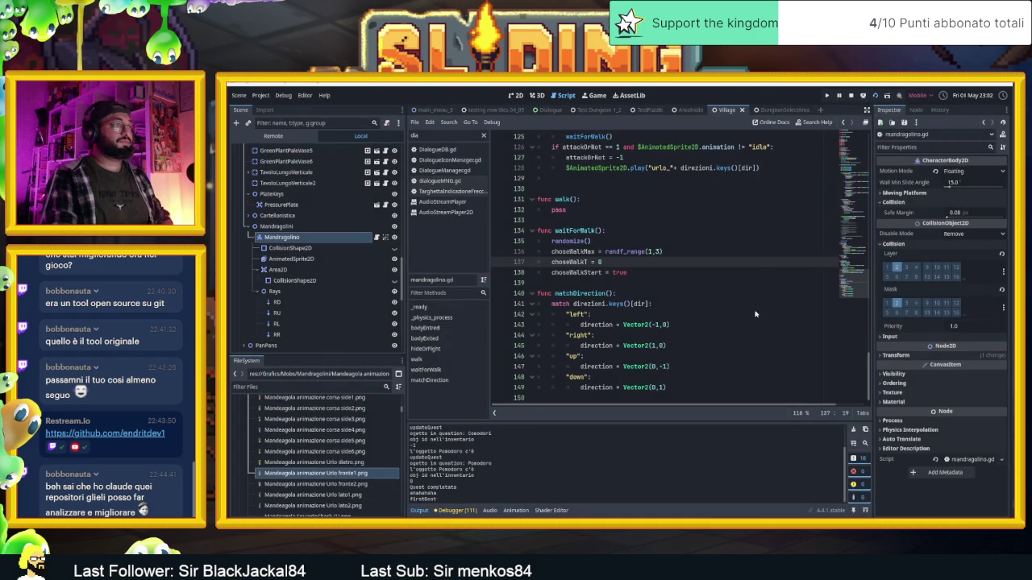
key(ctrl+s)
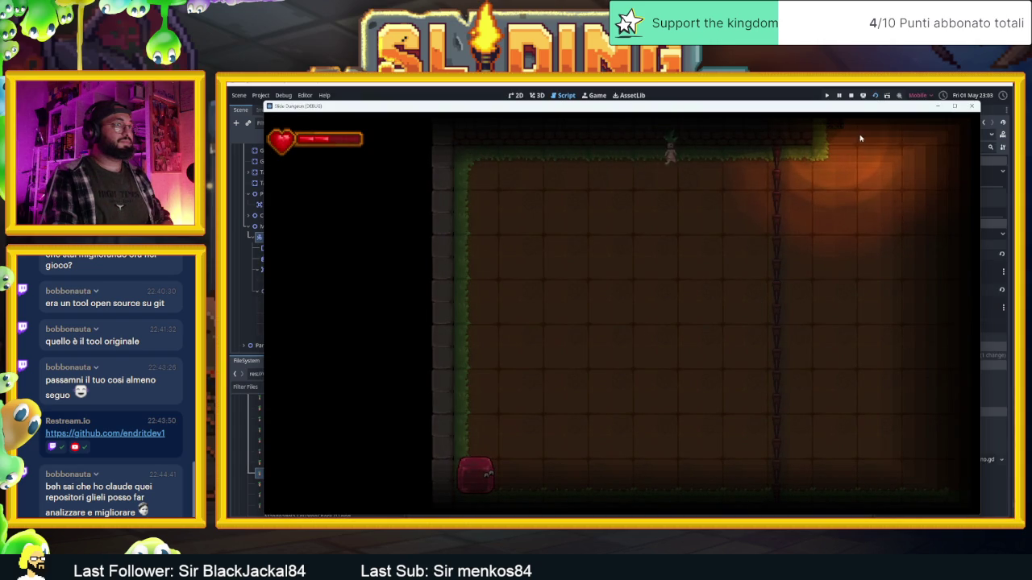
click(887, 95)
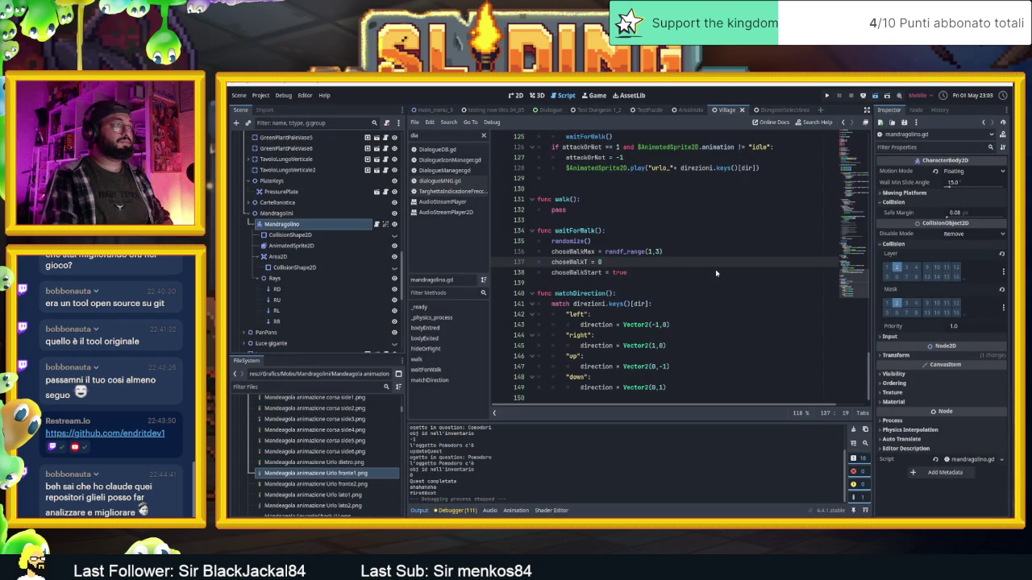
key(ctrl+s)
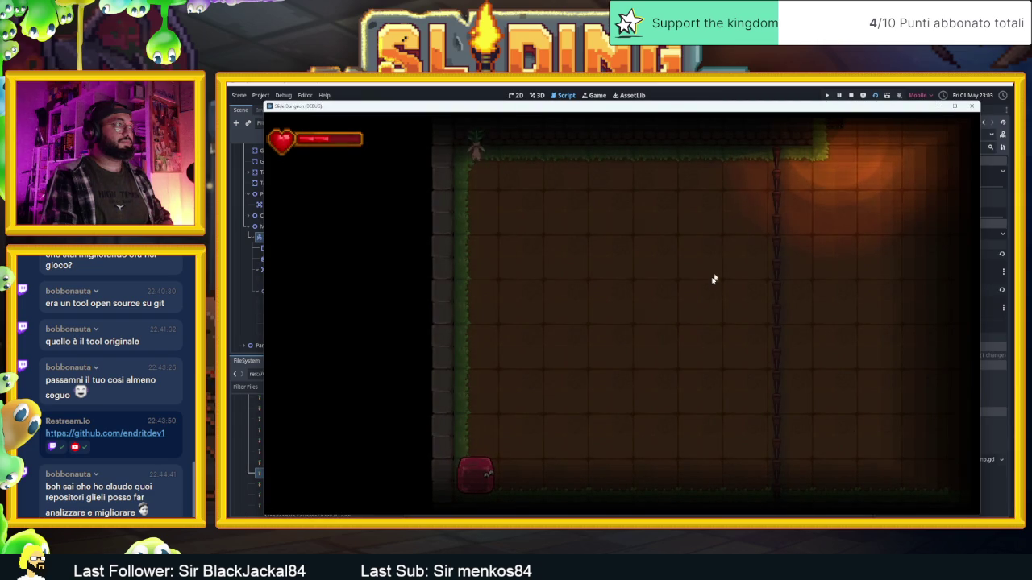
click(850, 96)
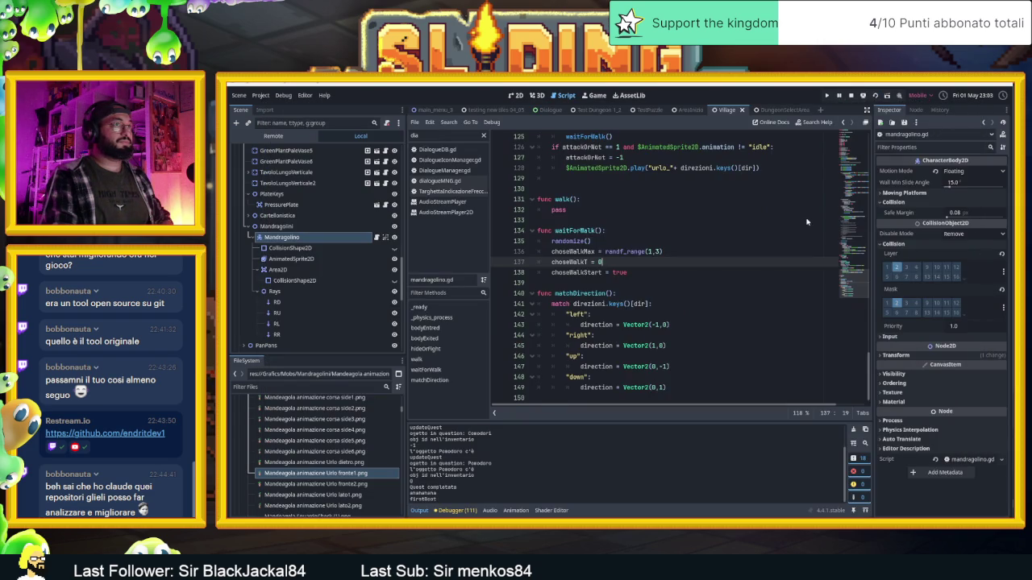
key(F5)
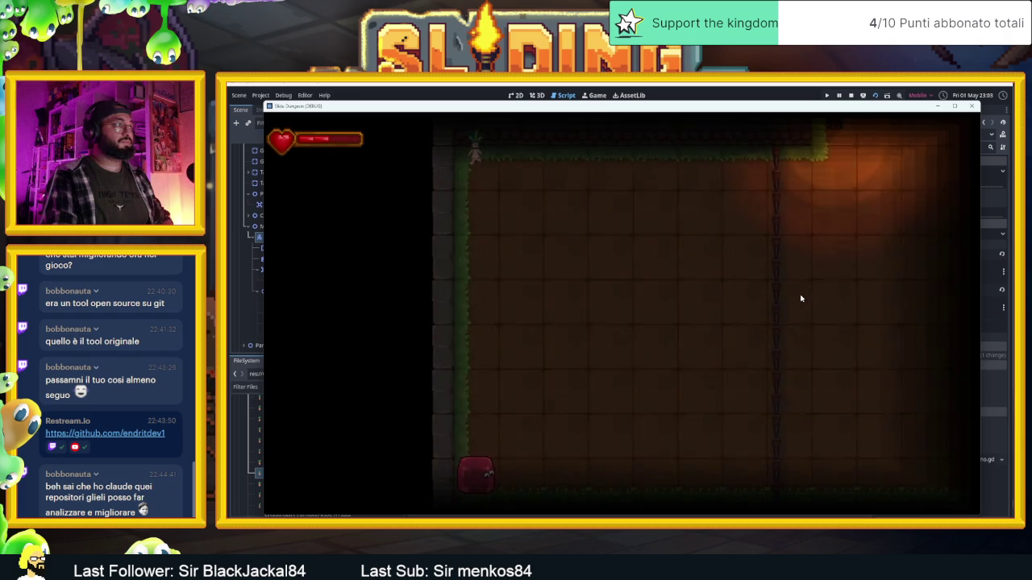
click(874, 97)
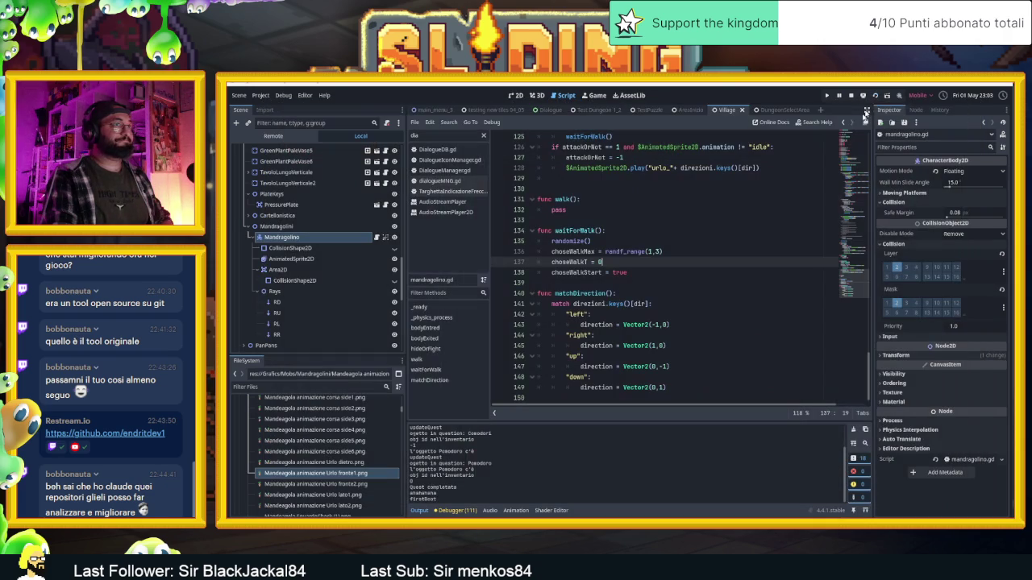
key(F5)
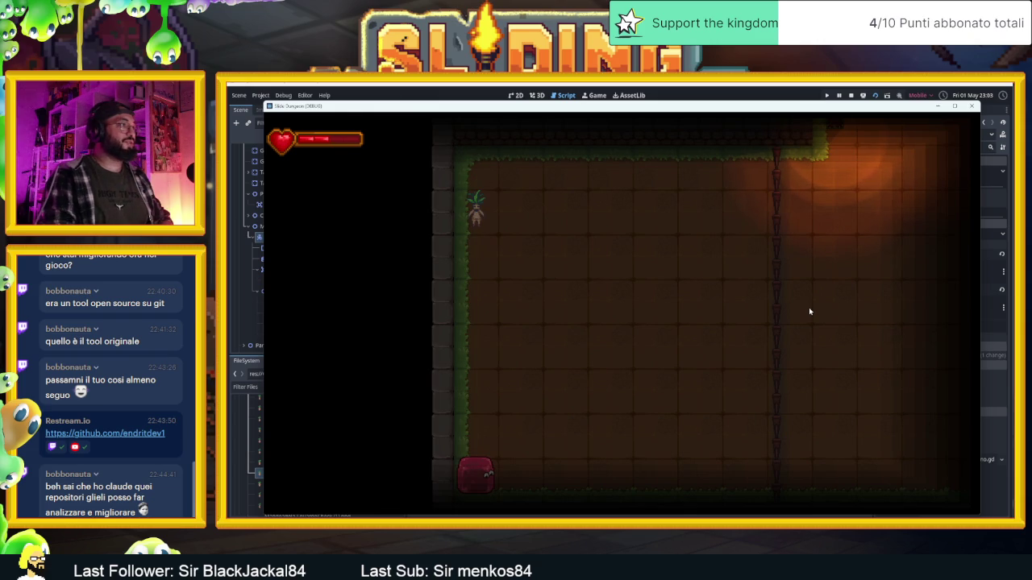
key(Right)
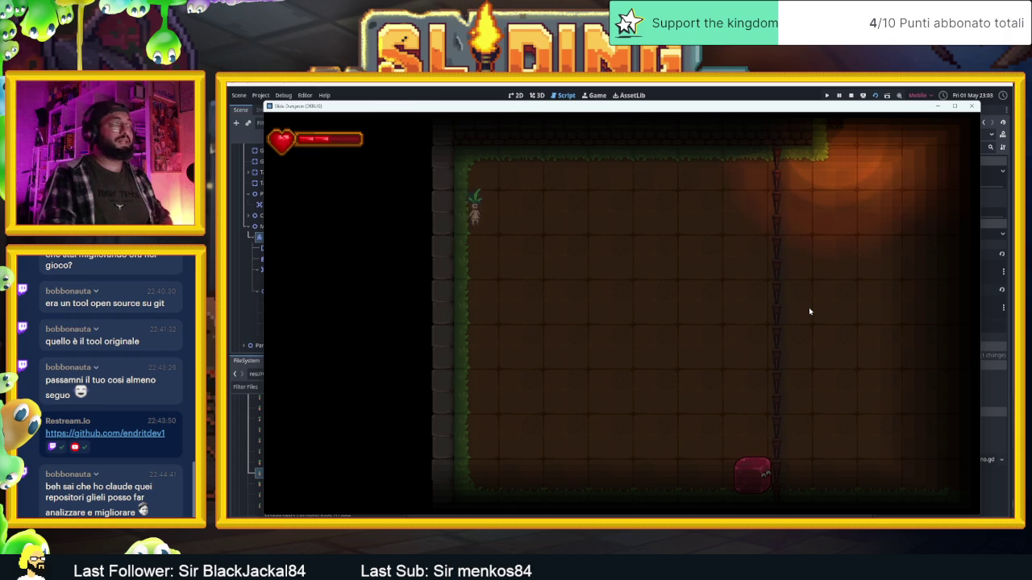
click(854, 95)
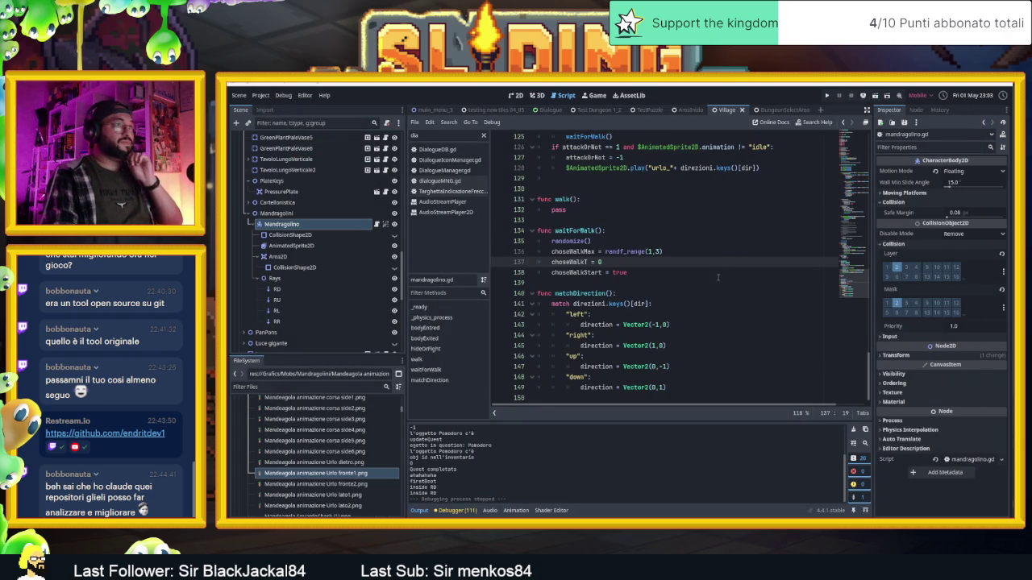
Add print(velocity) on the first line of _physics_process and run the game with F5
scroll(735, 309, down, 1)
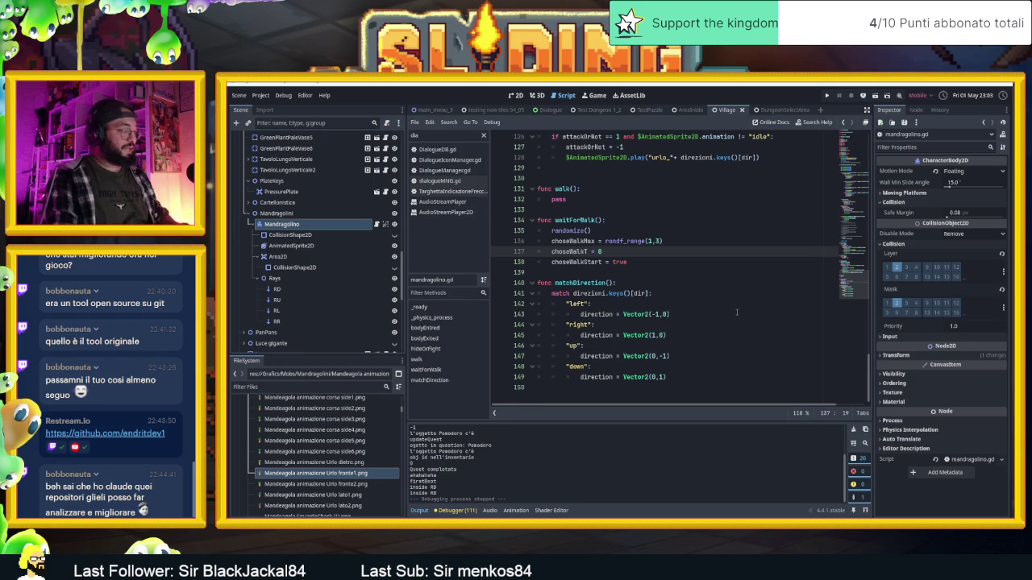
scroll(715, 282, up, 1)
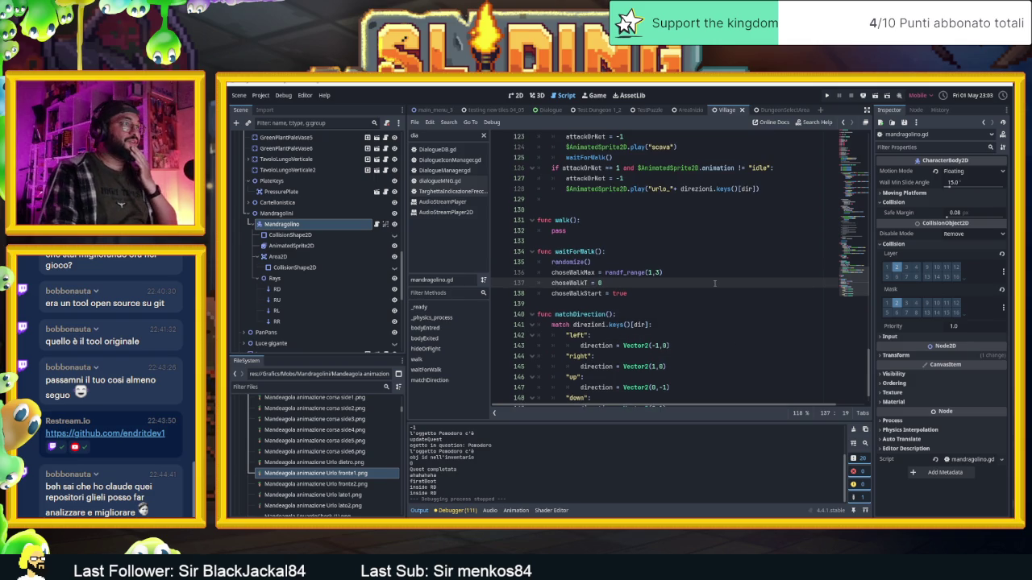
scroll(685, 274, up, 11)
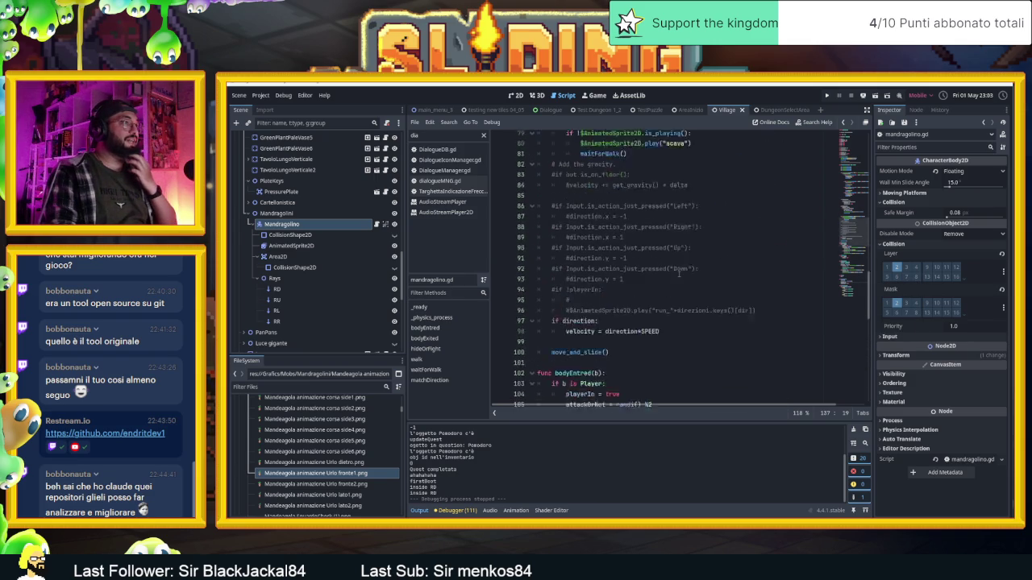
scroll(678, 274, up, 12)
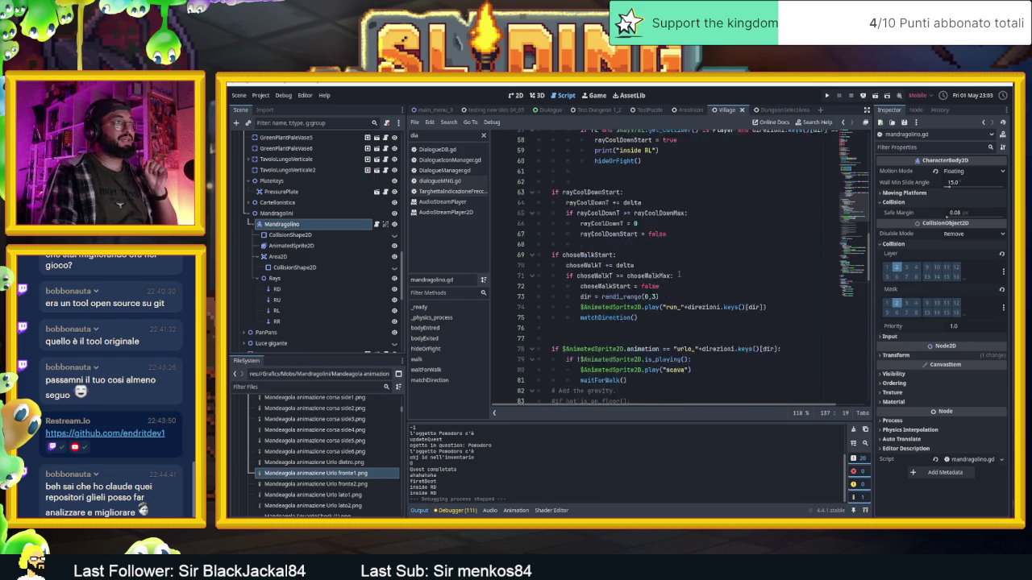
scroll(679, 274, up, 9)
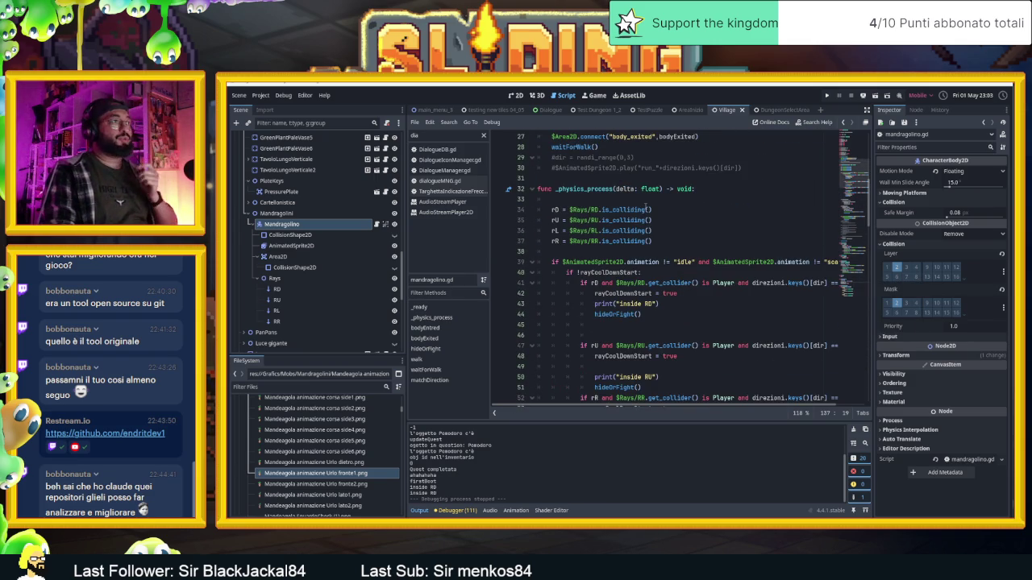
click(645, 200)
text(pri)
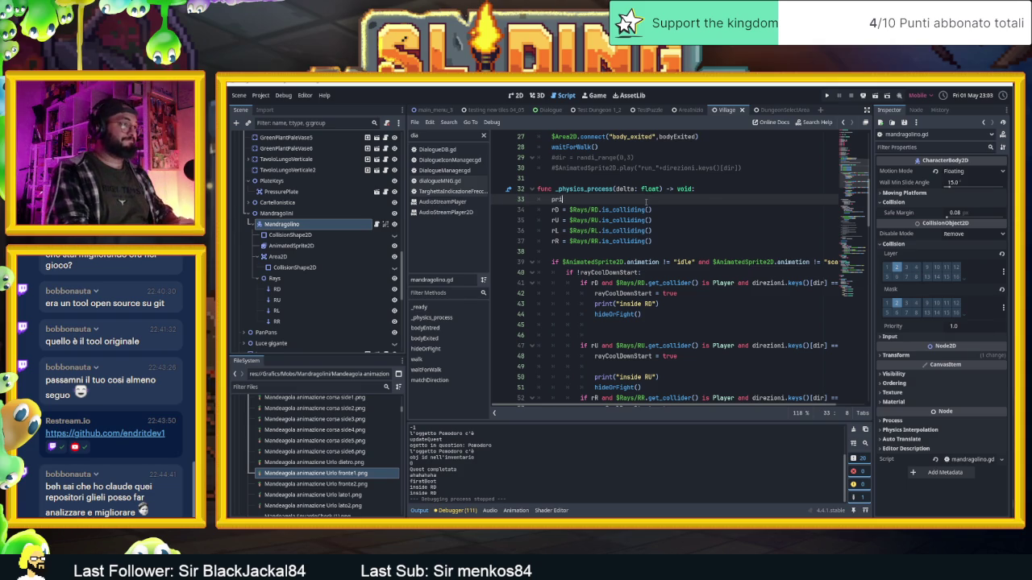
text(nt)
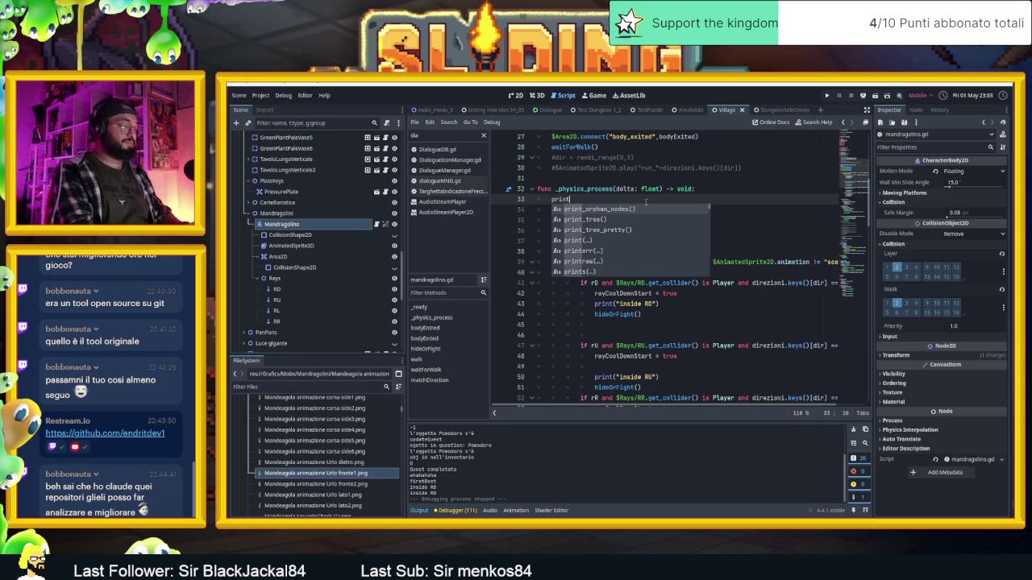
text((velocity)
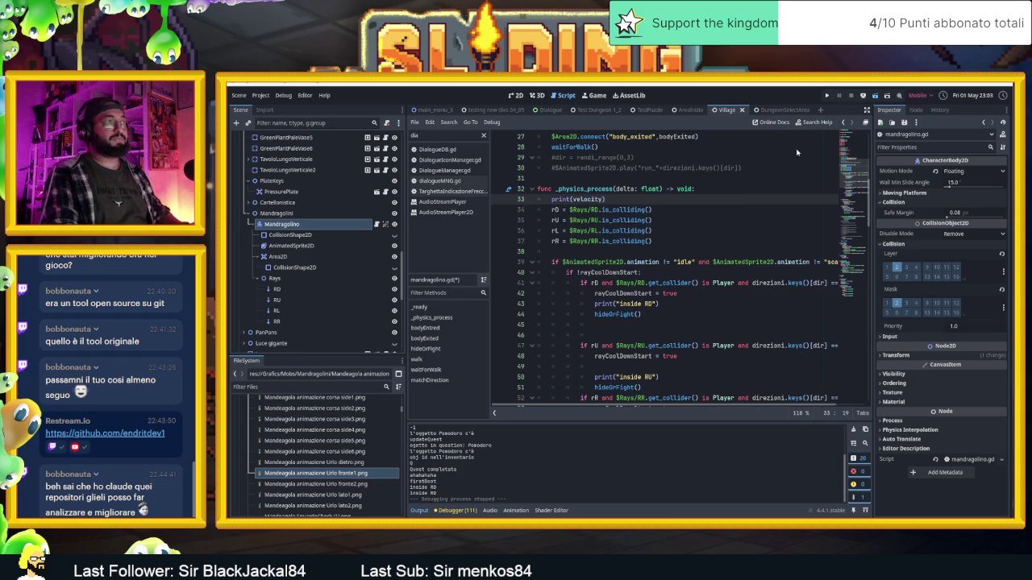
key(F5)
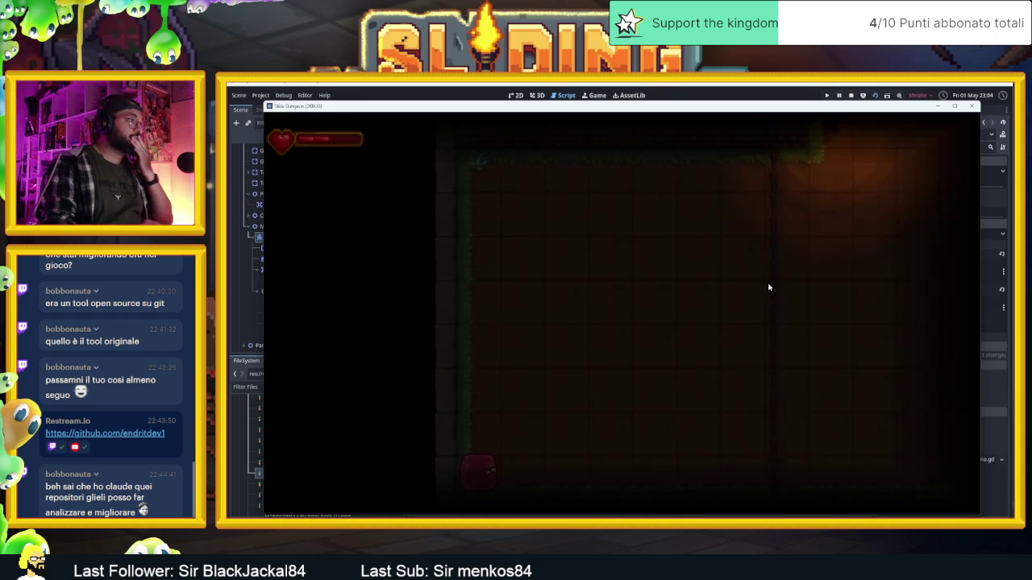
Move the game window aside, read the repeated (0.0, -300.0) velocity prints, and stop the test run
drag(564, 114, 827, 216)
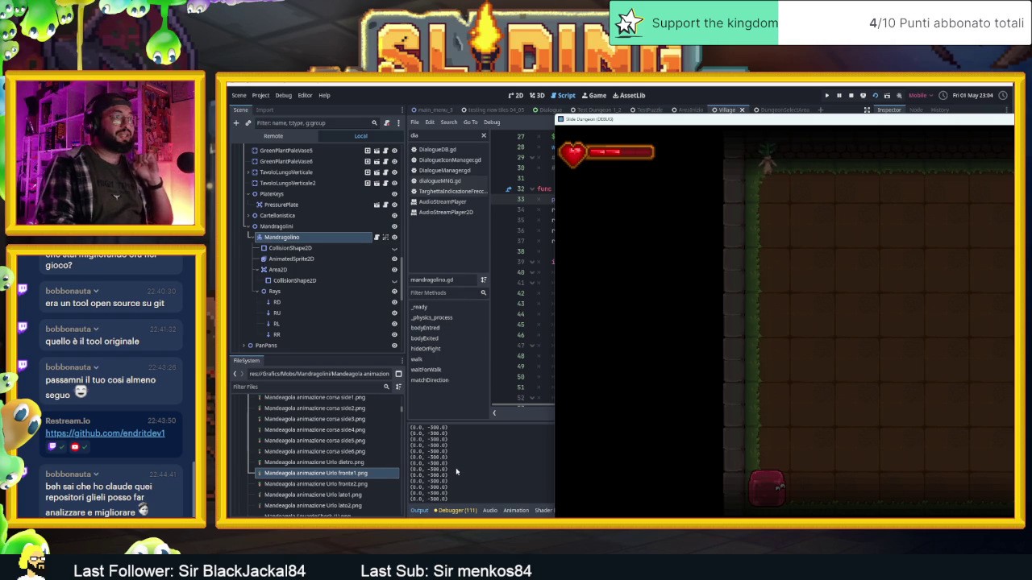
click(851, 95)
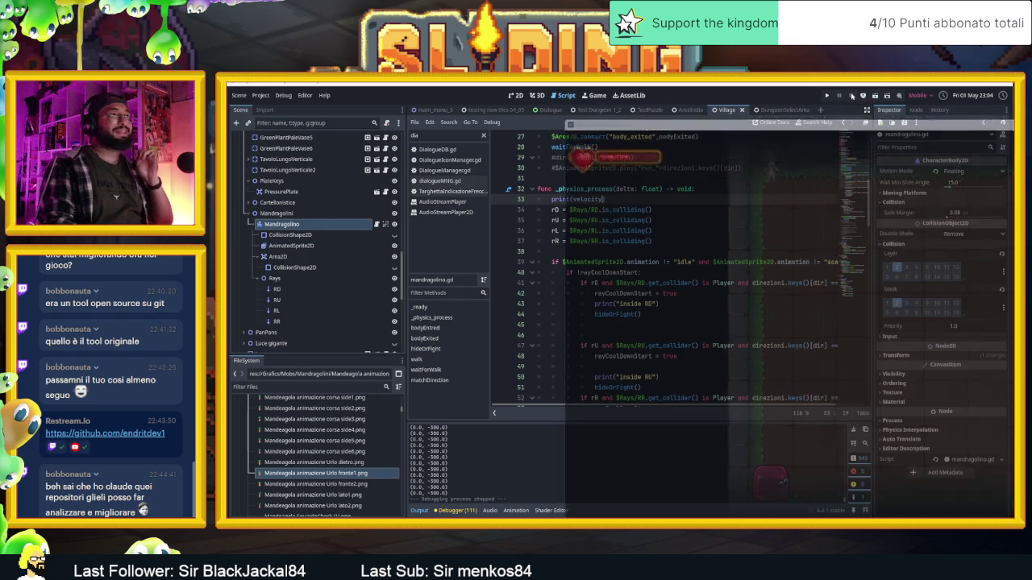
triple_click(615, 199)
drag(617, 198, 537, 198)
scroll(681, 279, up, 1)
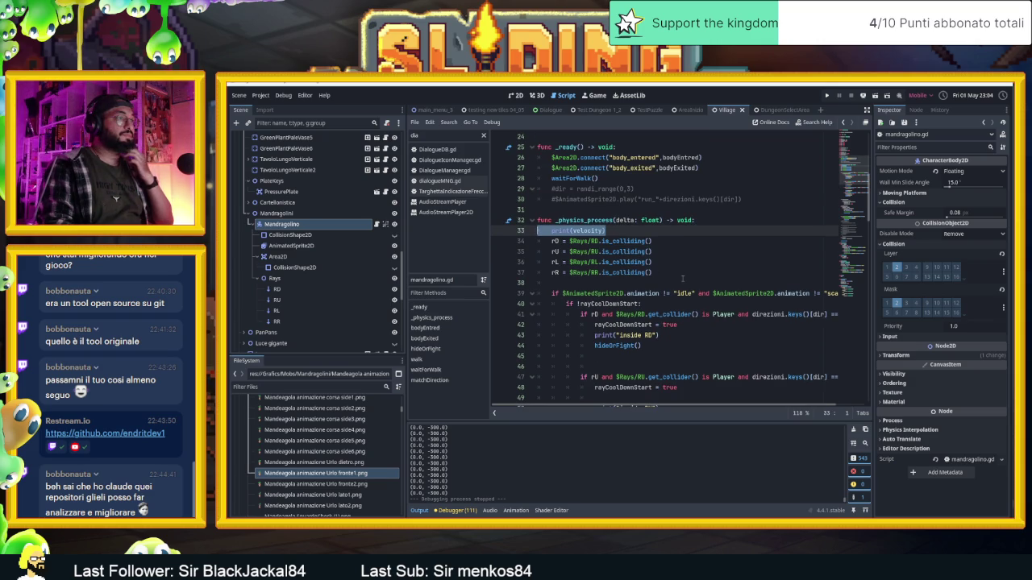
click(617, 233)
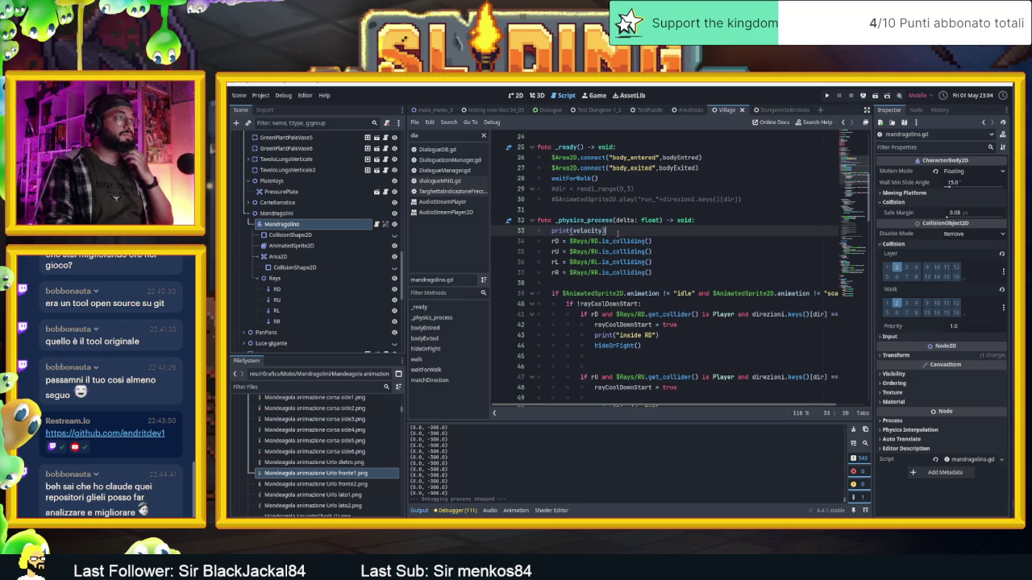
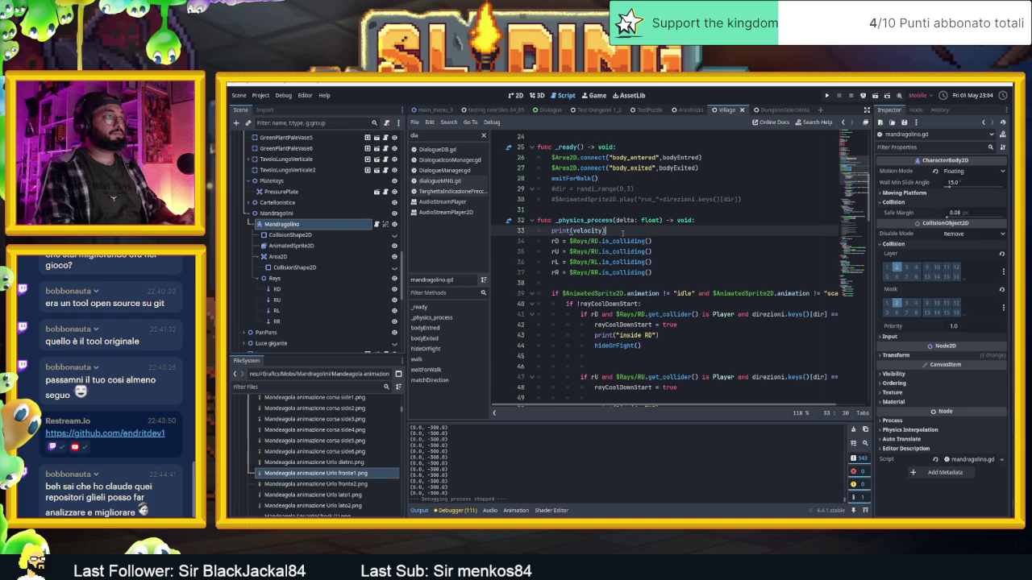
Replace print(velocity) on line 33 with 'if get_last_motion().round() == 0:' and start its indented body
key(BackSpace)
key(BackSpace)
key(BackSpace)
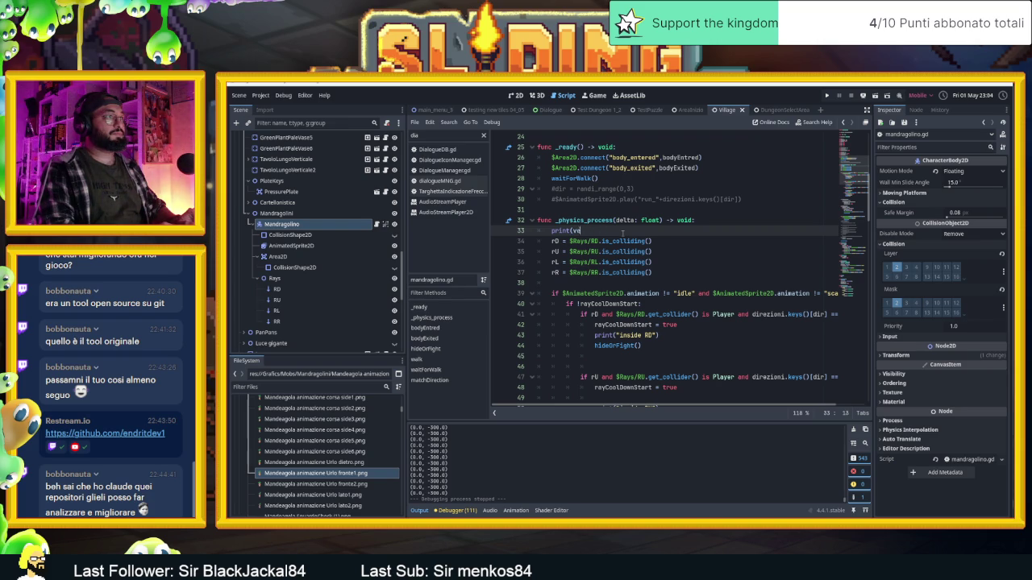
key(BackSpace)
key(BackSpace)
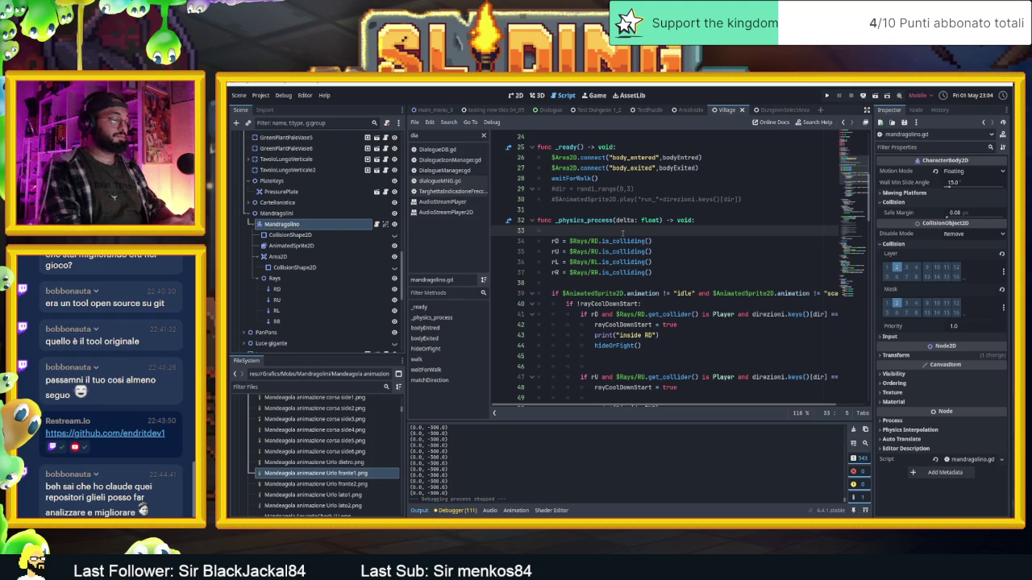
text(if v)
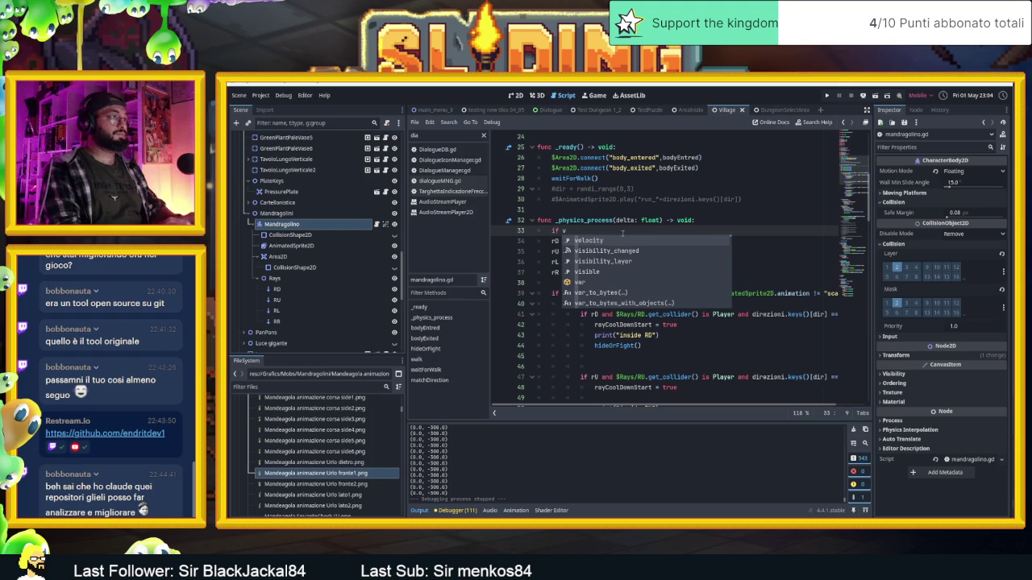
key(BackSpace)
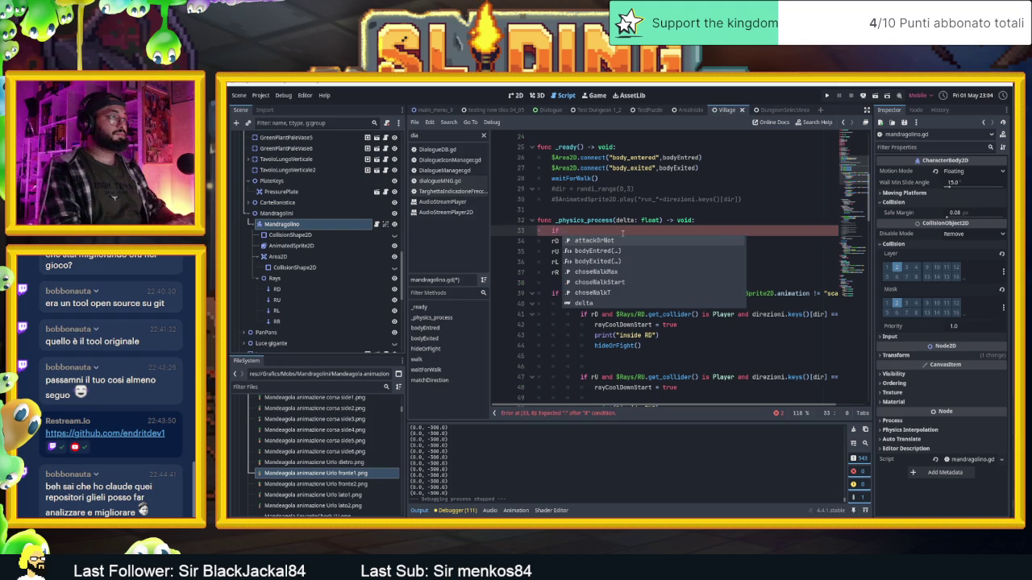
text(ge)
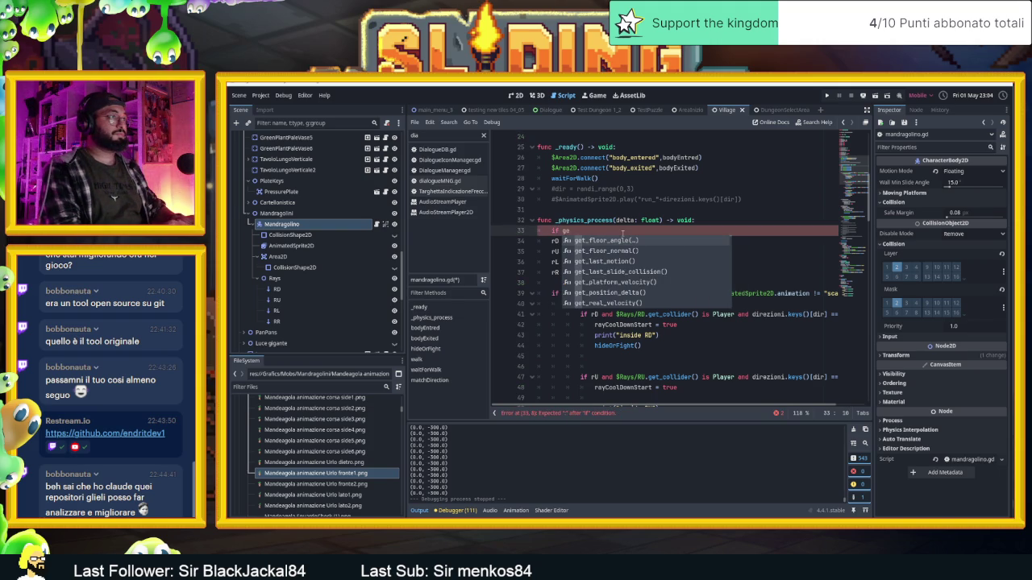
text(t)
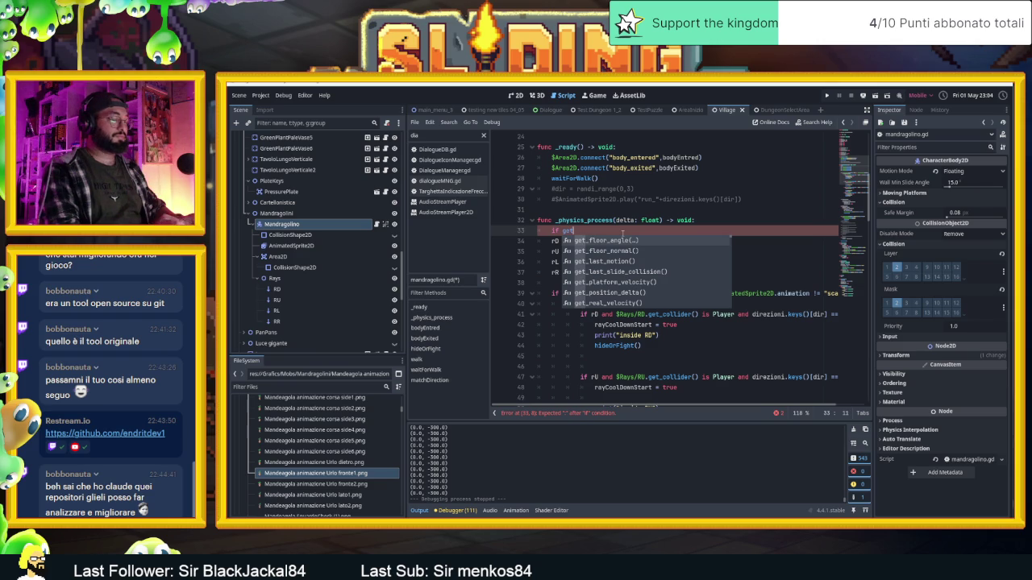
text(_l)
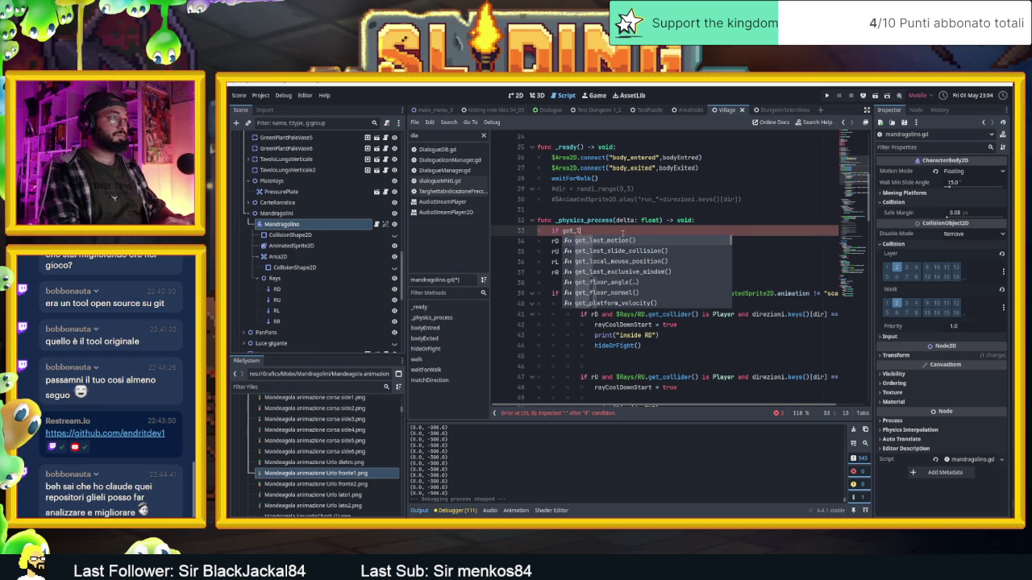
key(Return)
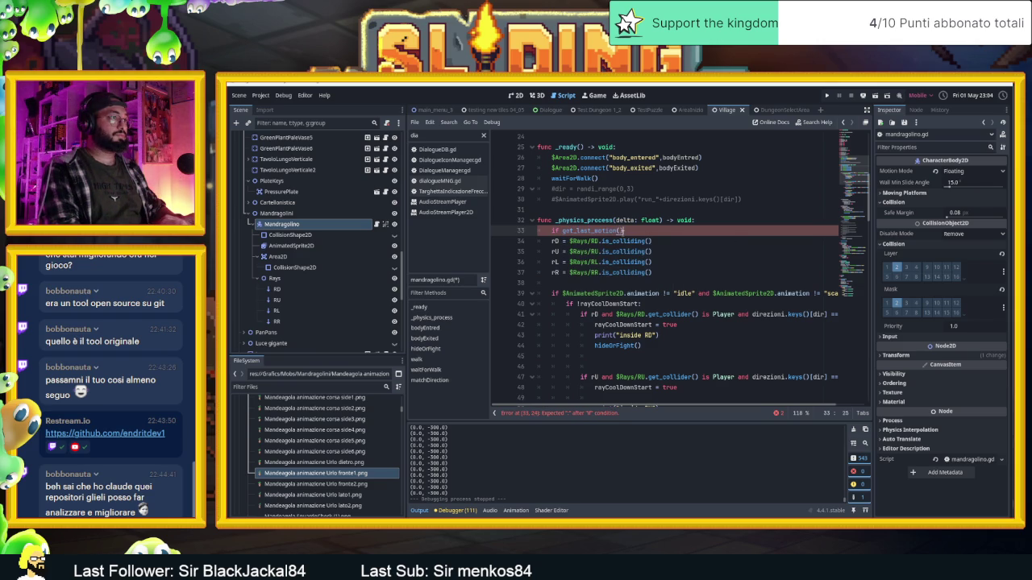
text(.)
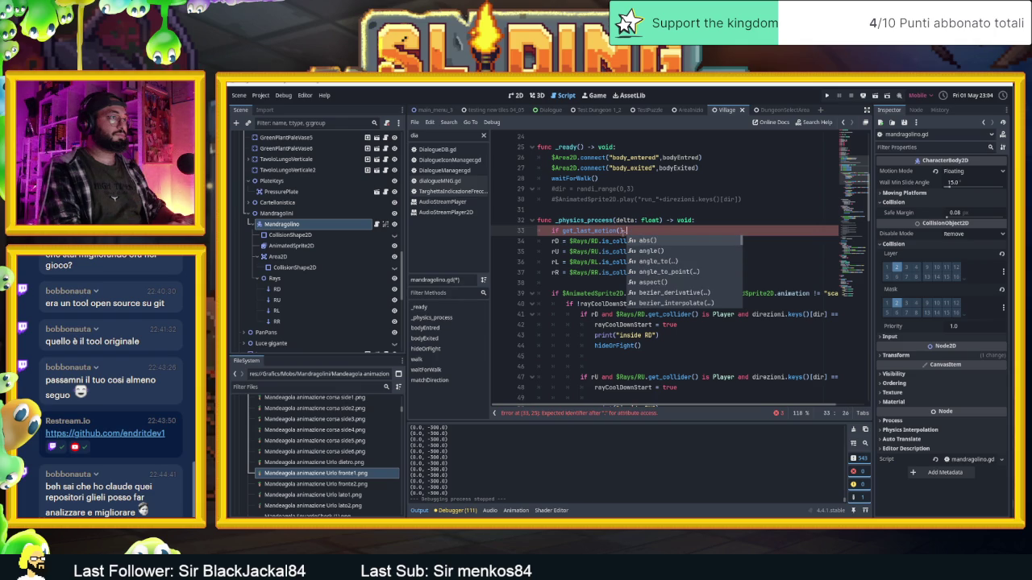
text(ro)
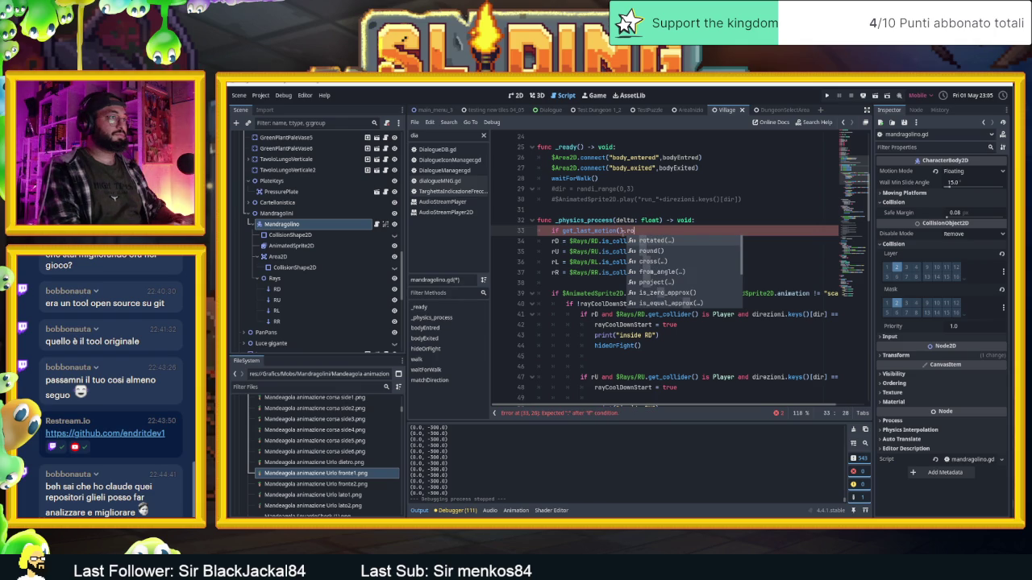
key(Down)
key(Return)
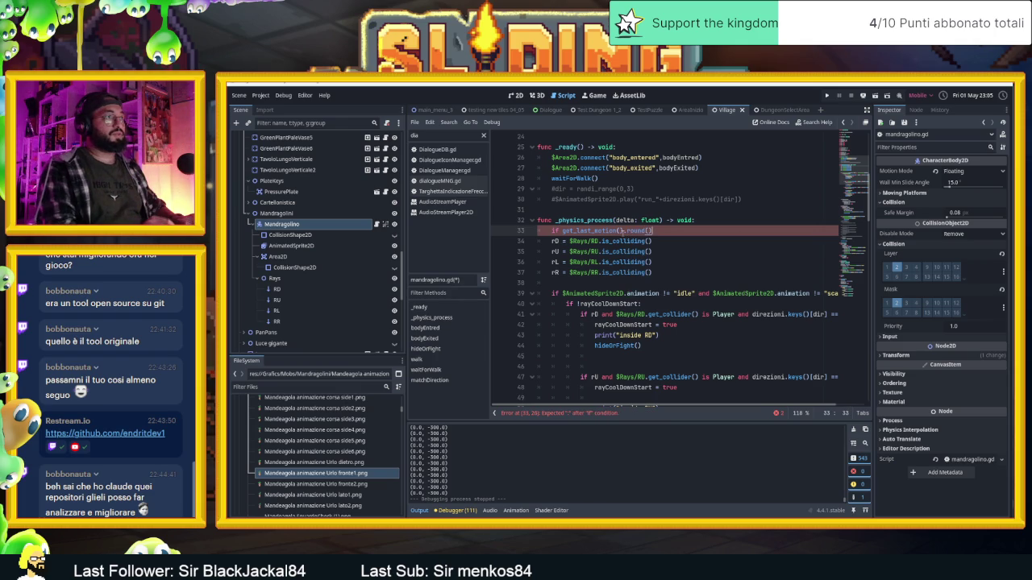
text(== 0)
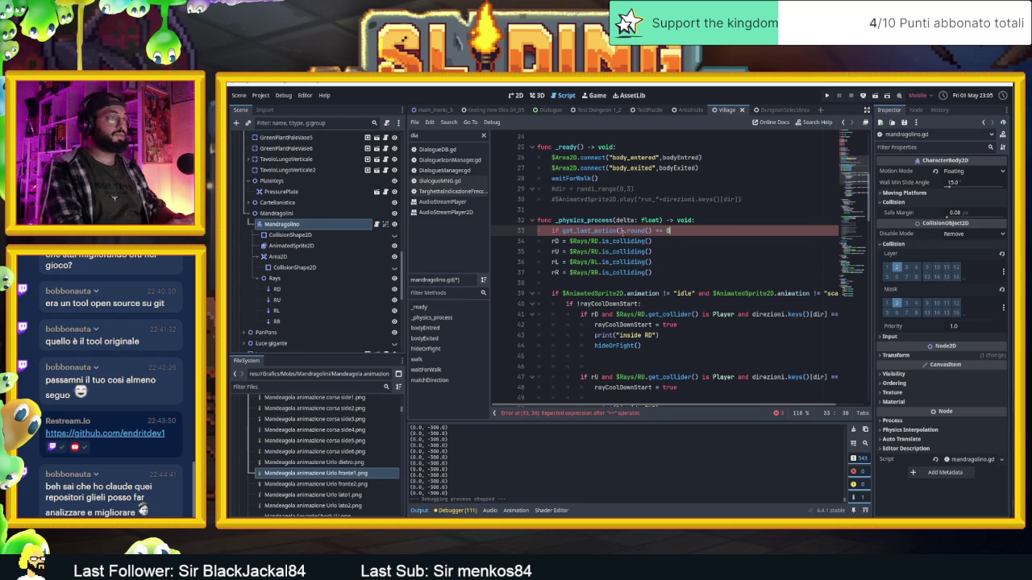
text(:)
key(Return)
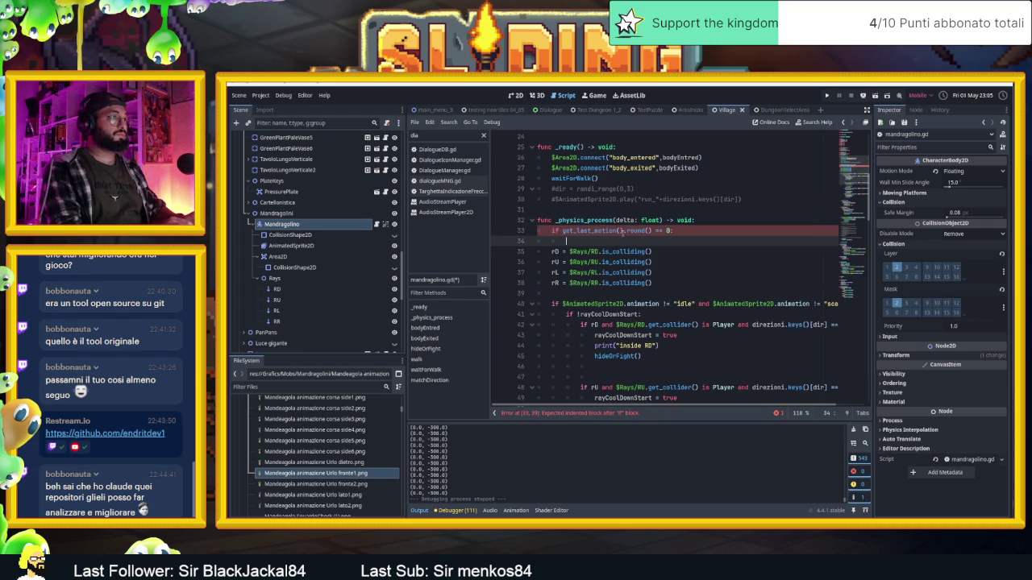
scroll(637, 282, down, 10)
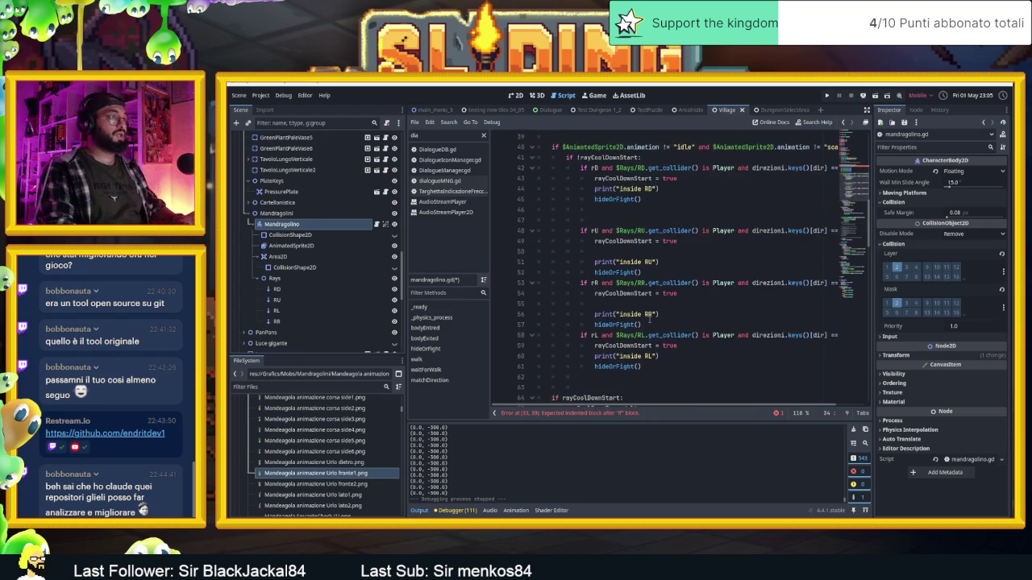
scroll(651, 322, down, 10)
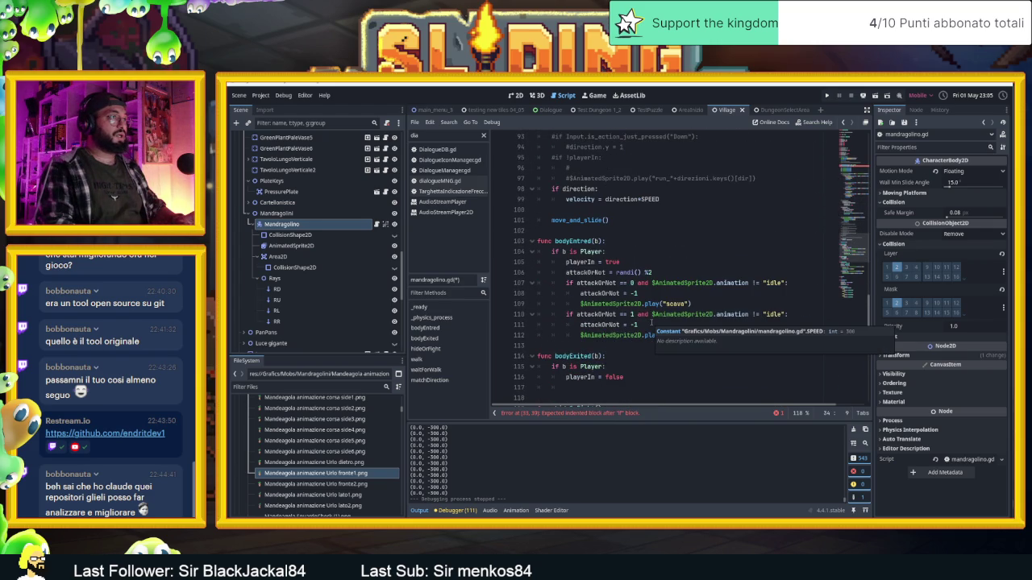
scroll(650, 322, down, 8)
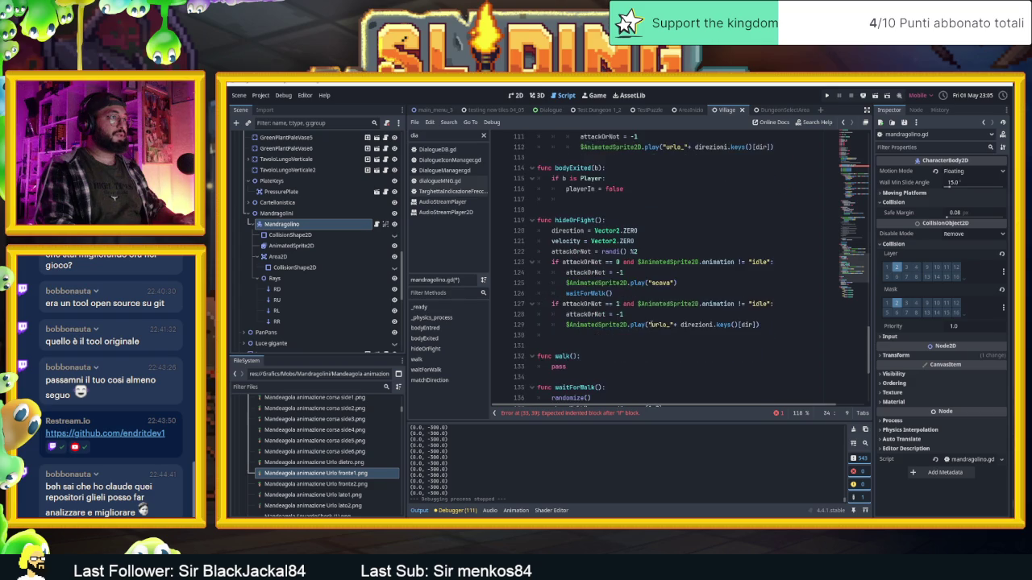
scroll(650, 323, down, 3)
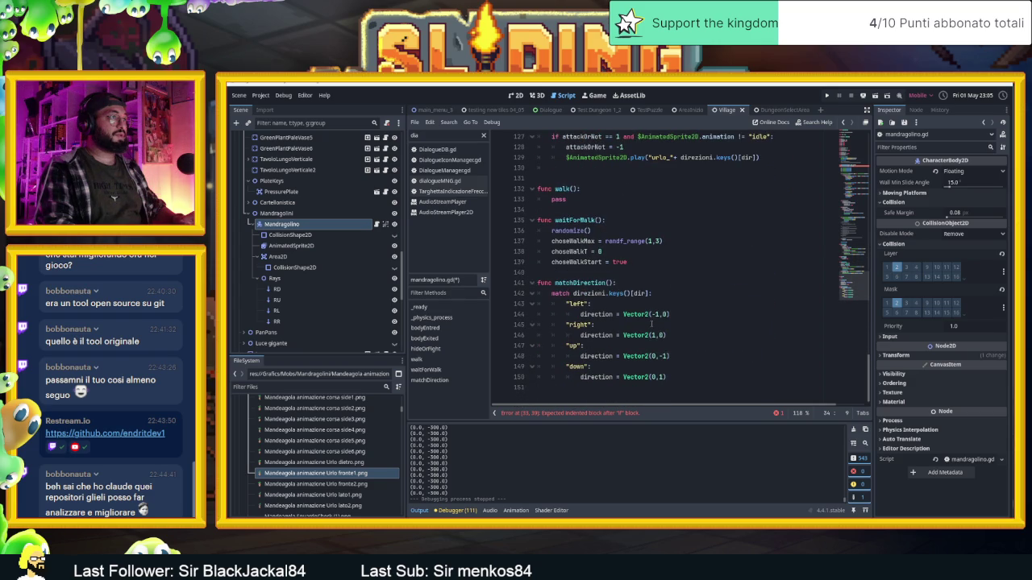
scroll(669, 322, up, 8)
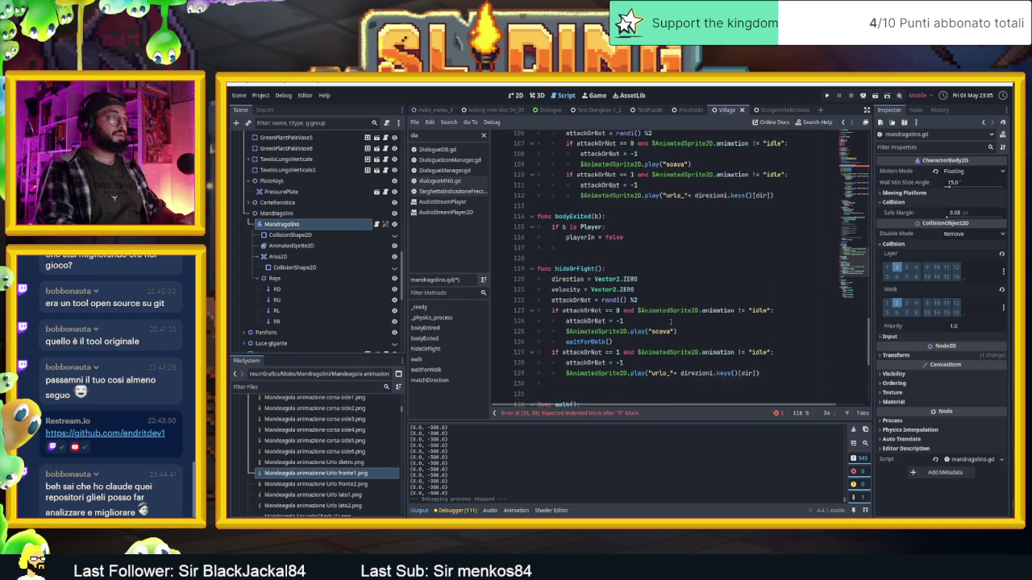
scroll(670, 322, up, 6)
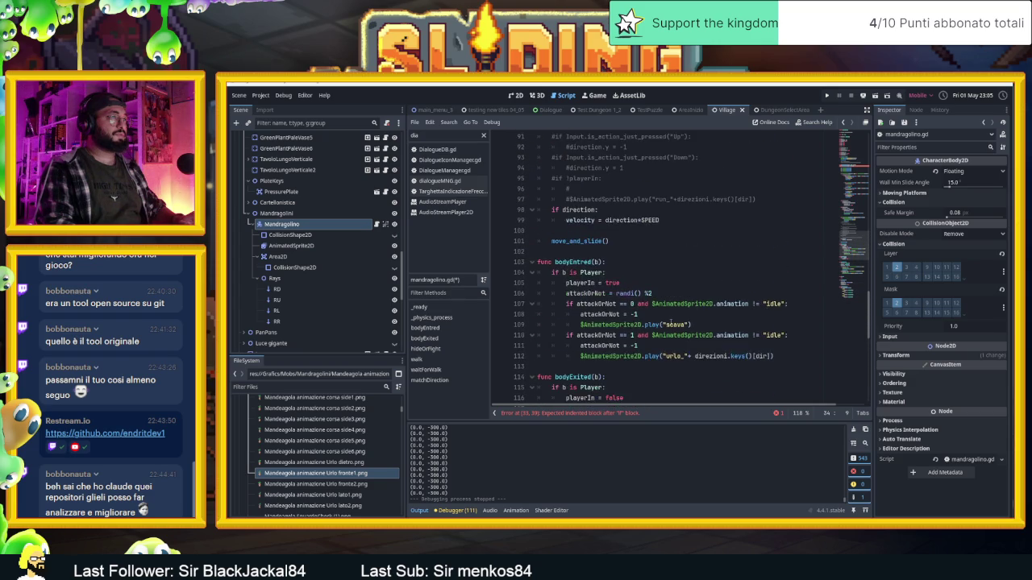
scroll(670, 321, up, 5)
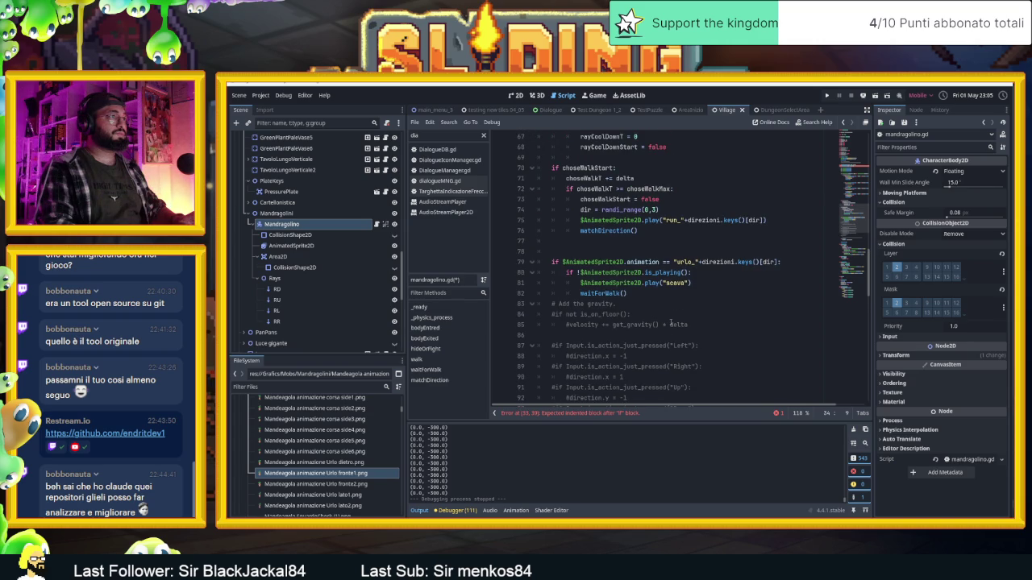
scroll(669, 321, up, 1)
scroll(670, 321, down, 20)
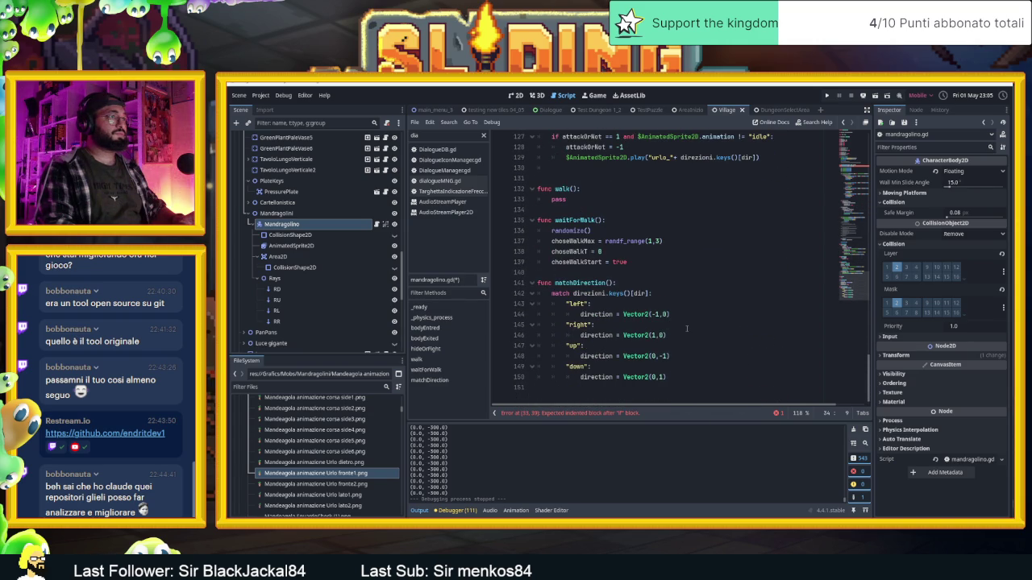
click(617, 387)
Add 'func randomDir():' after matchDirection with a 'pass' body
key(Return)
text(func )
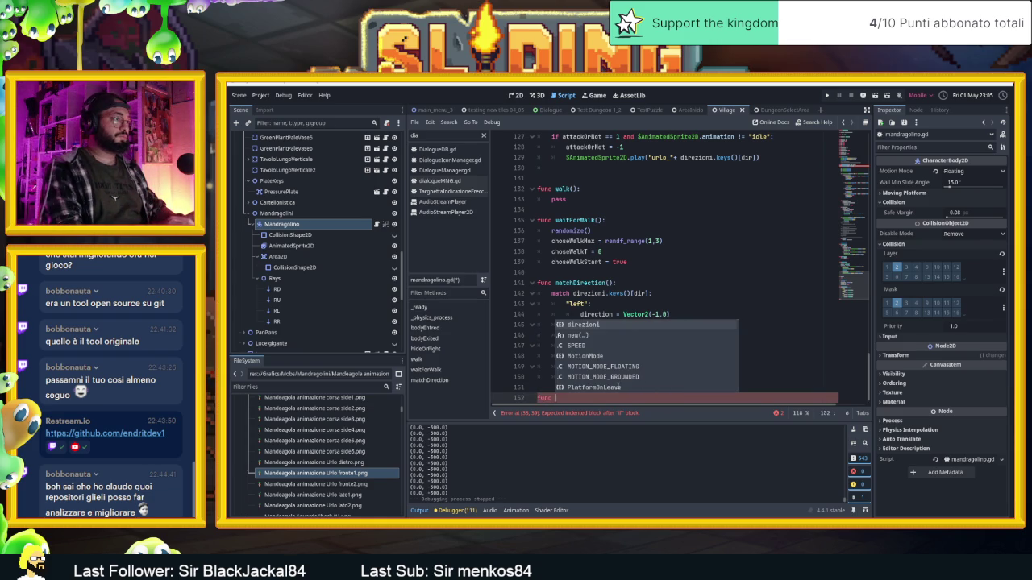
text(rando)
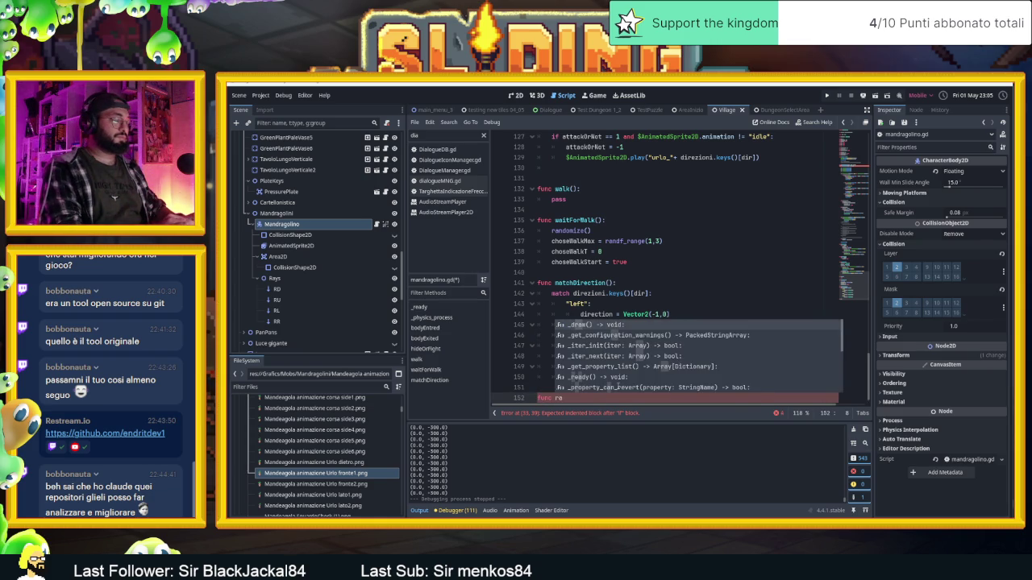
text(mDir())
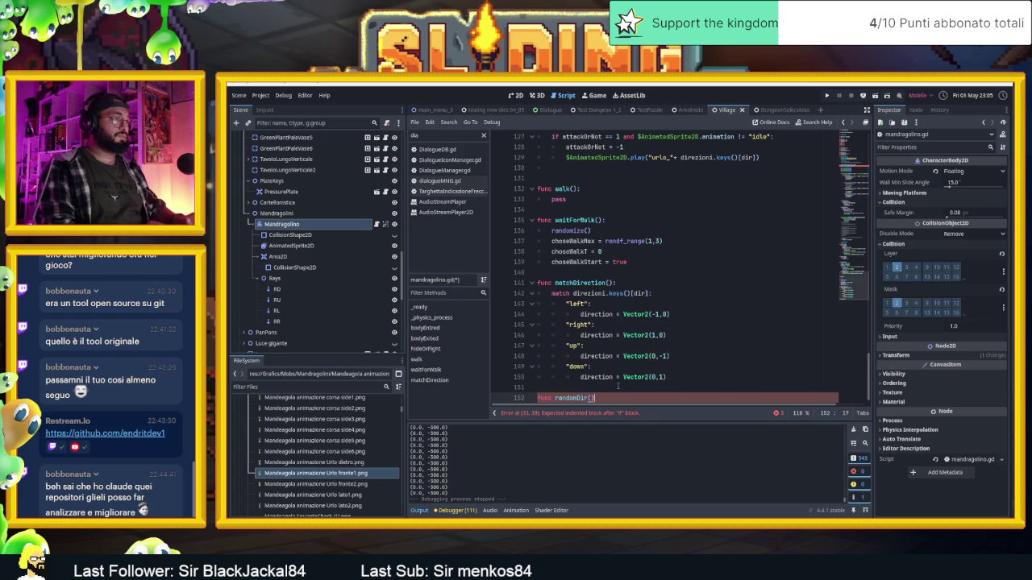
text(:)
key(Return)
key(Return)
key(Return)
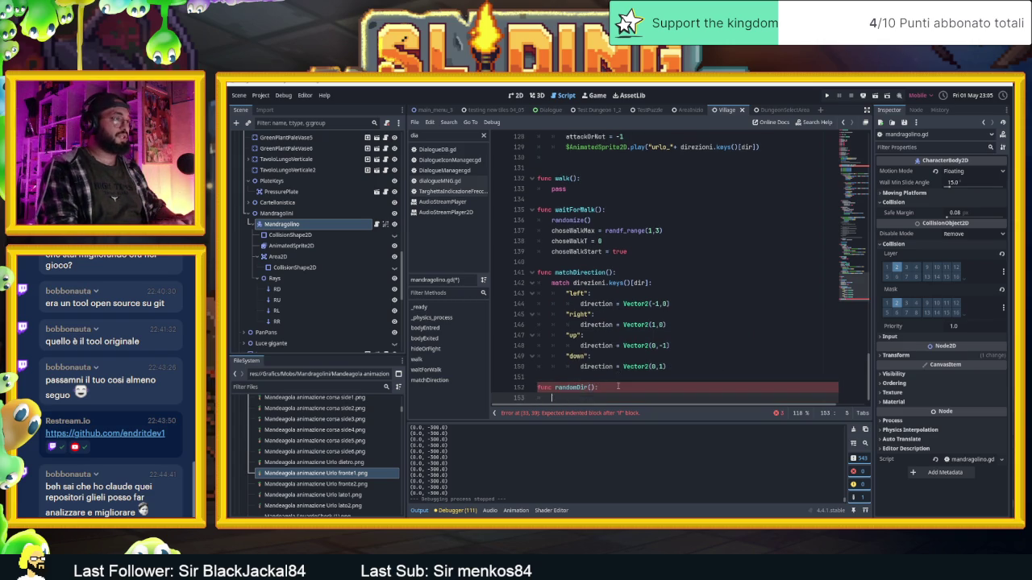
text(pass)
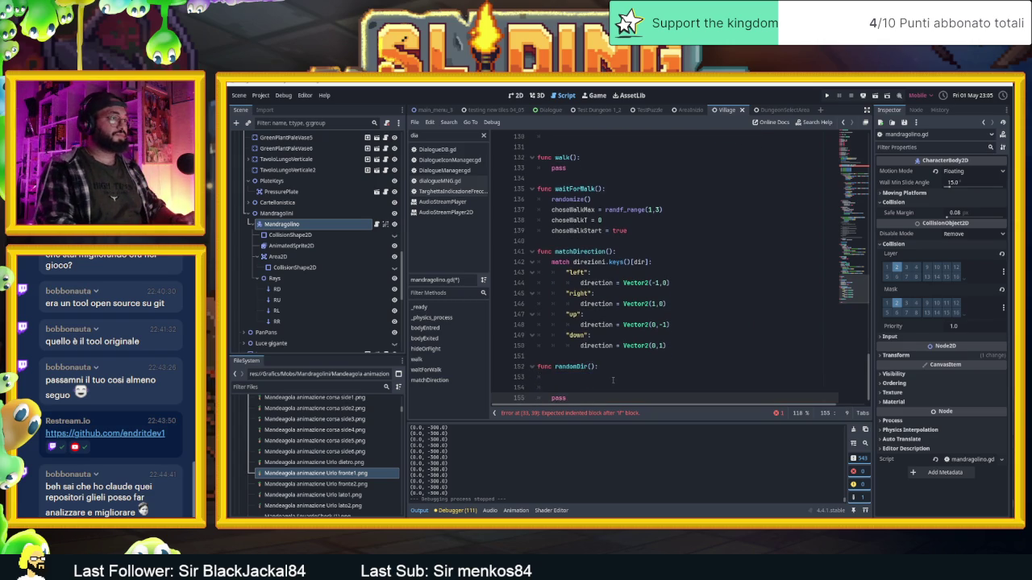
scroll(636, 375, up, 10)
scroll(660, 361, up, 12)
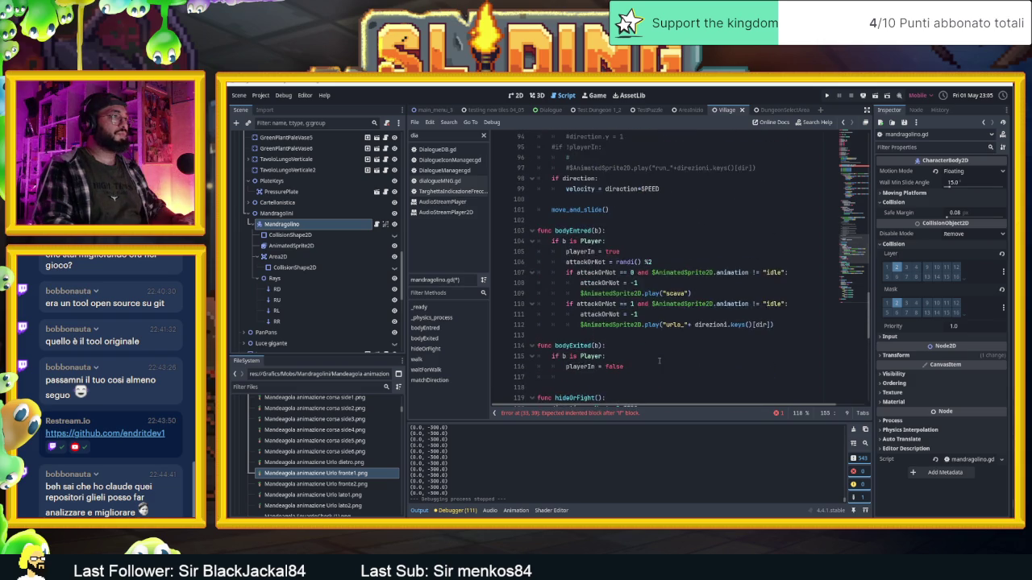
scroll(659, 360, up, 6)
scroll(660, 360, down, 14)
scroll(660, 358, down, 15)
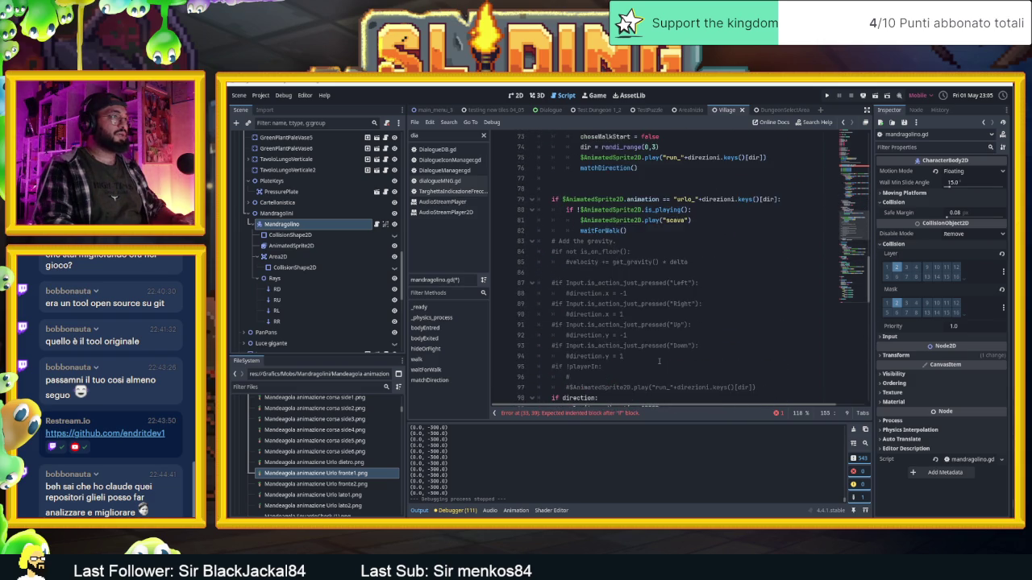
click(625, 366)
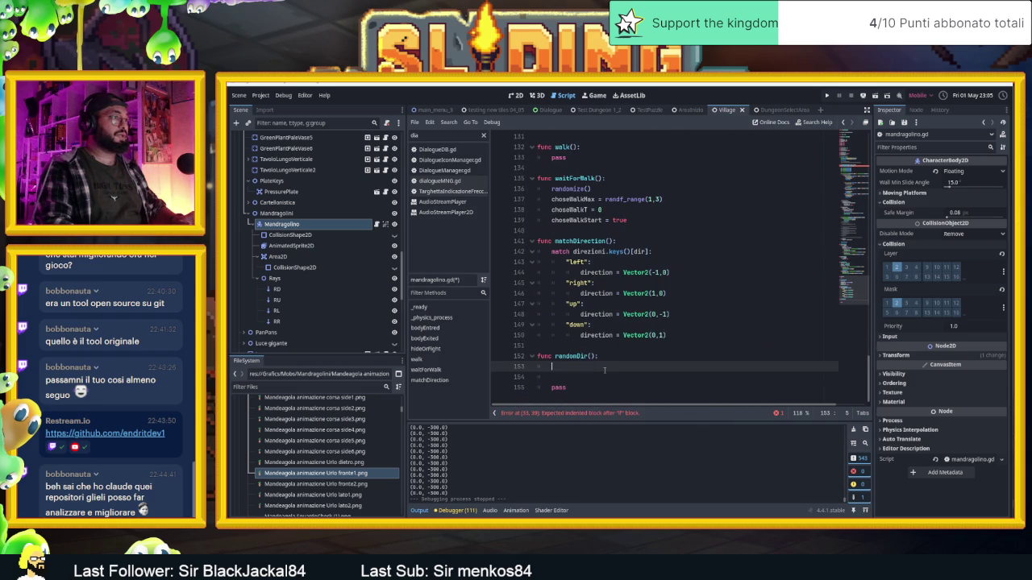